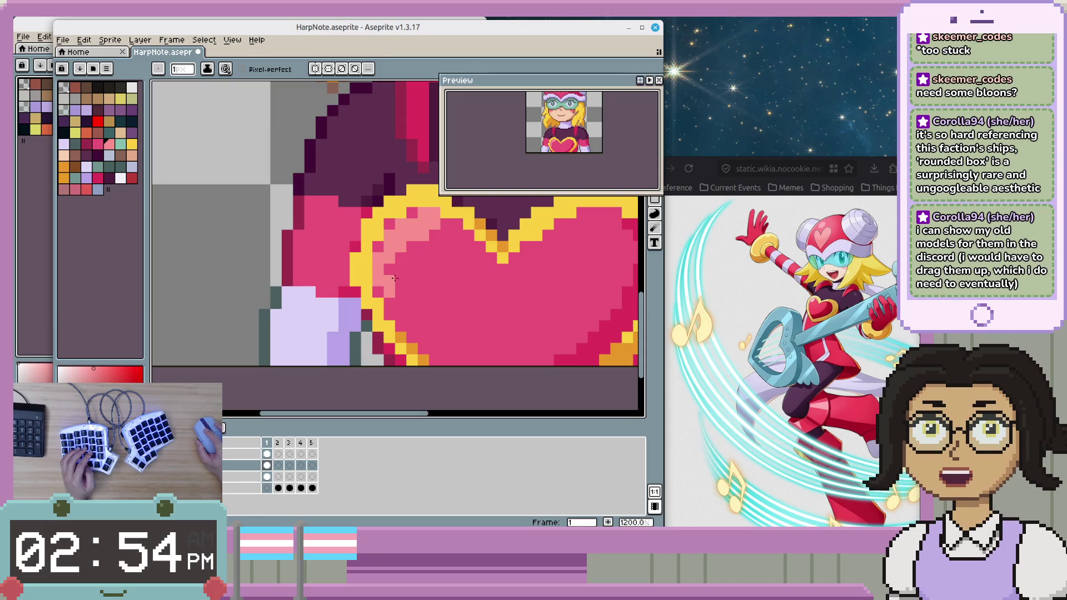
- Zoom in on the chest heart emblem and sample its pink as the drawing colour
{"action": "scroll", "coordinate": [380, 284], "scroll_direction": "down", "scroll_amount": 4}
{"action": "left_click_drag", "start_coordinate": [452, 312], "coordinate": [413, 326]}
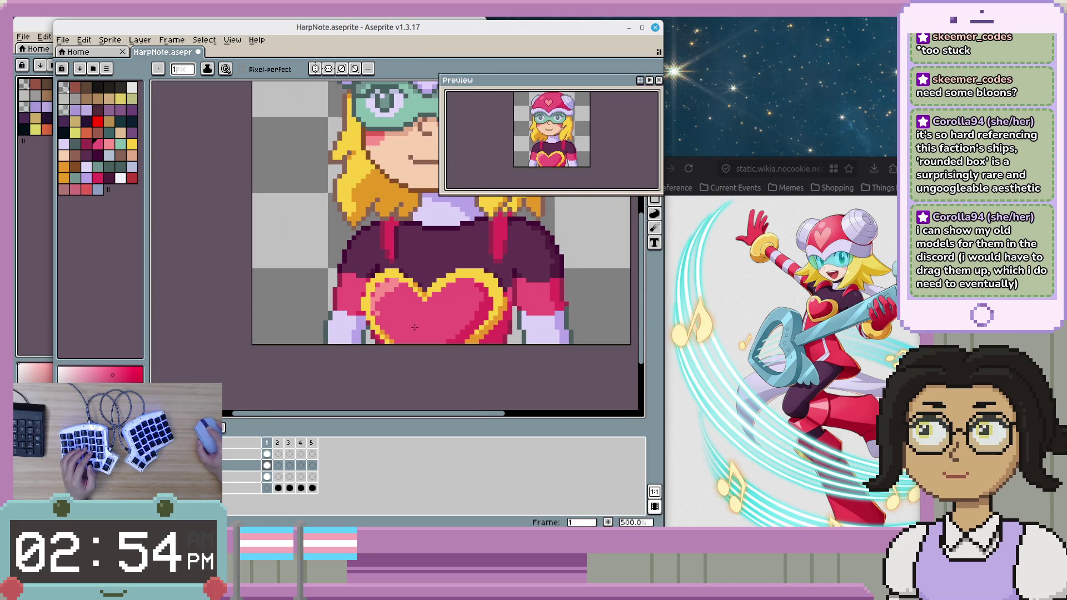
{"action": "scroll", "coordinate": [388, 320], "scroll_direction": "up", "scroll_amount": 2}
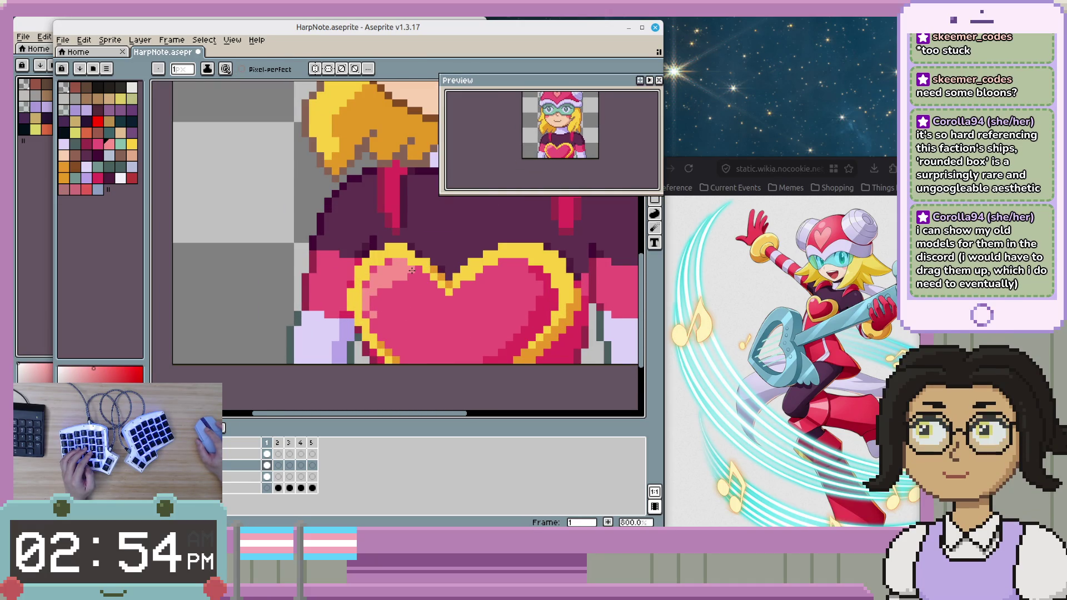
{"action": "scroll", "coordinate": [431, 306], "scroll_direction": "down", "scroll_amount": 2}
{"action": "scroll", "coordinate": [431, 306], "scroll_direction": "down", "scroll_amount": 2}
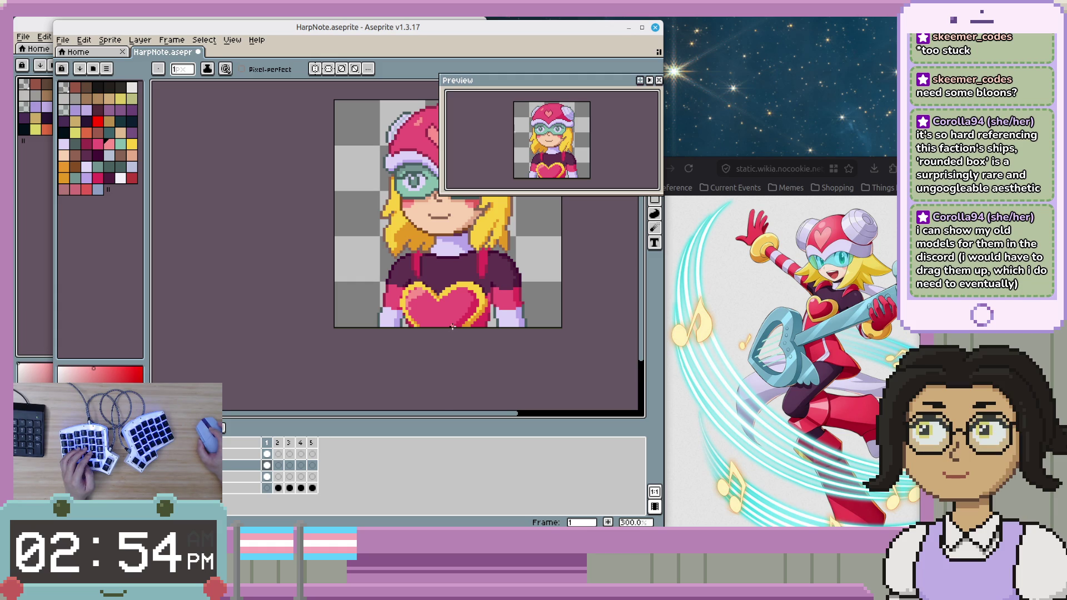
{"action": "scroll", "coordinate": [453, 326], "scroll_direction": "up", "scroll_amount": 4}
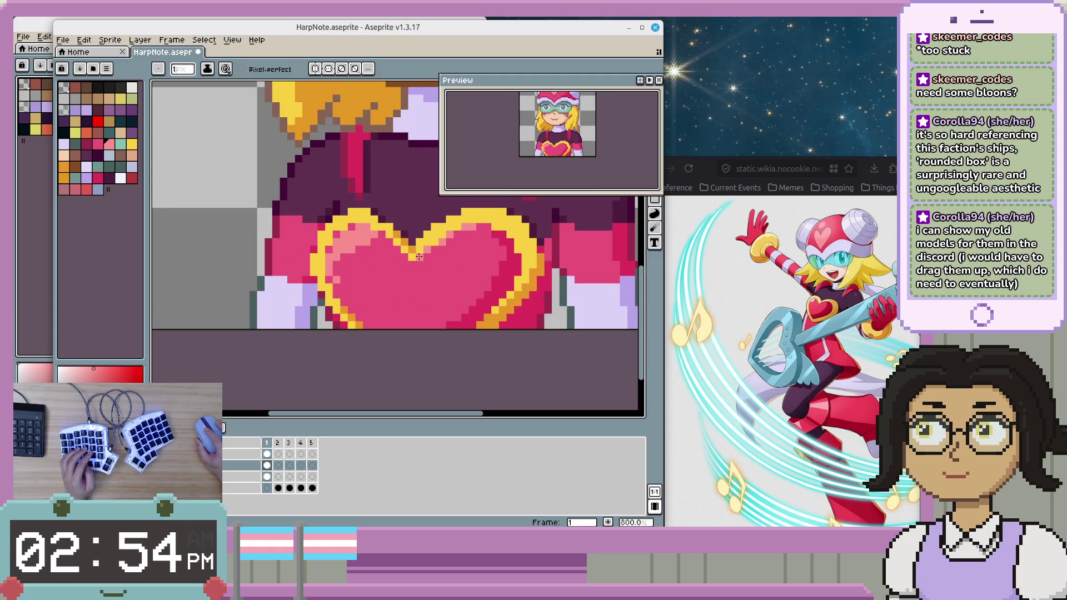
{"action": "scroll", "coordinate": [476, 340], "scroll_direction": "down", "scroll_amount": 4}
{"action": "scroll", "coordinate": [456, 322], "scroll_direction": "up", "scroll_amount": 3}
{"action": "scroll", "coordinate": [453, 317], "scroll_direction": "up", "scroll_amount": 1}
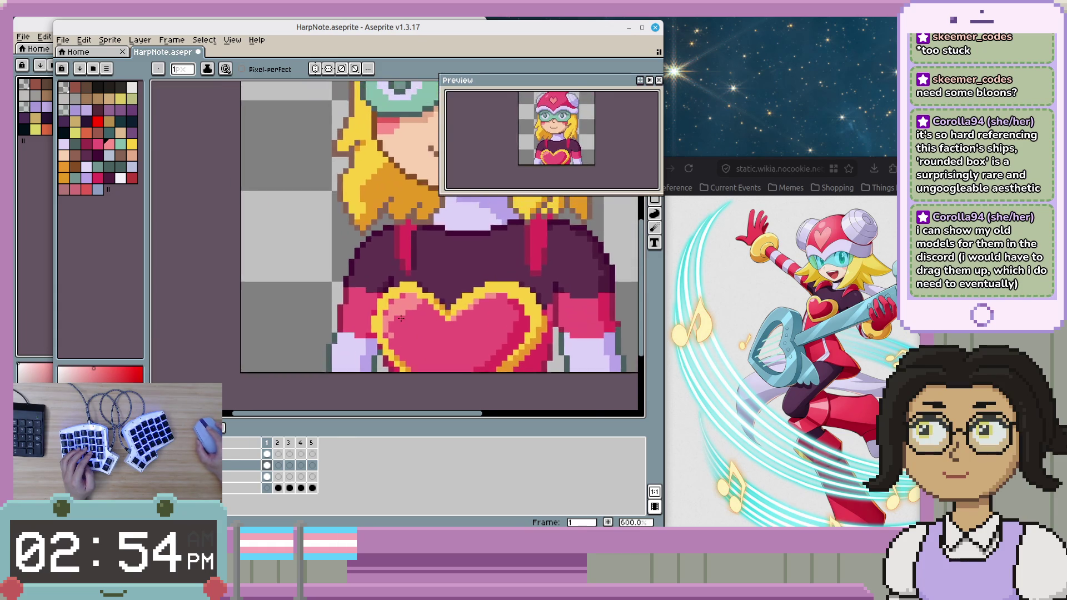
{"action": "scroll", "coordinate": [450, 313], "scroll_direction": "up", "scroll_amount": 2}
{"action": "left_click", "coordinate": [439, 303], "text": "alt"}
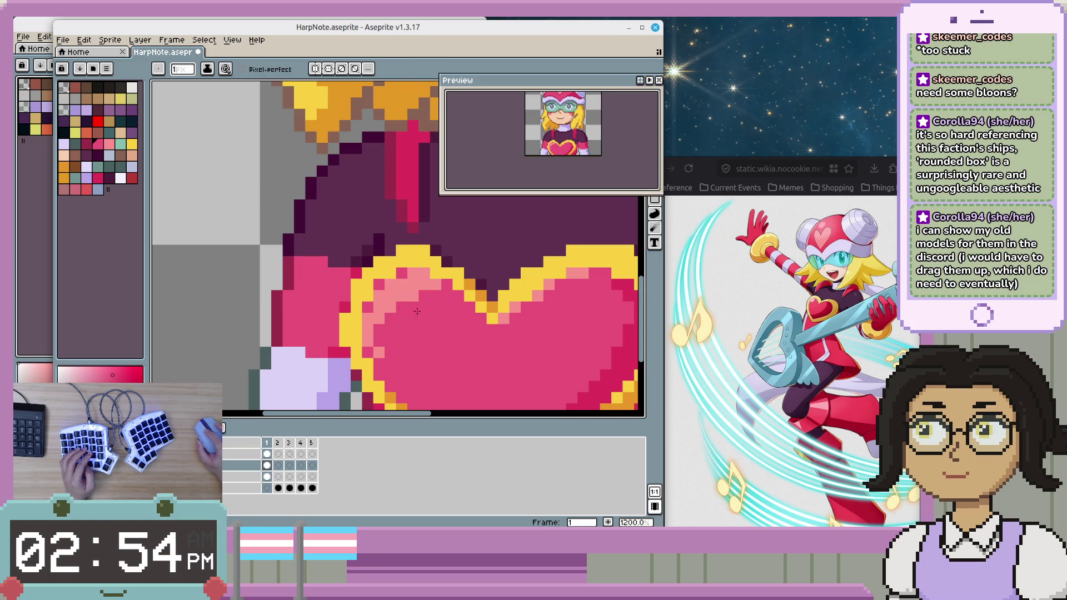
- Look over the heart emblem up close with the eyedropper active
{"action": "scroll", "coordinate": [408, 309], "scroll_direction": "down", "scroll_amount": 2}
{"action": "scroll", "coordinate": [411, 317], "scroll_direction": "down", "scroll_amount": 1}
{"action": "scroll", "coordinate": [414, 327], "scroll_direction": "down", "scroll_amount": 1}
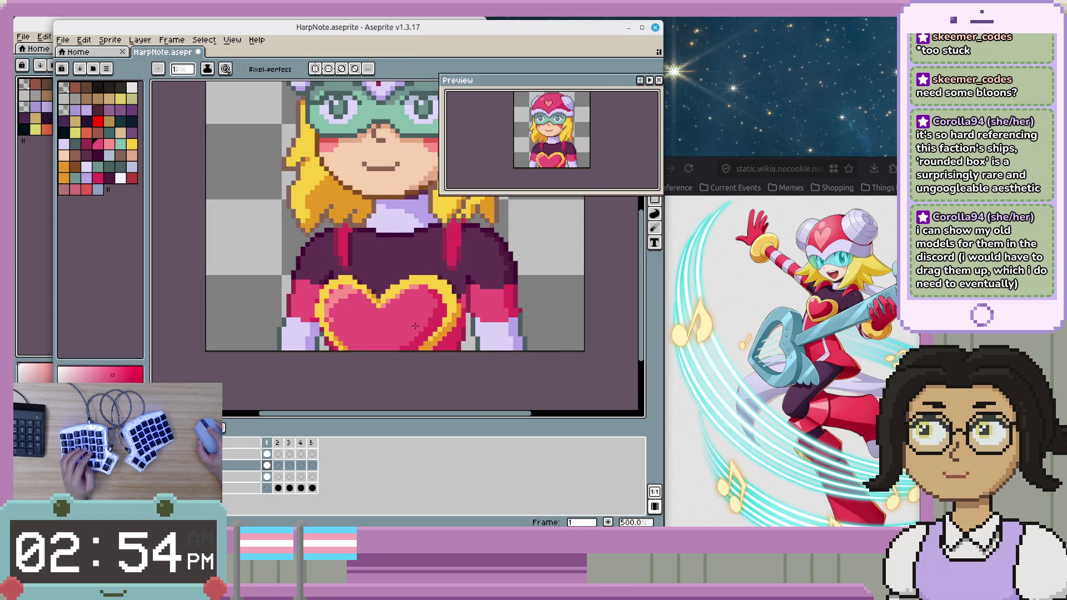
{"action": "scroll", "coordinate": [355, 305], "scroll_direction": "up", "scroll_amount": 2}
{"action": "left_click_drag", "start_coordinate": [344, 282], "coordinate": [347, 295]}
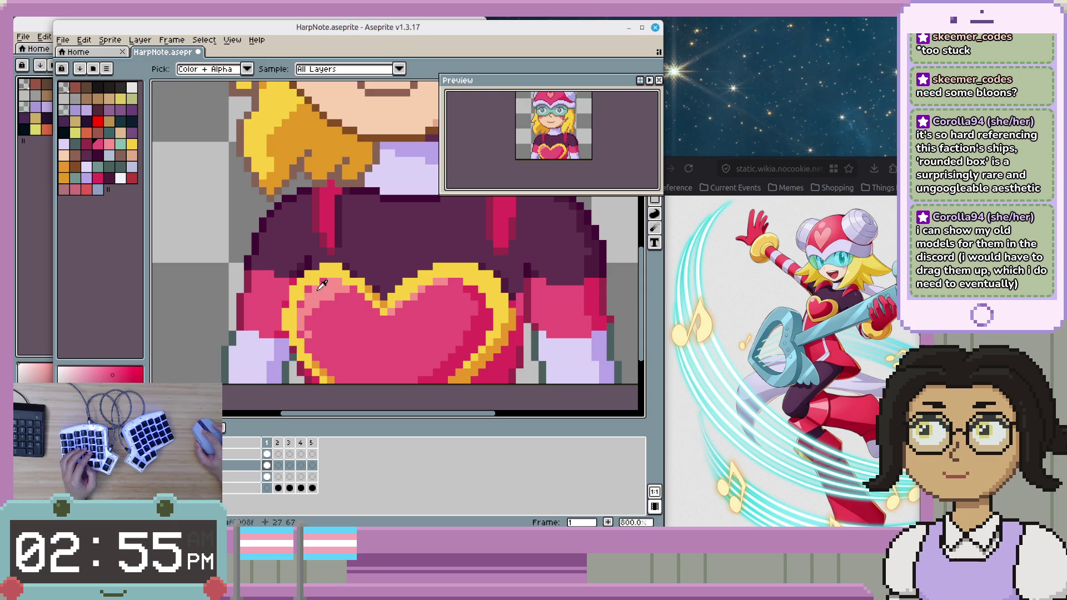
{"action": "scroll", "coordinate": [371, 300], "scroll_direction": "down", "scroll_amount": 2}
{"action": "scroll", "coordinate": [381, 310], "scroll_direction": "down", "scroll_amount": 2}
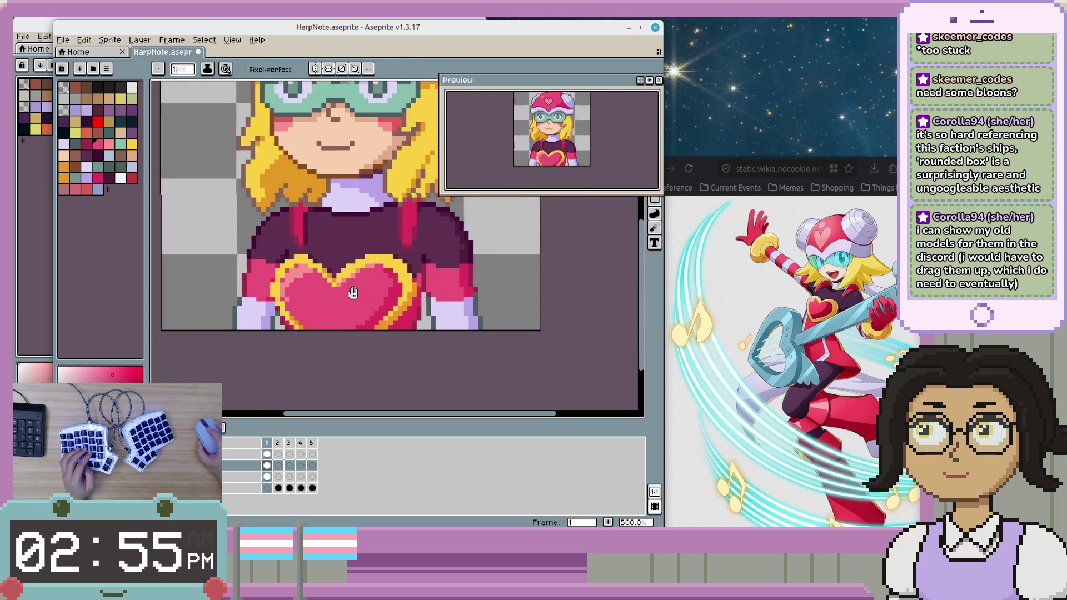
{"action": "scroll", "coordinate": [379, 303], "scroll_direction": "down", "scroll_amount": 2}
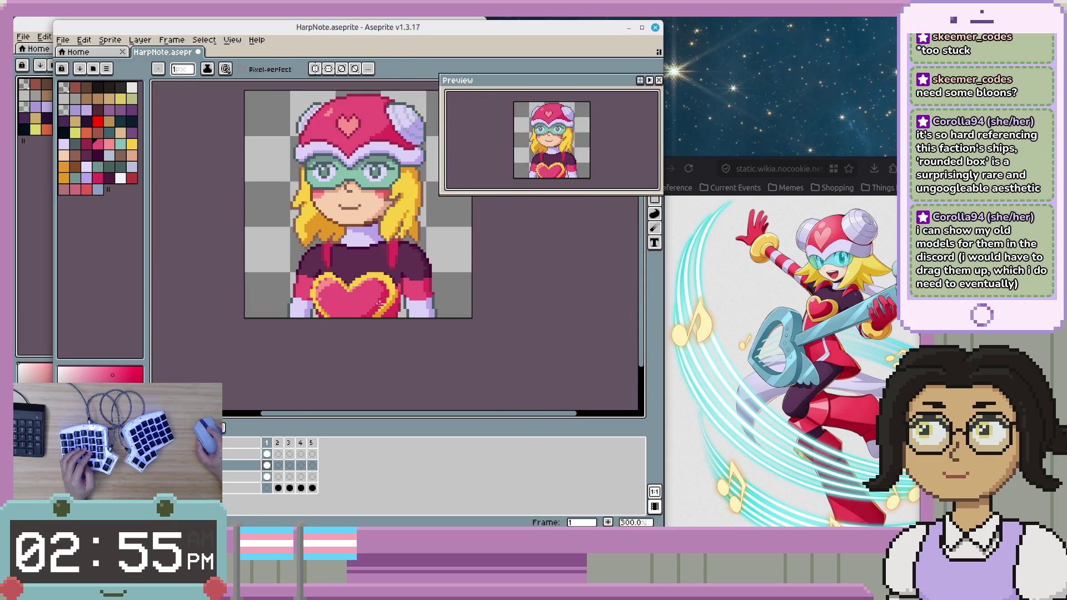
{"action": "scroll", "coordinate": [379, 303], "scroll_direction": "up", "scroll_amount": 1}
{"action": "scroll", "coordinate": [378, 306], "scroll_direction": "up", "scroll_amount": 1}
{"action": "scroll", "coordinate": [367, 314], "scroll_direction": "up", "scroll_amount": 1}
{"action": "key", "text": "alt"}
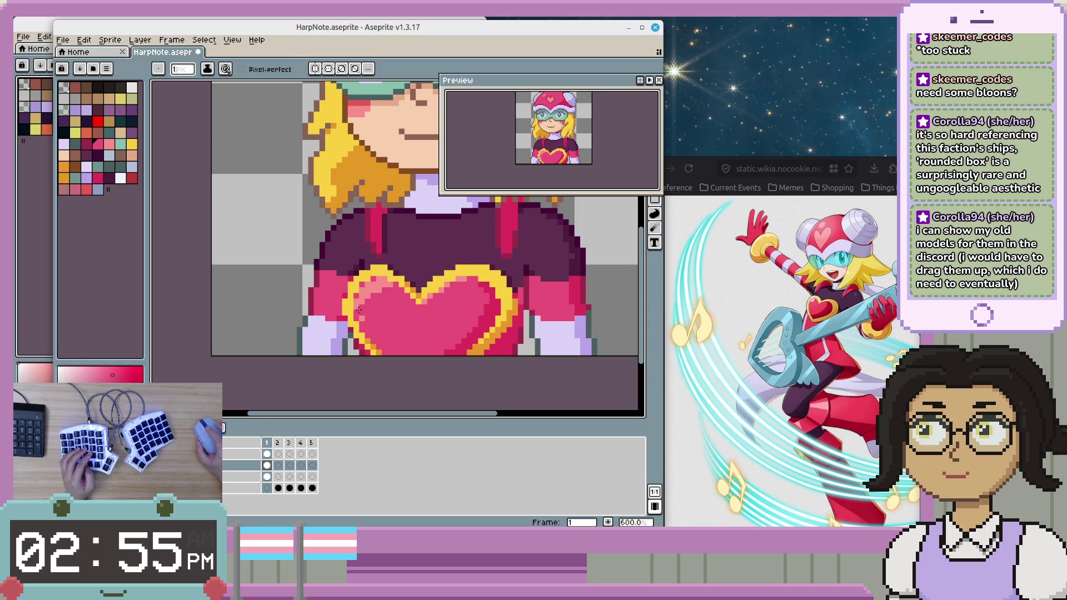
{"action": "scroll", "coordinate": [361, 313], "scroll_direction": "up", "scroll_amount": 3}
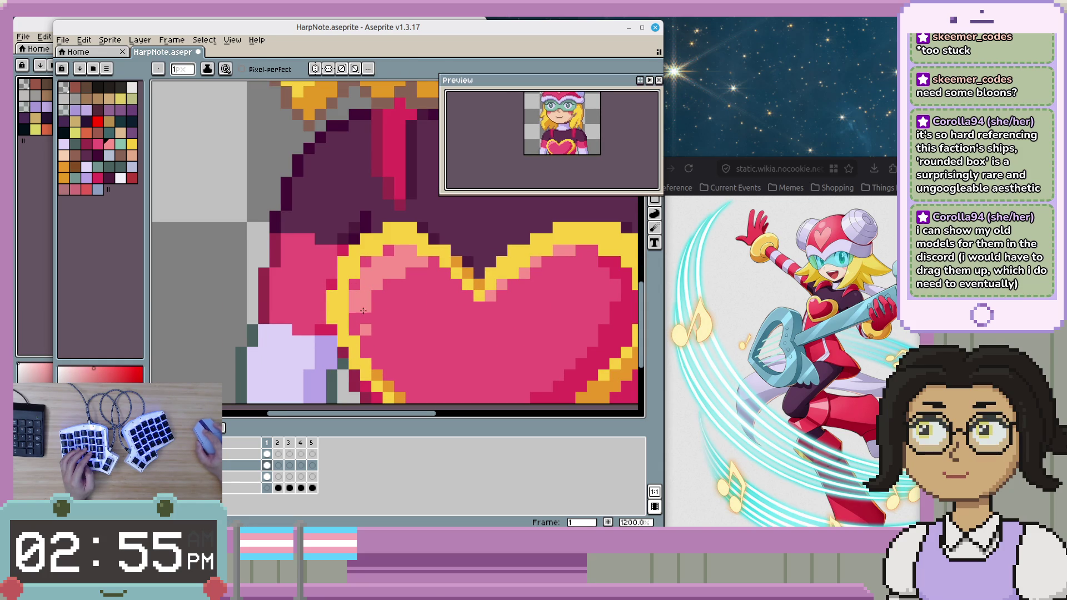
- Centre the character in the view and save HarpNote.aseprite
{"action": "scroll", "coordinate": [361, 303], "scroll_direction": "down", "scroll_amount": 5}
{"action": "left_click_drag", "start_coordinate": [507, 346], "coordinate": [416, 336]}
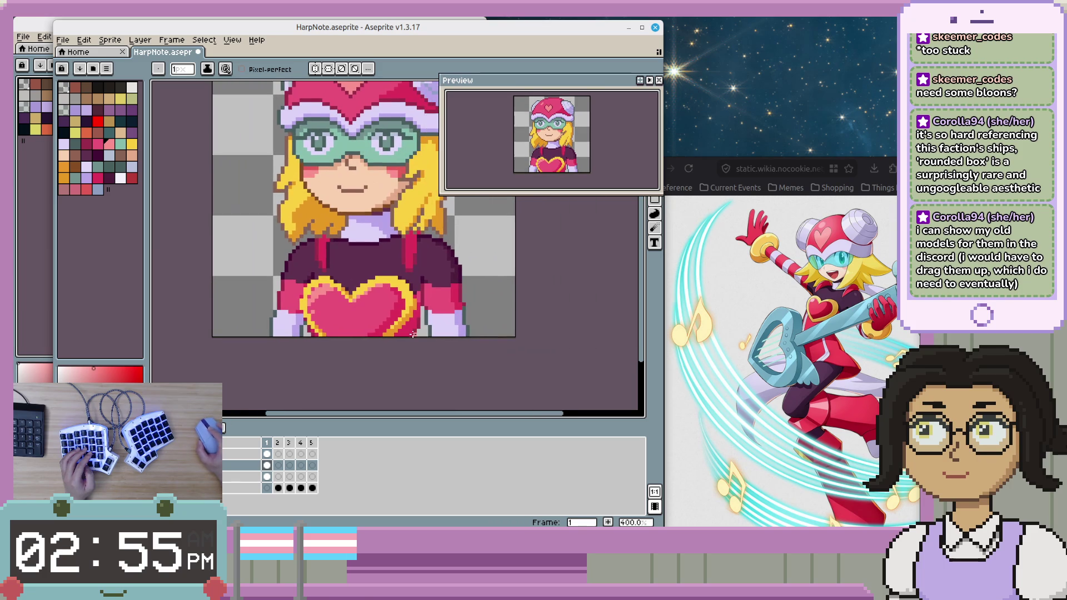
{"action": "scroll", "coordinate": [414, 330], "scroll_direction": "down", "scroll_amount": 2}
{"action": "key", "text": "ctrl+s"}
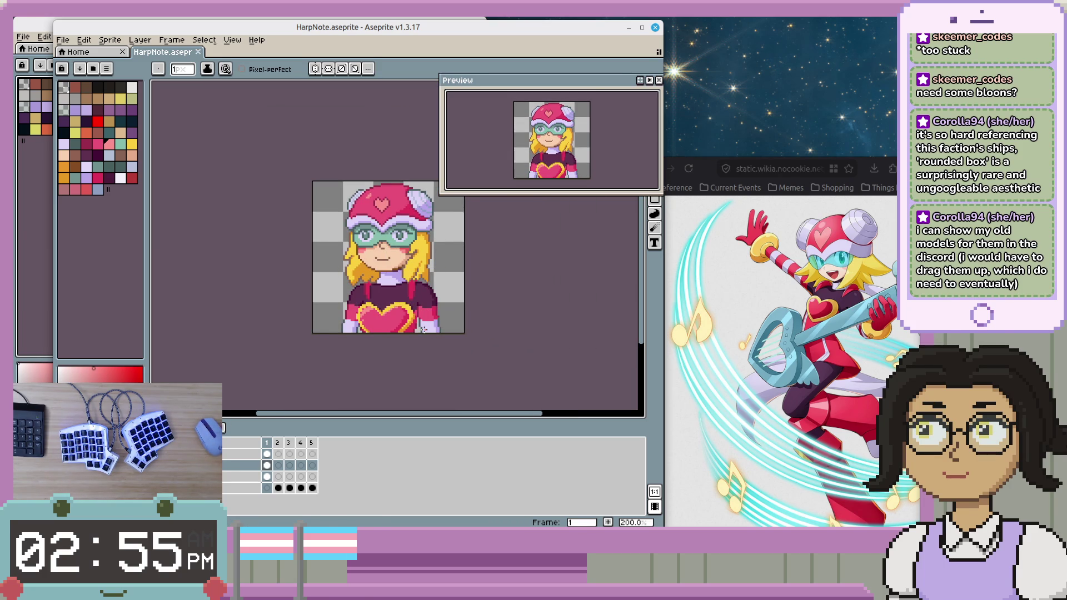
- Try a light pink pixel on the heart, then undo it
{"action": "left_click_drag", "start_coordinate": [458, 286], "coordinate": [472, 325]}
{"action": "scroll", "coordinate": [379, 318], "scroll_direction": "up", "scroll_amount": 4}
{"action": "scroll", "coordinate": [379, 318], "scroll_direction": "up", "scroll_amount": 3}
{"action": "left_click", "coordinate": [358, 312]}
{"action": "key", "text": "ctrl+z"}
- Save the sprite again with the heart emblem unchanged
{"action": "scroll", "coordinate": [356, 311], "scroll_direction": "down", "scroll_amount": 5}
{"action": "scroll", "coordinate": [333, 300], "scroll_direction": "down", "scroll_amount": 2}
{"action": "scroll", "coordinate": [324, 293], "scroll_direction": "up", "scroll_amount": 2}
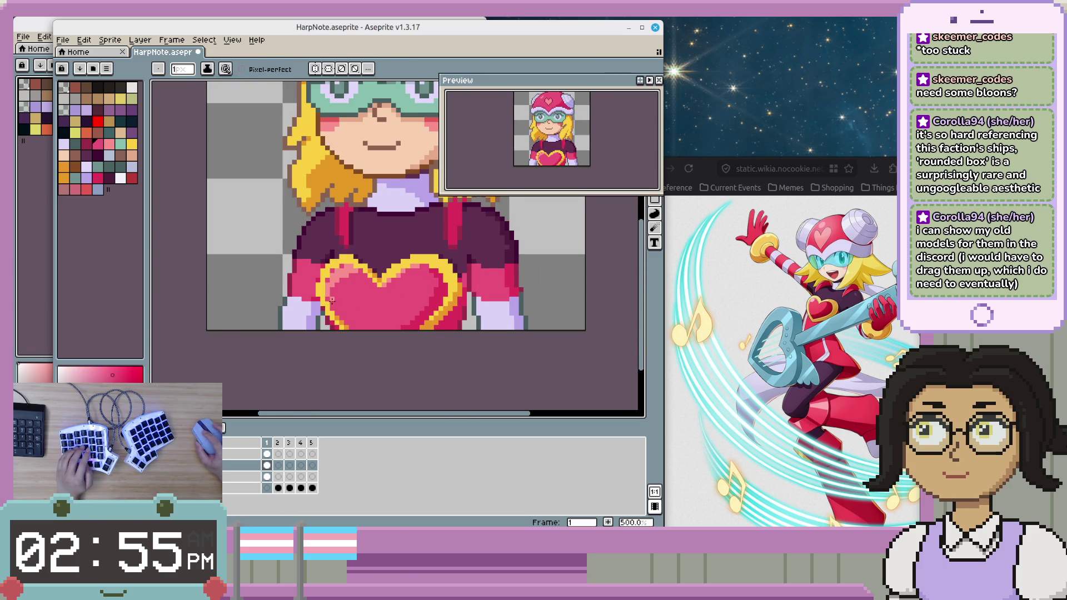
{"action": "scroll", "coordinate": [415, 308], "scroll_direction": "down", "scroll_amount": 1}
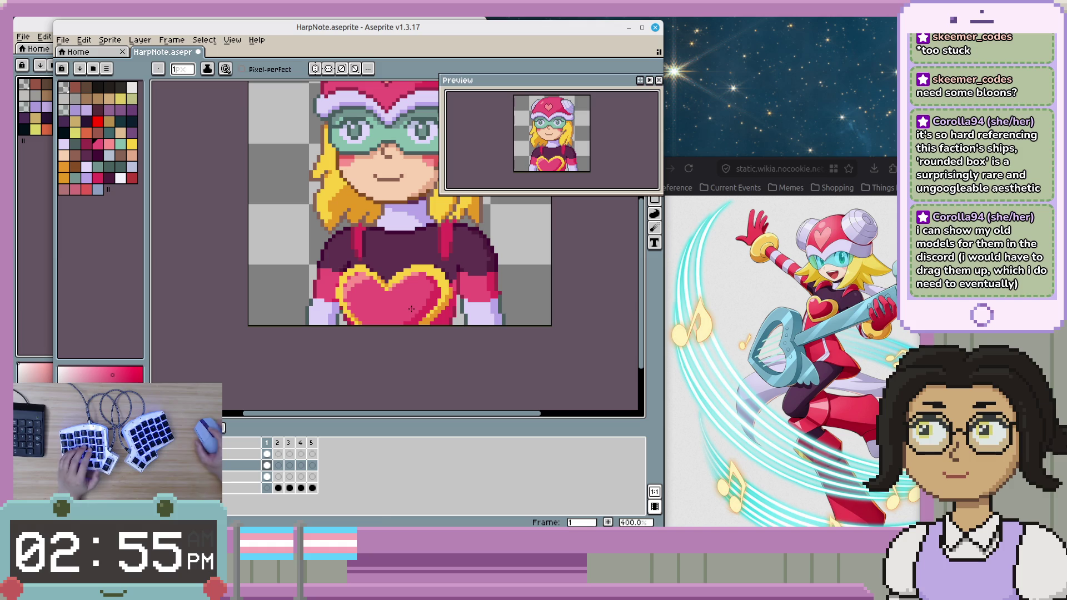
{"action": "key", "text": "ctrl+s"}
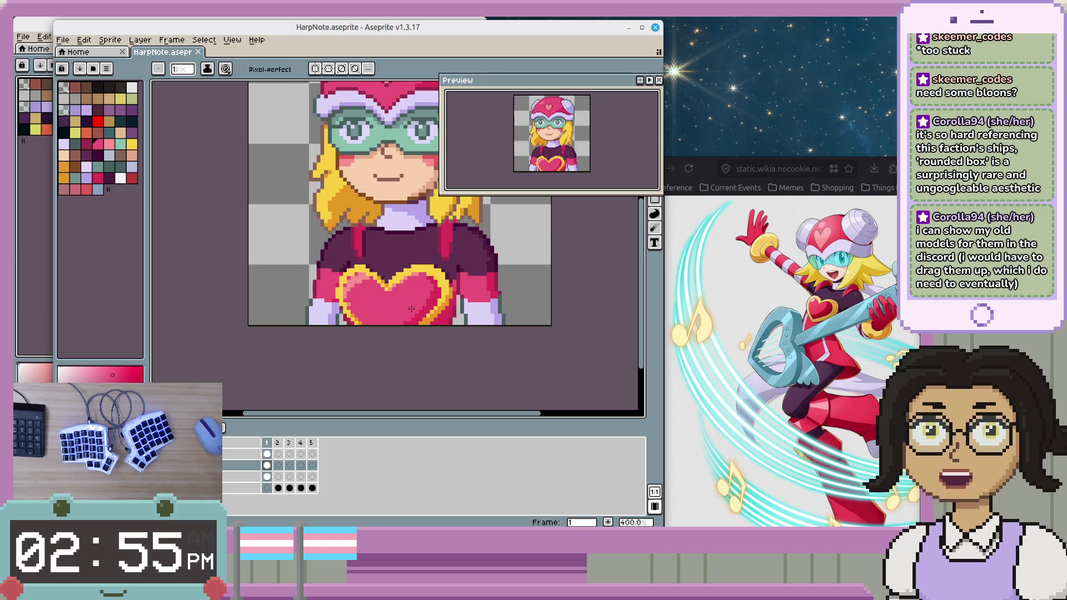
{"action": "scroll", "coordinate": [364, 280], "scroll_direction": "up", "scroll_amount": 1}
{"action": "scroll", "coordinate": [363, 280], "scroll_direction": "up", "scroll_amount": 1}
- Preview the animation and eyedrop the heart's pink from the canvas
{"action": "key", "text": "Return"}
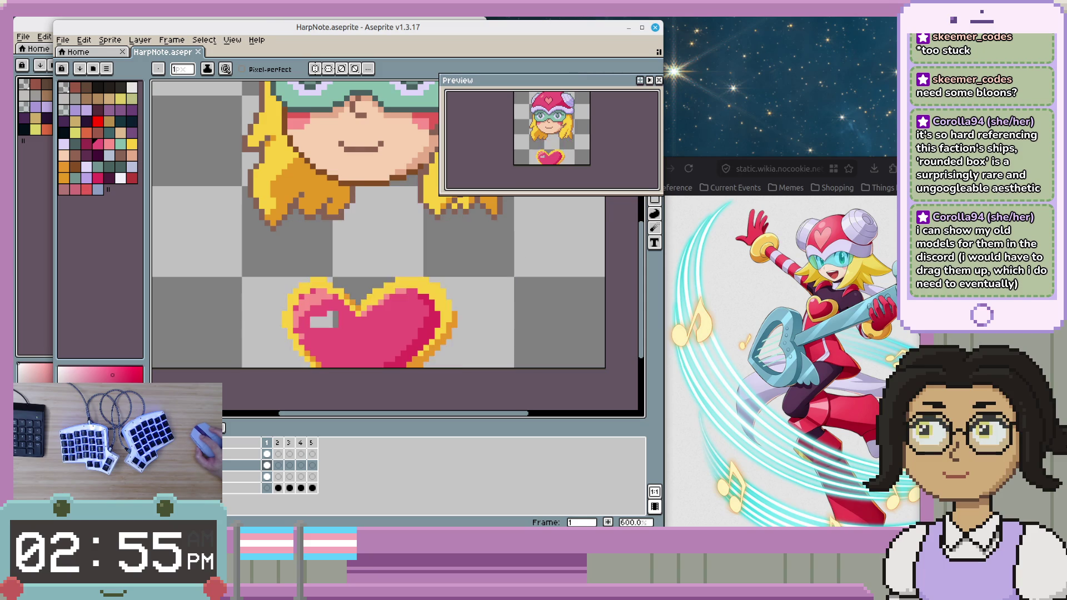
{"action": "key", "text": "i"}
{"action": "scroll", "coordinate": [357, 339], "scroll_direction": "up", "scroll_amount": 3}
- Paint the heart's grey block pink with the Pencil, then undo and select the layer below
{"action": "key", "text": "b"}
{"action": "mouse_move", "coordinate": [297, 310]}
{"action": "left_mouse_down"}
{"action": "mouse_move", "coordinate": [253, 310]}
{"action": "mouse_move", "coordinate": [280, 301]}
{"action": "left_mouse_up"}
{"action": "left_click", "coordinate": [298, 293]}
{"action": "scroll", "coordinate": [364, 370], "scroll_direction": "down", "scroll_amount": 3}
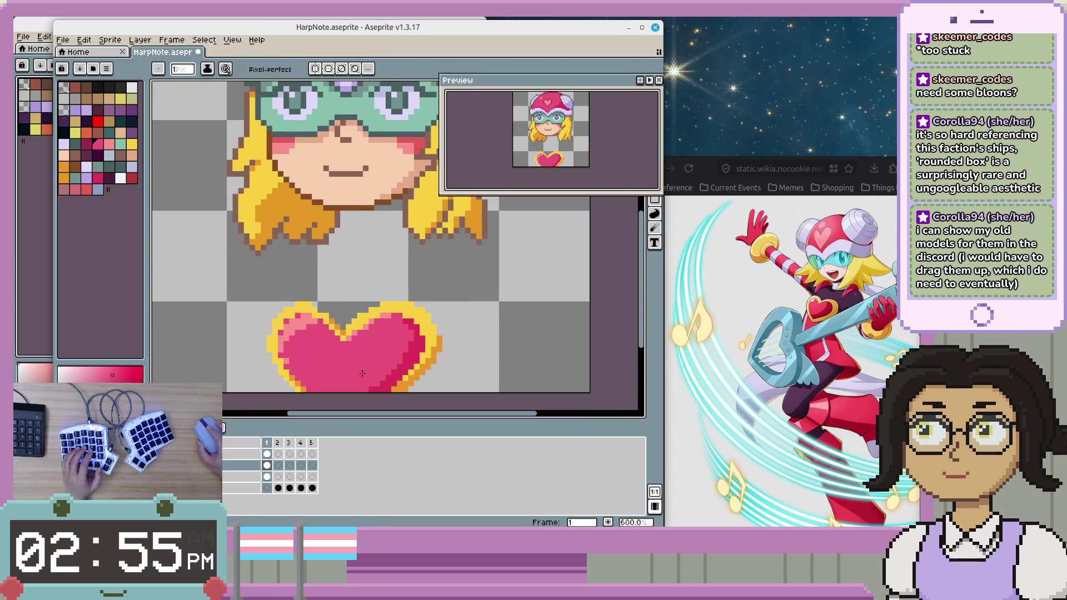
{"action": "key", "text": "ctrl+z"}
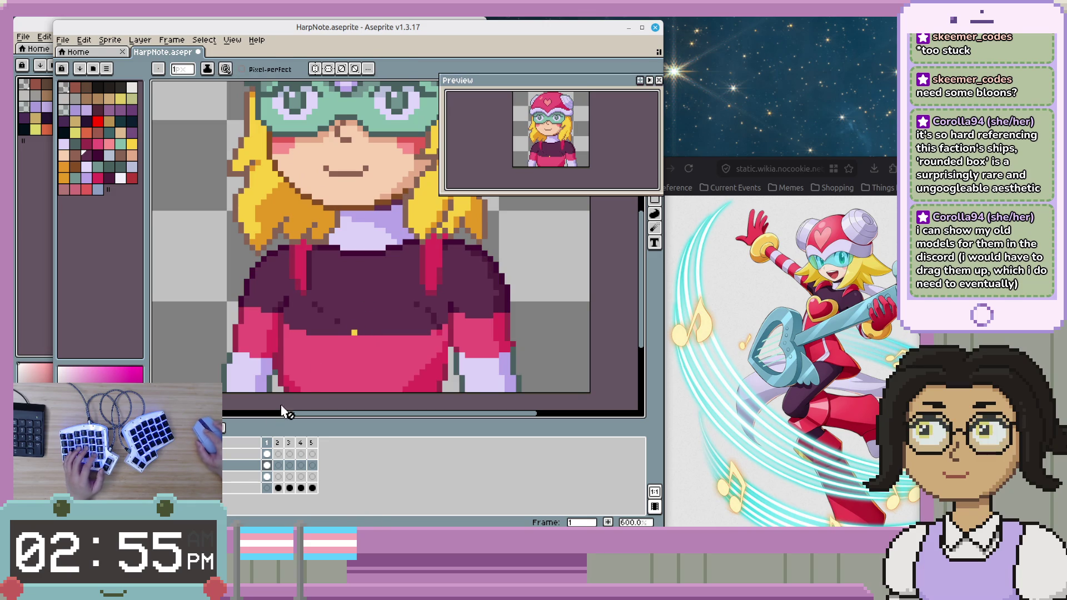
{"action": "key", "text": "alt+Down"}
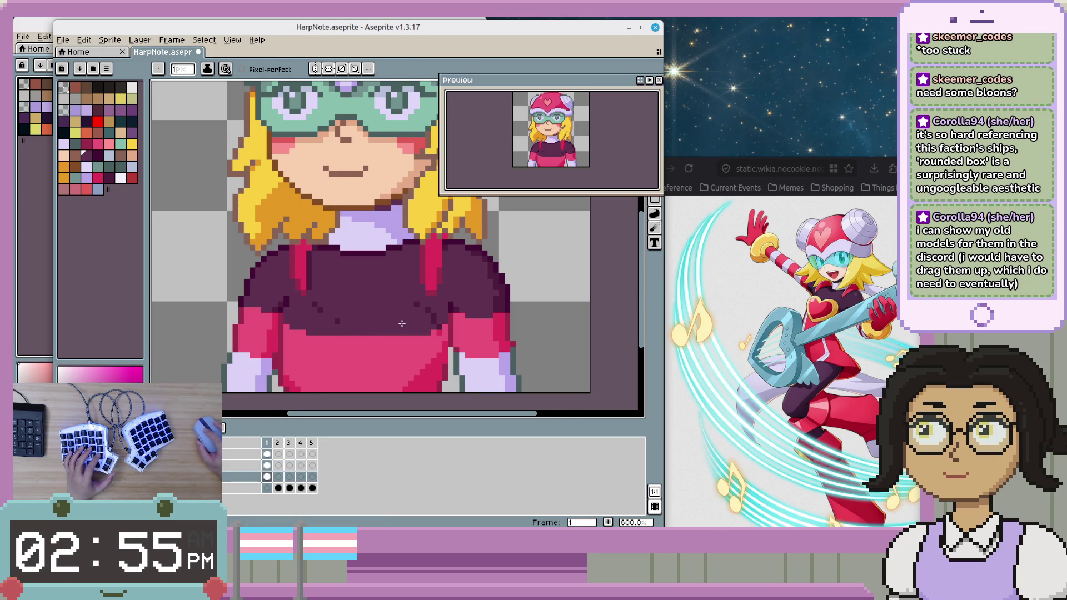
- Restore the heart emblem on the torso and sample a colour from its outline
{"action": "scroll", "coordinate": [356, 332], "scroll_direction": "down", "scroll_amount": 2}
{"action": "scroll", "coordinate": [355, 332], "scroll_direction": "up", "scroll_amount": 2}
{"action": "key", "text": "ctrl+y"}
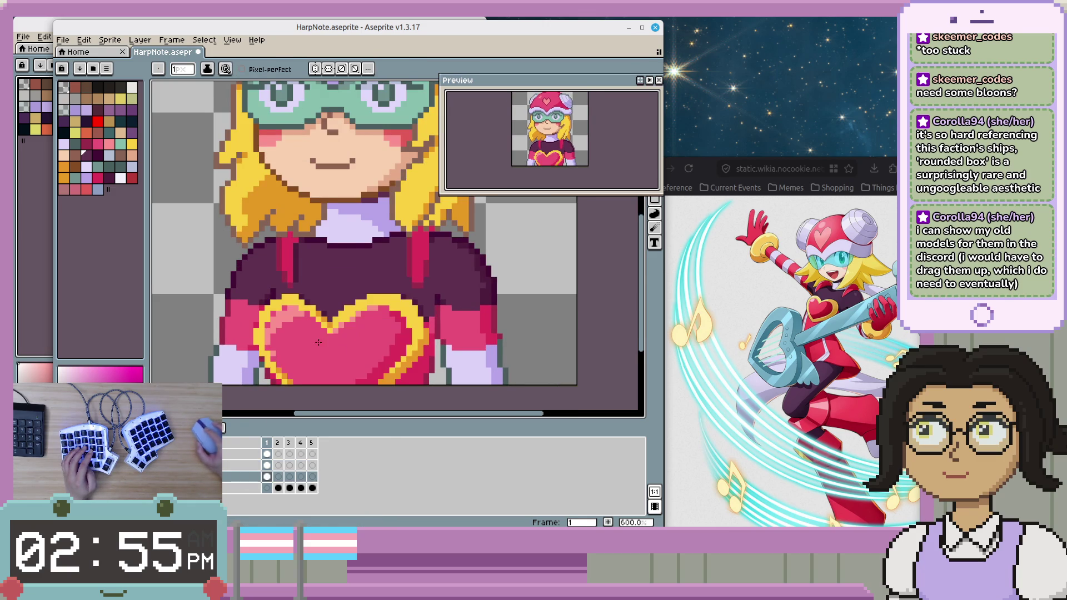
{"action": "scroll", "coordinate": [362, 372], "scroll_direction": "up", "scroll_amount": 3}
{"action": "key", "text": "i"}
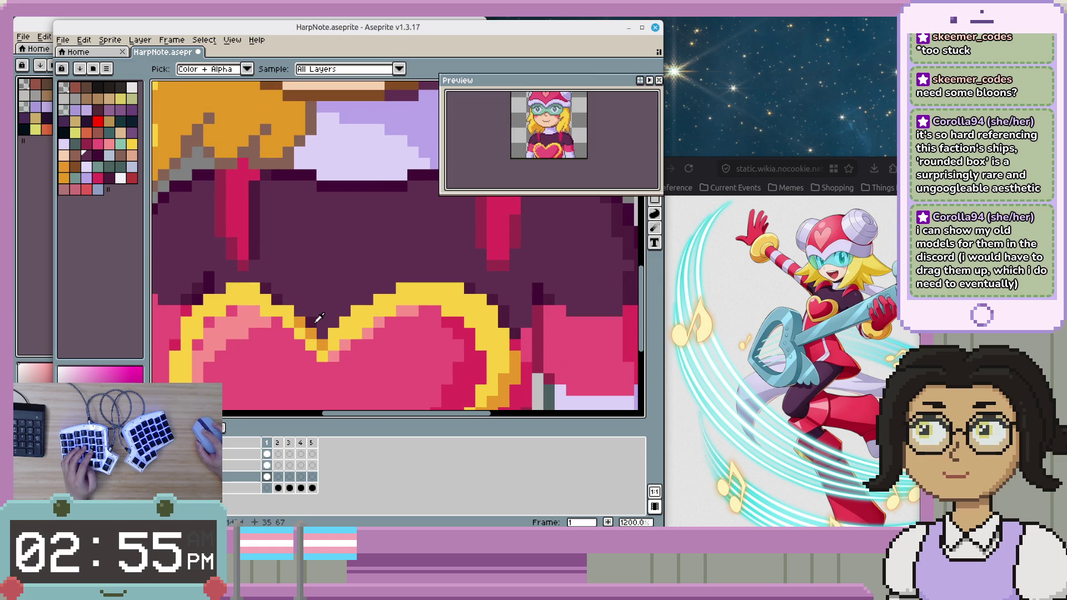
{"action": "left_click", "coordinate": [318, 319]}
- Check the neighbouring animation frame, then return to the first frame
{"action": "scroll", "coordinate": [438, 367], "scroll_direction": "down", "scroll_amount": 1}
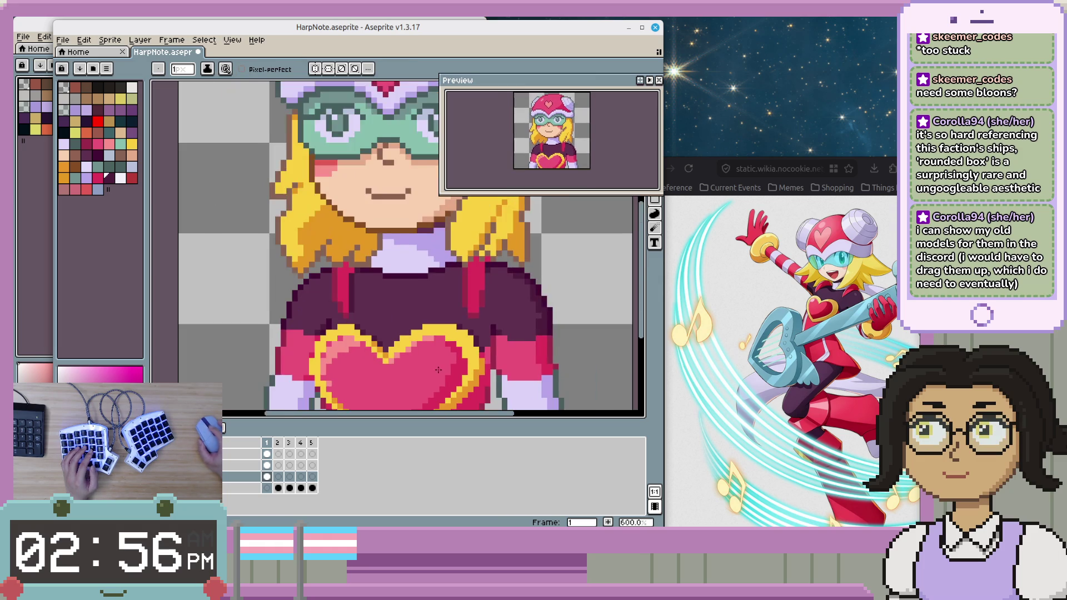
{"action": "scroll", "coordinate": [438, 368], "scroll_direction": "down", "scroll_amount": 1}
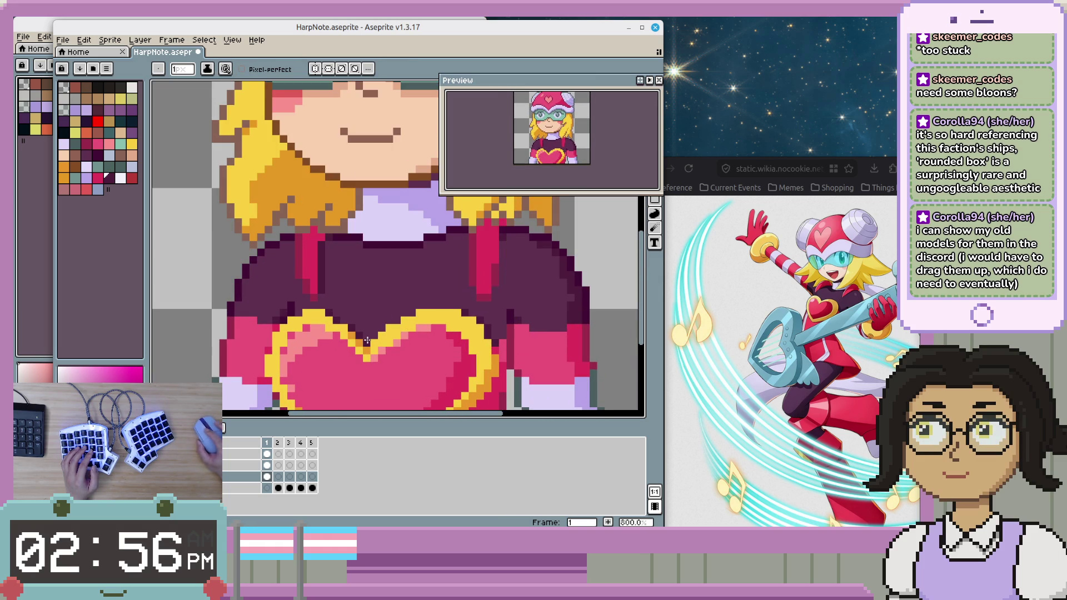
{"action": "key", "text": "Right"}
{"action": "key", "text": "Left"}
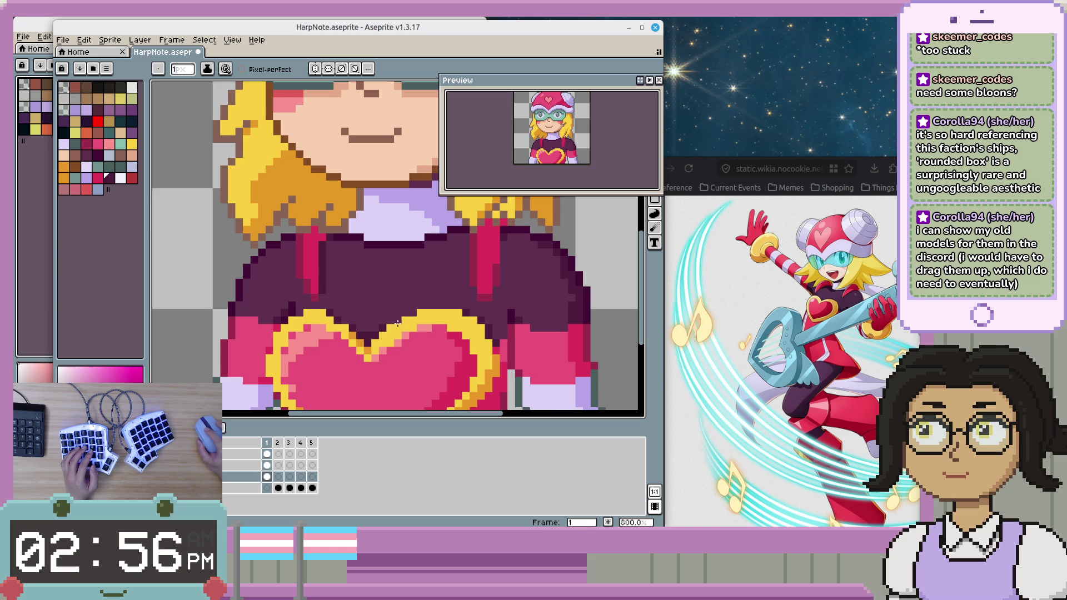
{"action": "scroll", "coordinate": [400, 320], "scroll_direction": "down", "scroll_amount": 1}
{"action": "scroll", "coordinate": [382, 318], "scroll_direction": "up", "scroll_amount": 3}
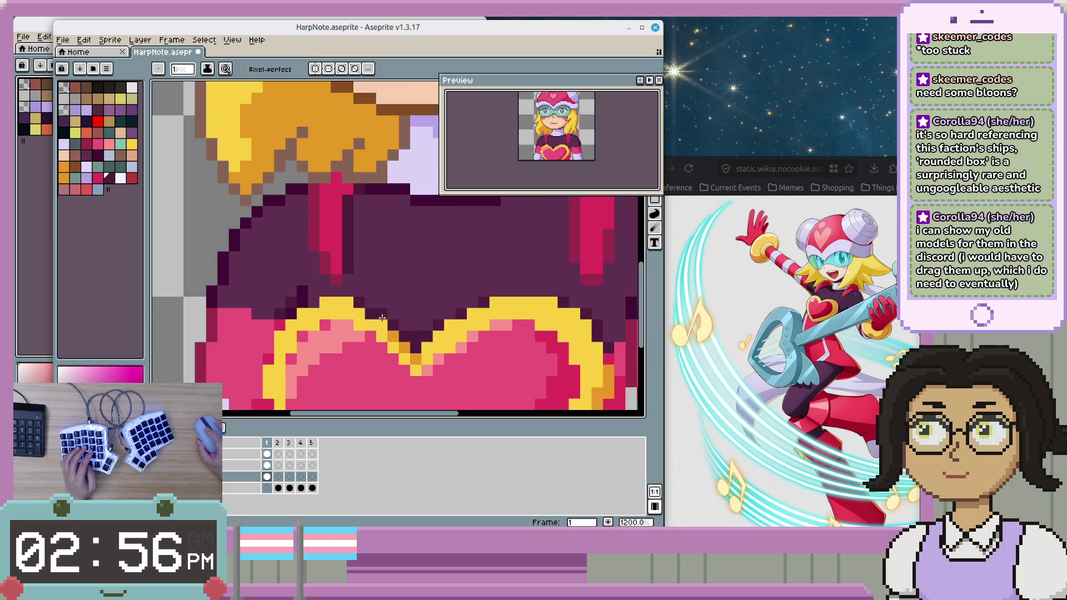
{"action": "scroll", "coordinate": [389, 378], "scroll_direction": "down", "scroll_amount": 2}
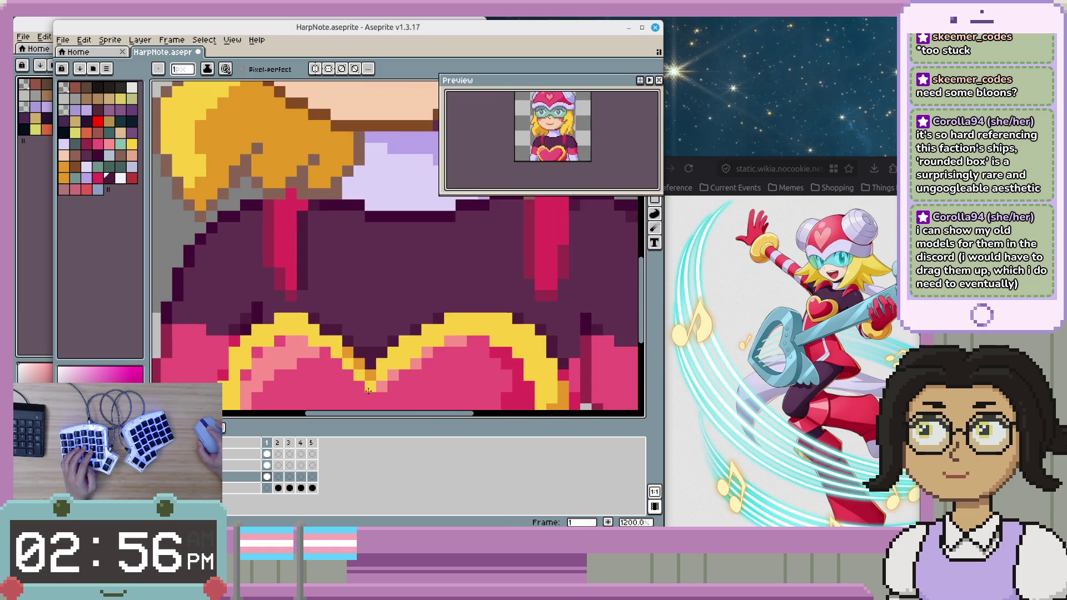
{"action": "scroll", "coordinate": [373, 386], "scroll_direction": "down", "scroll_amount": 2}
{"action": "scroll", "coordinate": [435, 383], "scroll_direction": "up", "scroll_amount": 2}
{"action": "scroll", "coordinate": [362, 330], "scroll_direction": "up", "scroll_amount": 2}
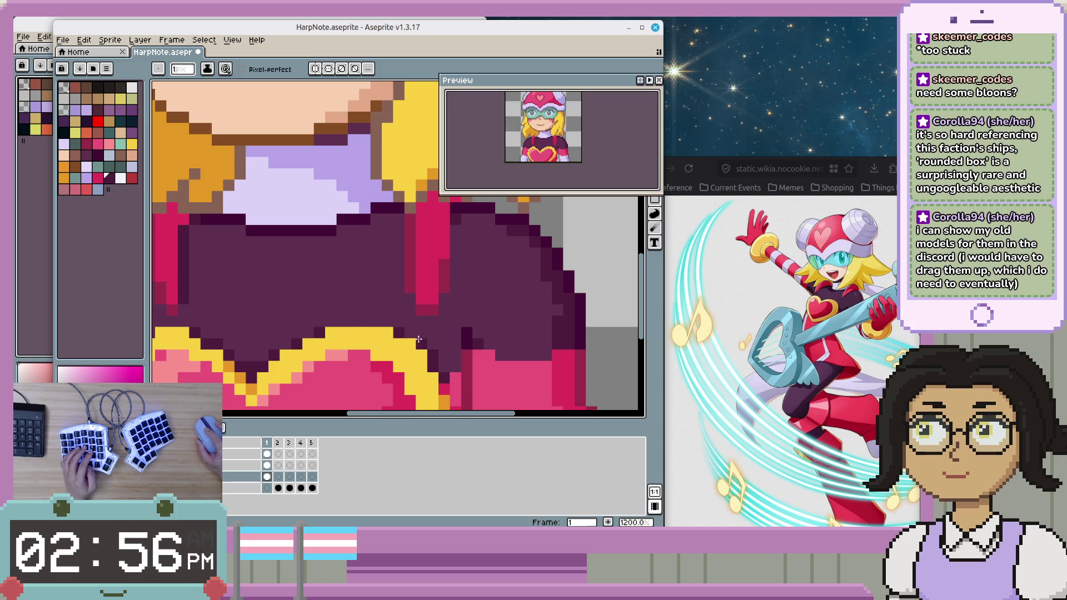
{"action": "scroll", "coordinate": [440, 366], "scroll_direction": "down", "scroll_amount": 2}
{"action": "scroll", "coordinate": [462, 370], "scroll_direction": "up", "scroll_amount": 1}
{"action": "scroll", "coordinate": [484, 373], "scroll_direction": "up", "scroll_amount": 1}
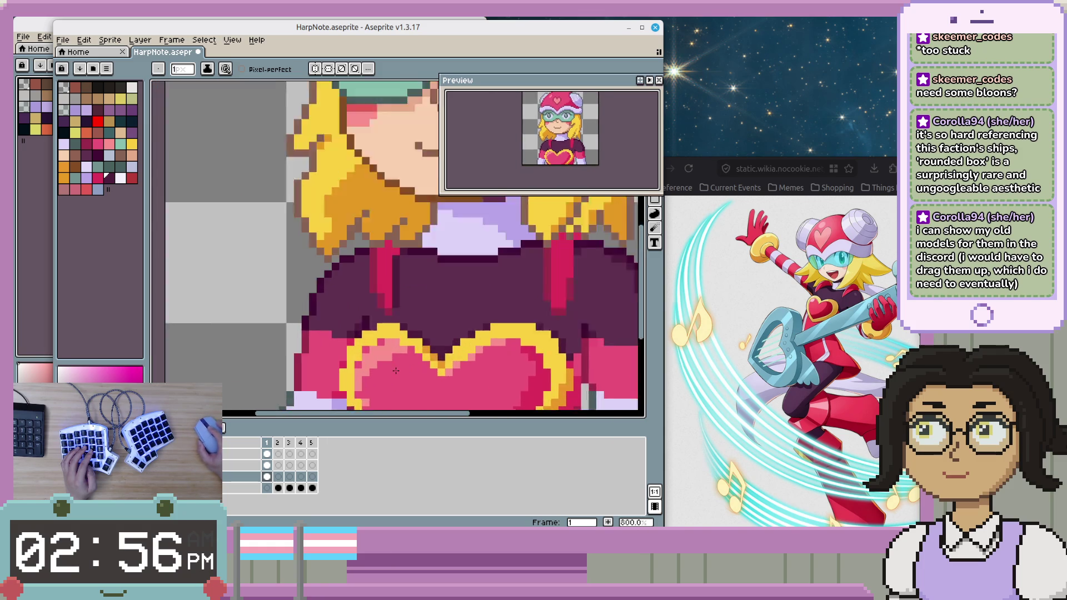
{"action": "scroll", "coordinate": [504, 376], "scroll_direction": "up", "scroll_amount": 1}
- Pan across the maroon chest and sample a colour from it
{"action": "left_click_drag", "start_coordinate": [505, 376], "coordinate": [394, 353]}
{"action": "left_click", "coordinate": [373, 301], "text": "alt"}
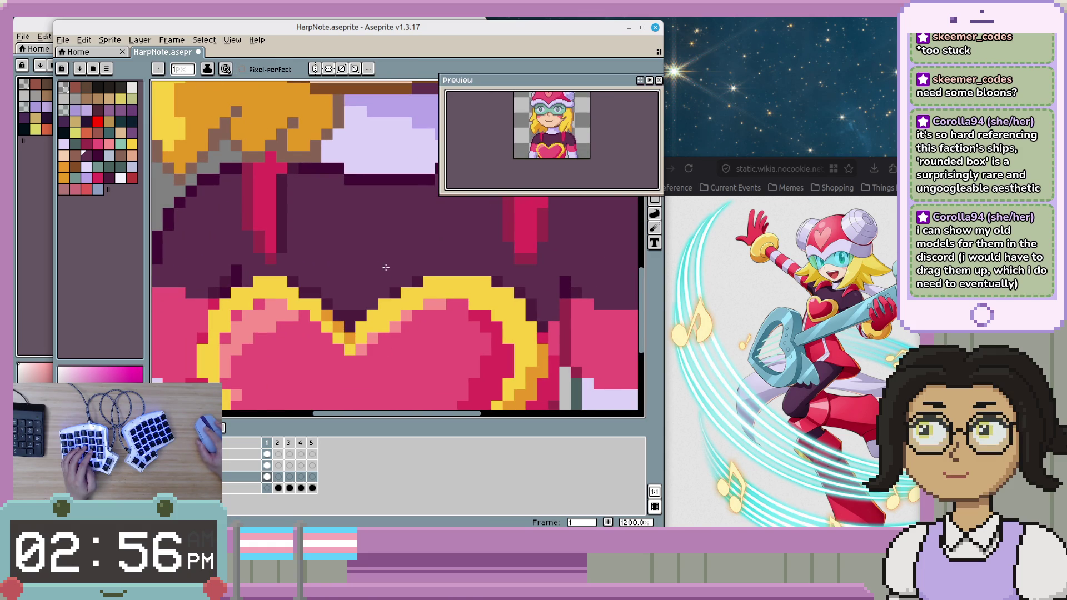
{"action": "scroll", "coordinate": [373, 309], "scroll_direction": "down", "scroll_amount": 1}
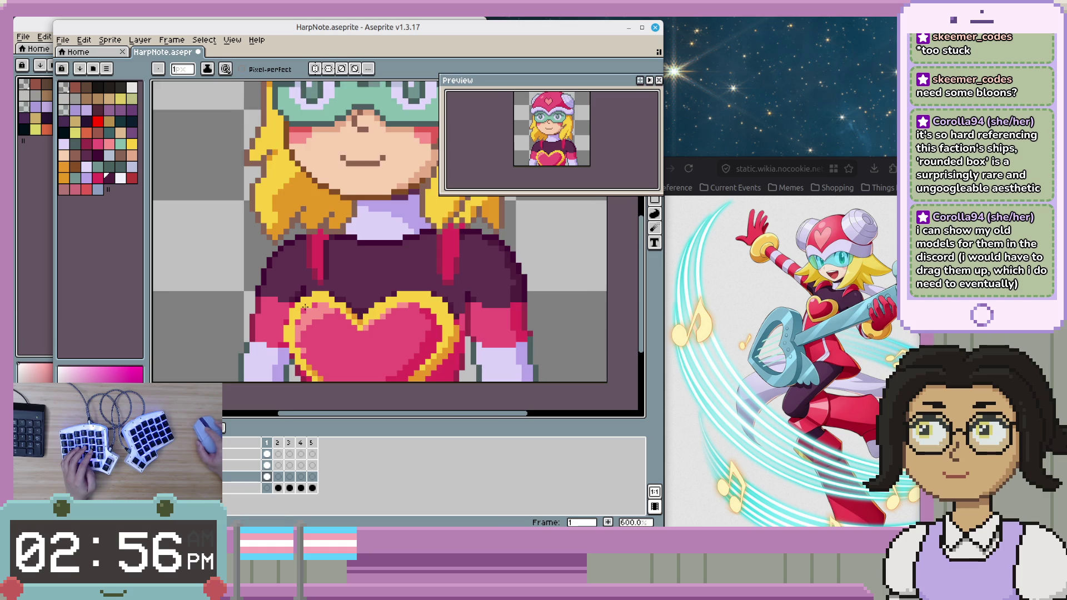
{"action": "scroll", "coordinate": [298, 297], "scroll_direction": "up", "scroll_amount": 1}
- Review the sprite's right and bottom edges, then switch to the reference artwork window
{"action": "left_click_drag", "start_coordinate": [485, 331], "coordinate": [377, 329]}
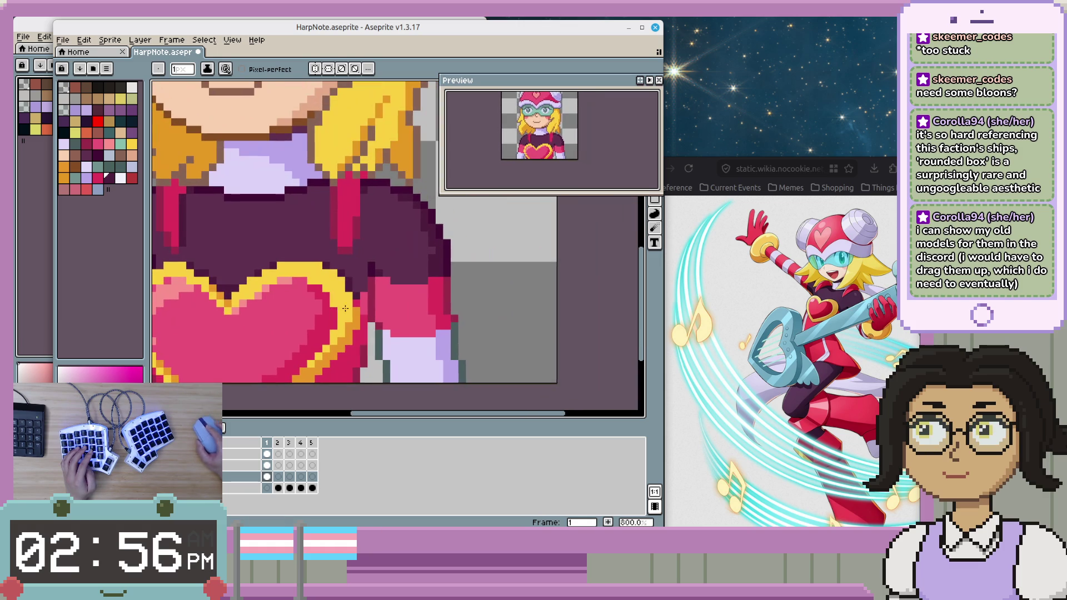
{"action": "scroll", "coordinate": [389, 306], "scroll_direction": "down", "scroll_amount": 1}
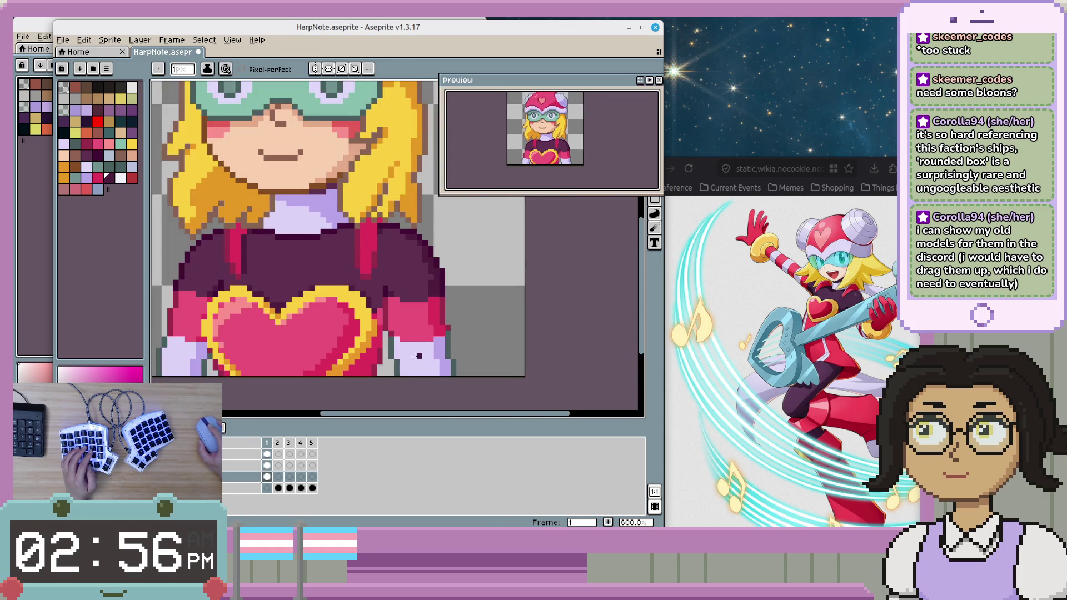
{"action": "scroll", "coordinate": [445, 327], "scroll_direction": "down", "scroll_amount": 1}
{"action": "scroll", "coordinate": [480, 342], "scroll_direction": "down", "scroll_amount": 1}
{"action": "scroll", "coordinate": [481, 343], "scroll_direction": "up", "scroll_amount": 1}
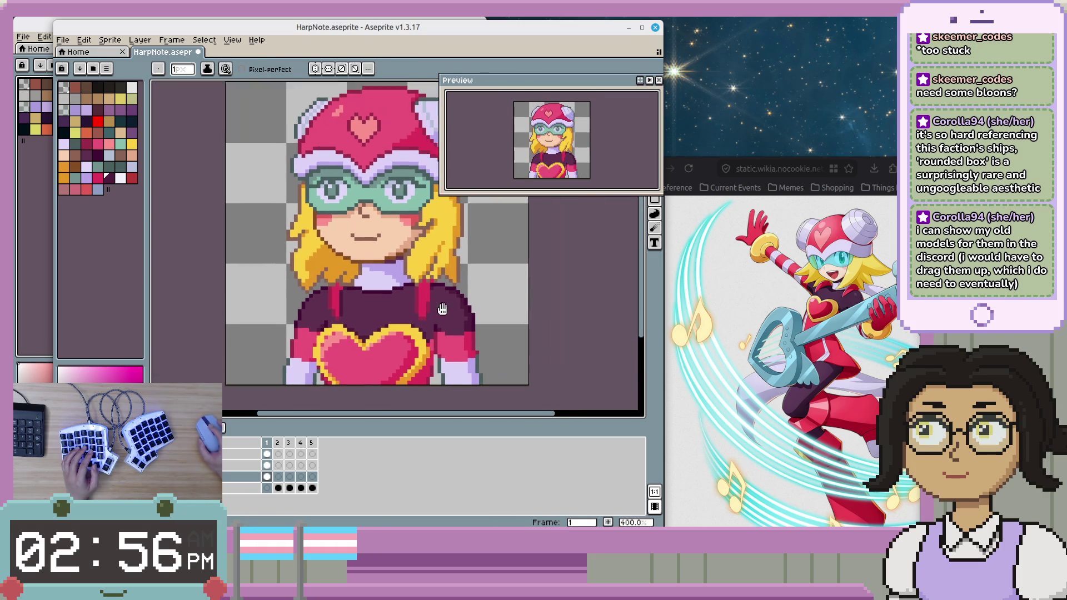
{"action": "scroll", "coordinate": [415, 320], "scroll_direction": "up", "scroll_amount": 1}
{"action": "scroll", "coordinate": [415, 319], "scroll_direction": "down", "scroll_amount": 1}
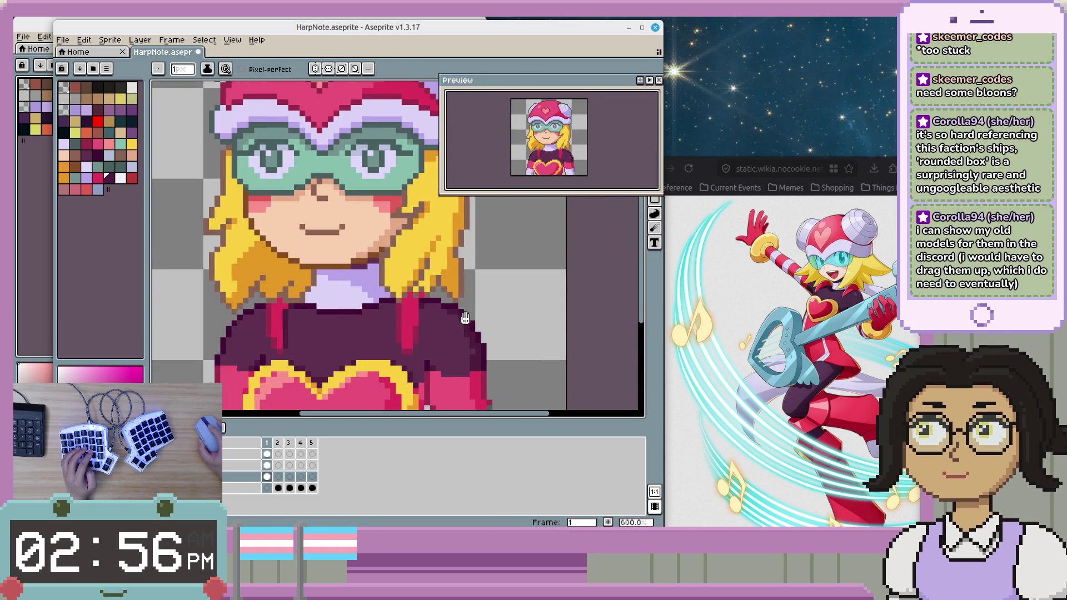
{"action": "scroll", "coordinate": [400, 322], "scroll_direction": "down", "scroll_amount": 1}
{"action": "scroll", "coordinate": [367, 328], "scroll_direction": "up", "scroll_amount": 1}
{"action": "scroll", "coordinate": [355, 330], "scroll_direction": "up", "scroll_amount": 1}
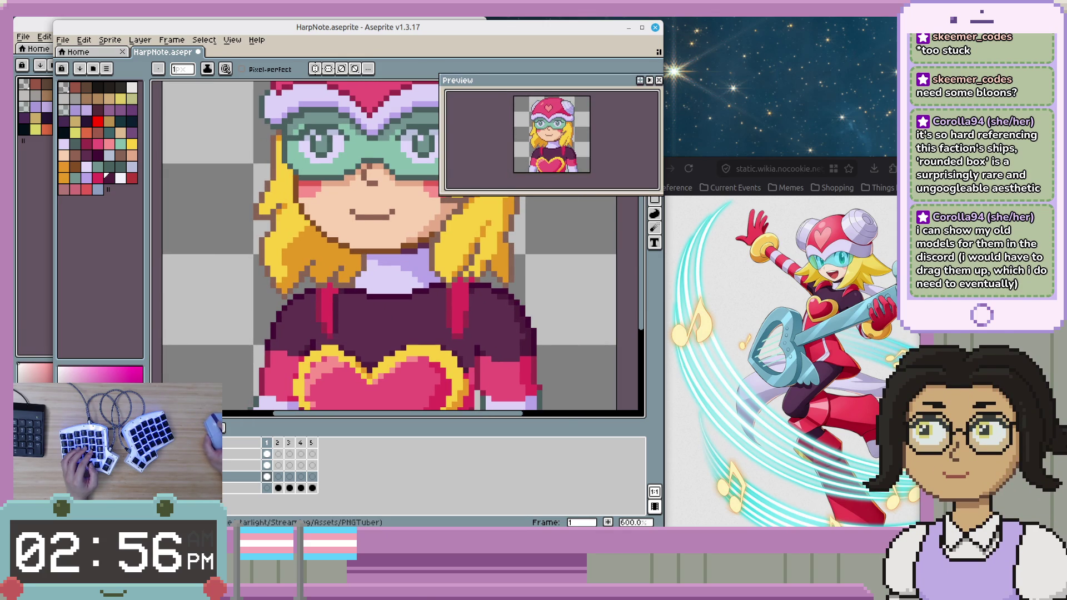
{"action": "left_click", "coordinate": [778, 361]}
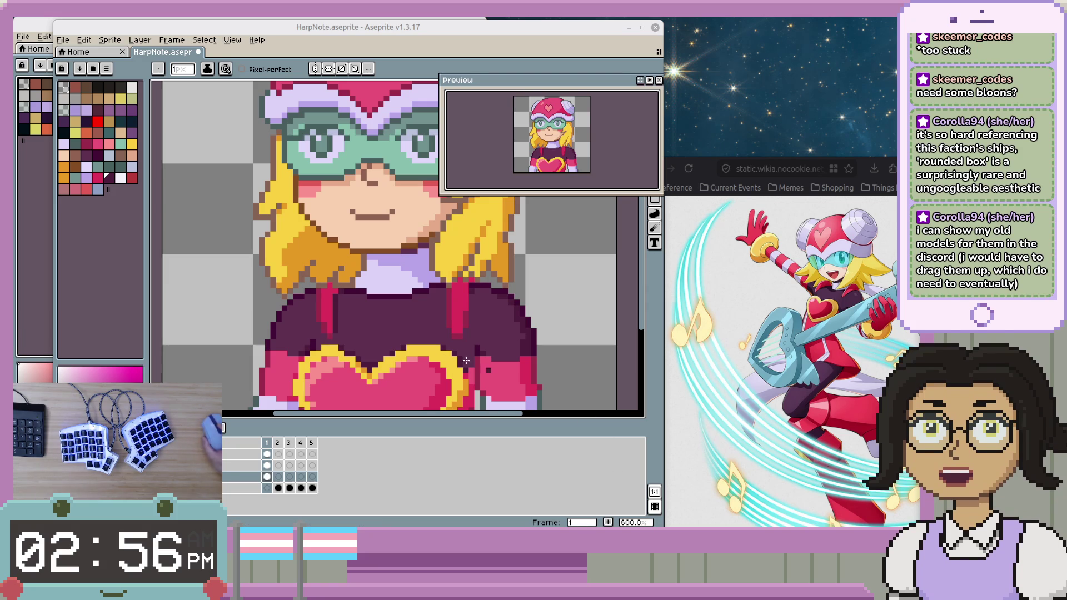
{"action": "left_click_drag", "start_coordinate": [313, 328], "coordinate": [305, 337]}
{"action": "scroll", "coordinate": [305, 336], "scroll_direction": "up", "scroll_amount": 1}
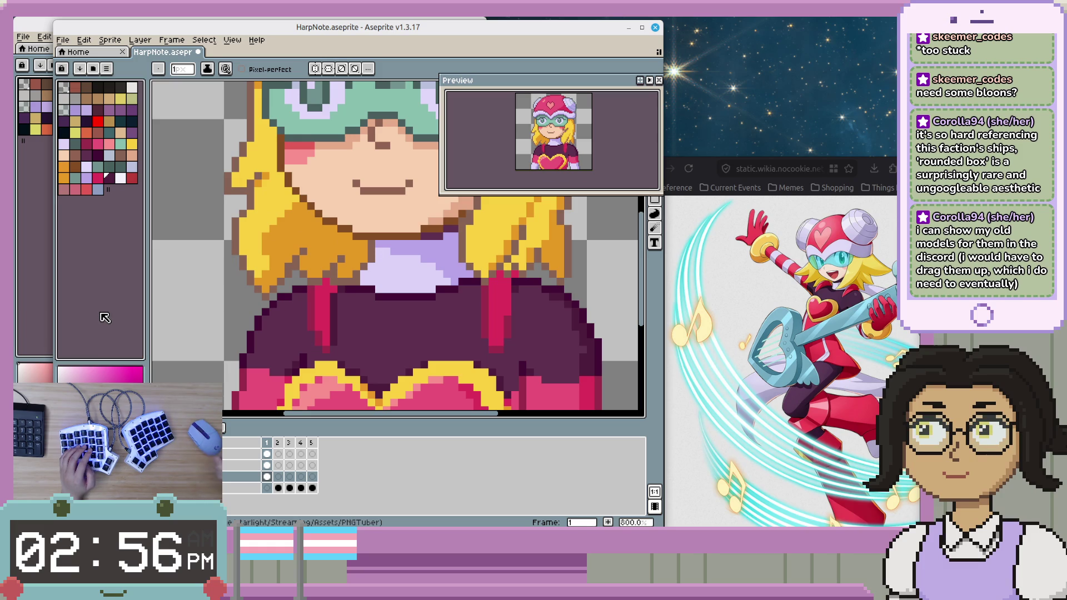
- Pick up the colour of the left red strap
{"action": "scroll", "coordinate": [364, 319], "scroll_direction": "up", "scroll_amount": 1}
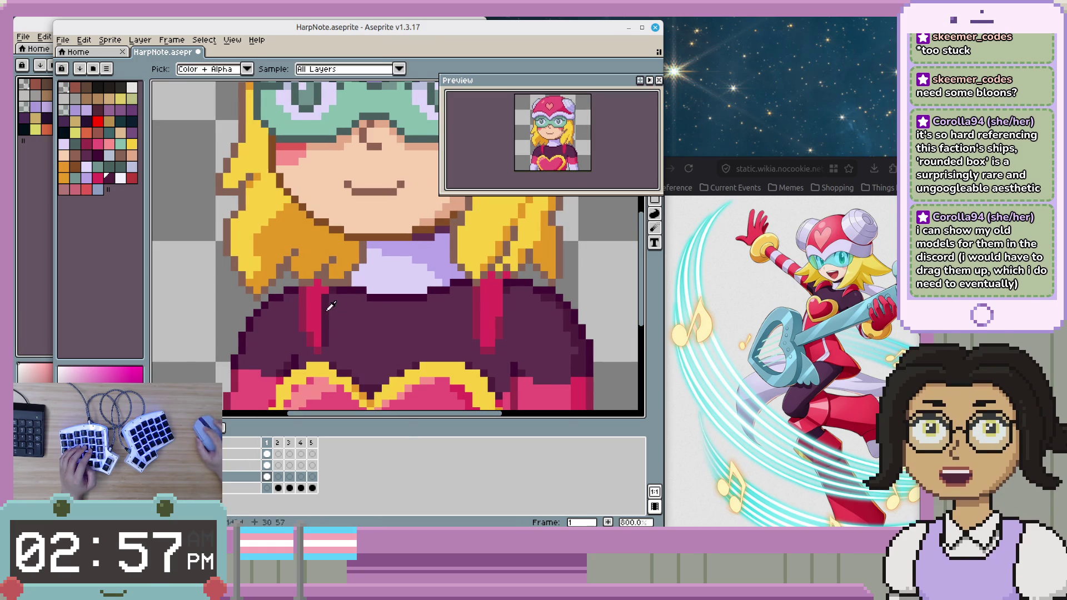
{"action": "scroll", "coordinate": [327, 348], "scroll_direction": "up", "scroll_amount": 1}
{"action": "key", "text": "b"}
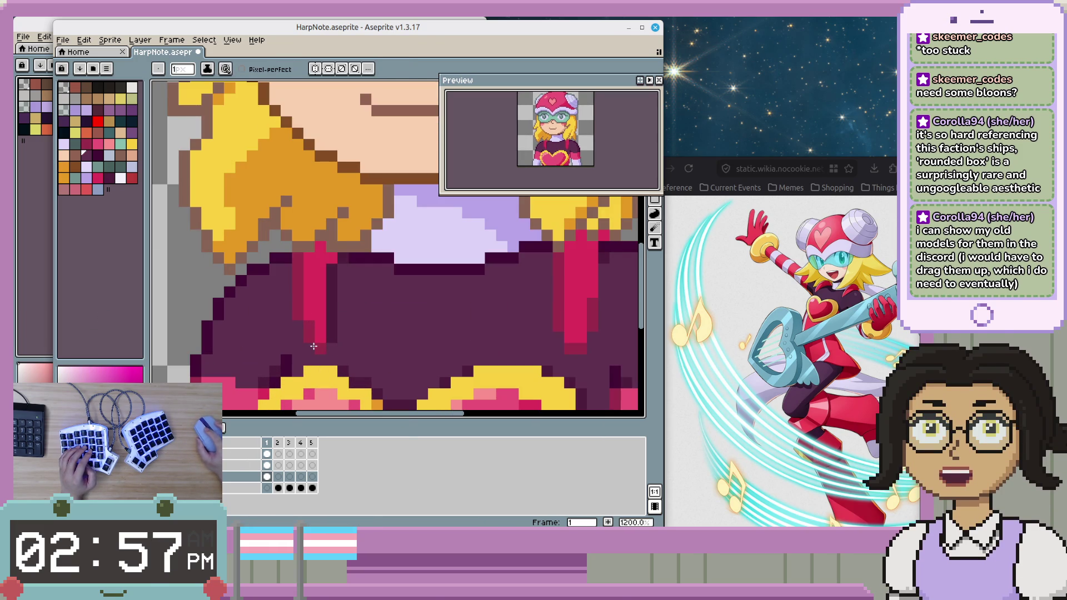
{"action": "key", "text": "i"}
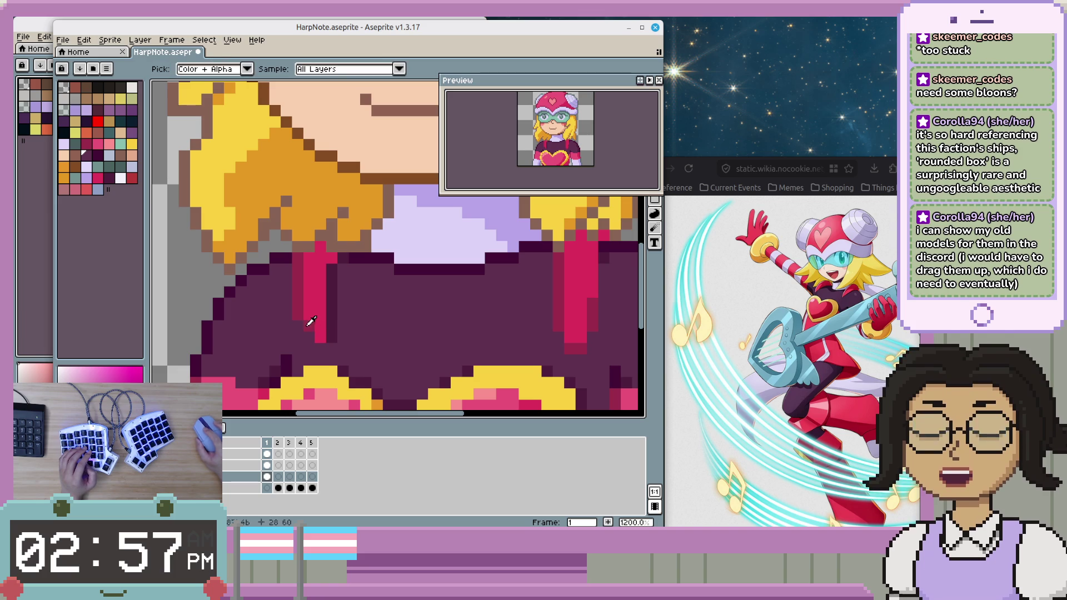
{"action": "key", "text": "b"}
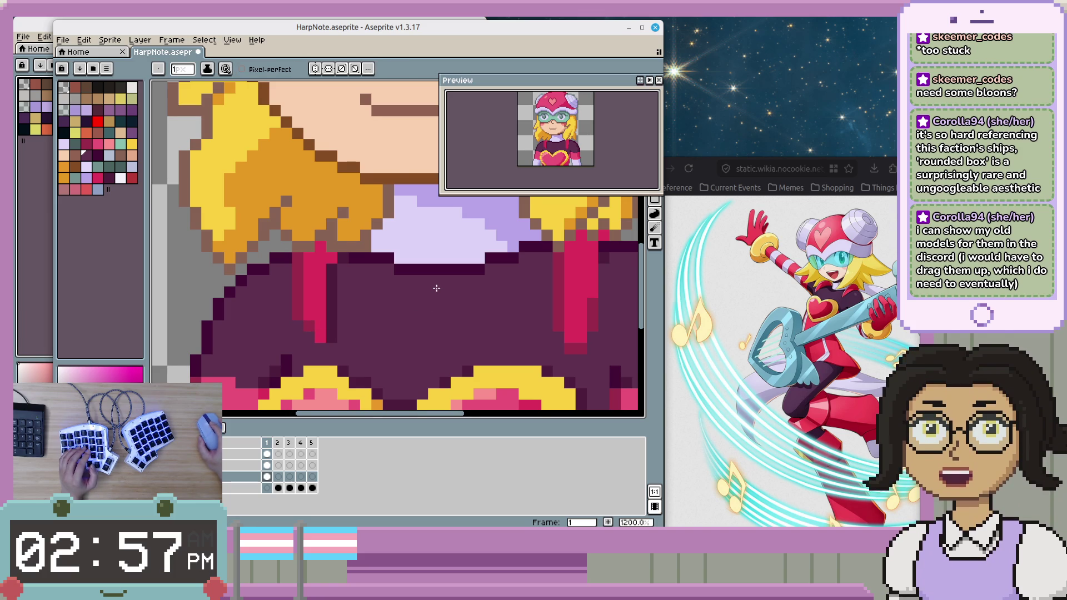
{"action": "left_click", "coordinate": [302, 303], "text": "alt"}
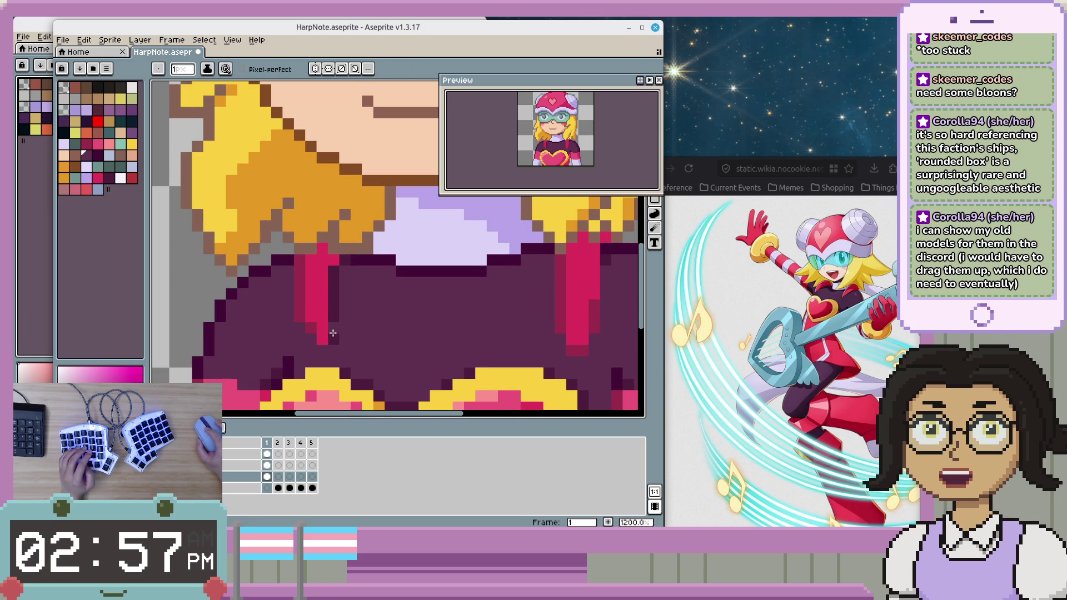
- Move the view toward the helmet and sample the crimson of the right strap
{"action": "scroll", "coordinate": [333, 339], "scroll_direction": "down", "scroll_amount": 1}
{"action": "scroll", "coordinate": [389, 334], "scroll_direction": "down", "scroll_amount": 1}
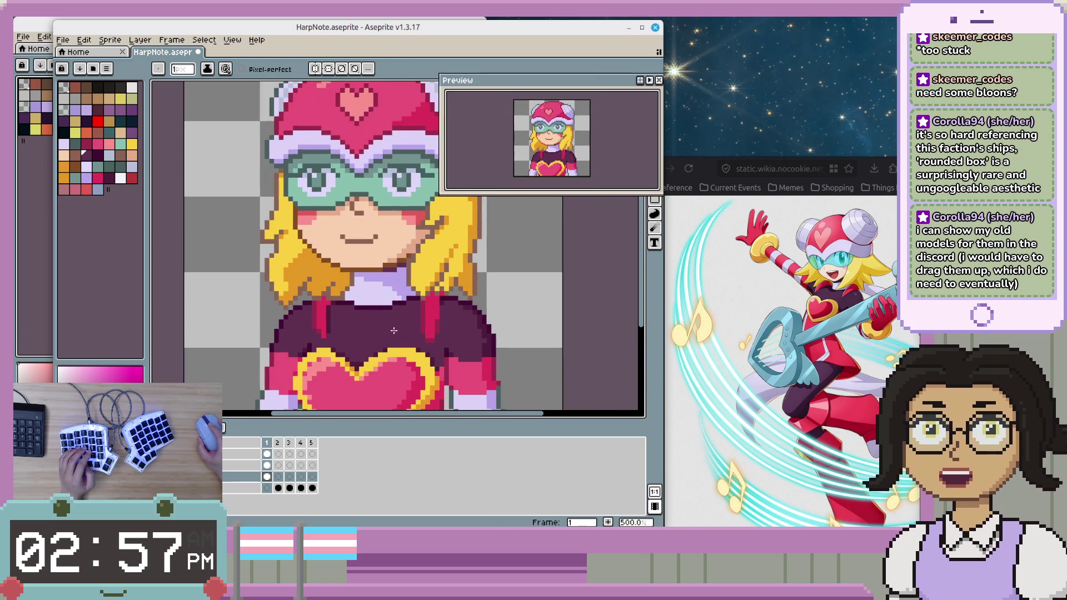
{"action": "scroll", "coordinate": [434, 331], "scroll_direction": "down", "scroll_amount": 1}
{"action": "left_click_drag", "start_coordinate": [433, 331], "coordinate": [435, 339]}
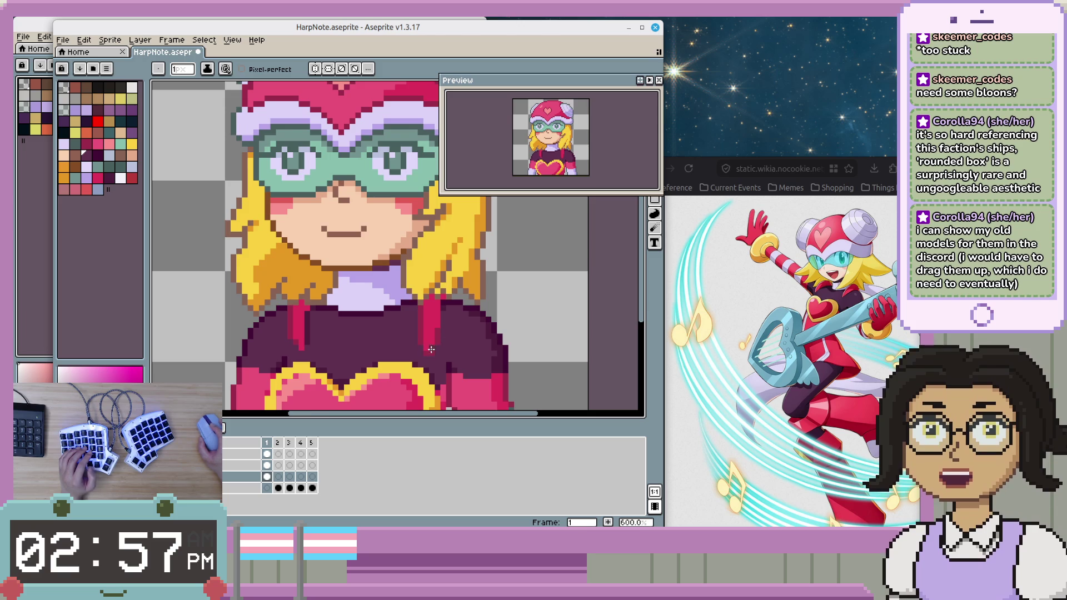
{"action": "scroll", "coordinate": [436, 346], "scroll_direction": "up", "scroll_amount": 1}
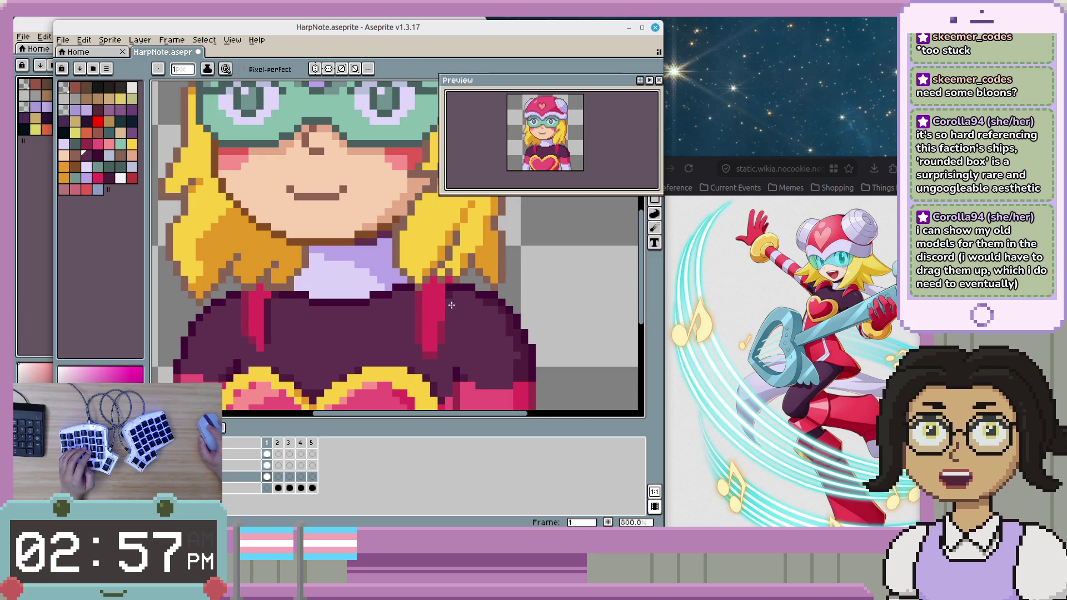
{"action": "left_click", "coordinate": [425, 333], "text": "alt"}
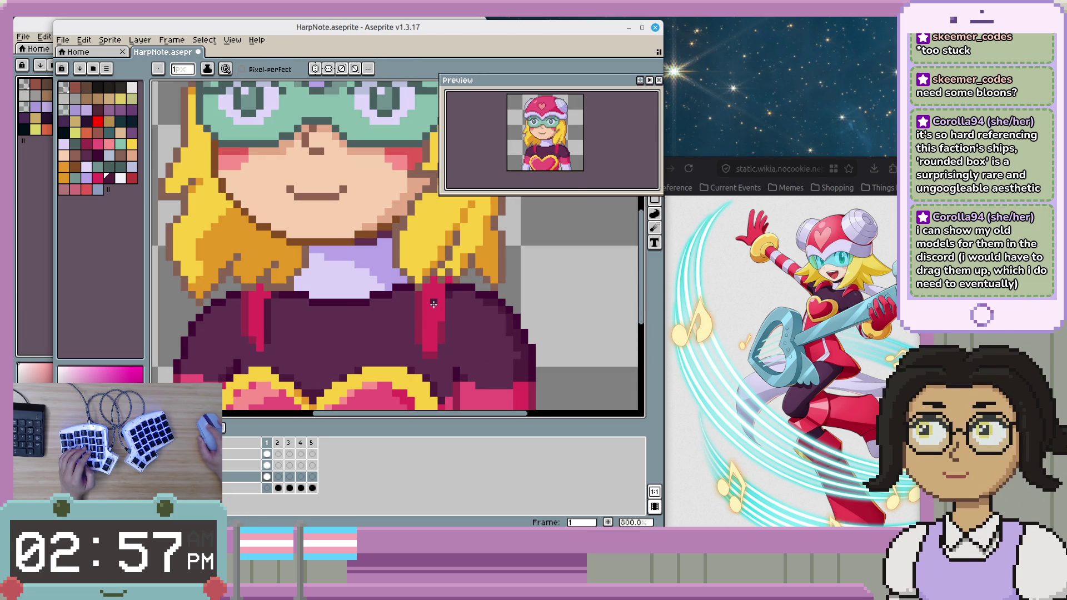
- Bring the hair and left shoulder into view and take the shoulder strap's crimson
{"action": "left_click_drag", "start_coordinate": [440, 304], "coordinate": [432, 308]}
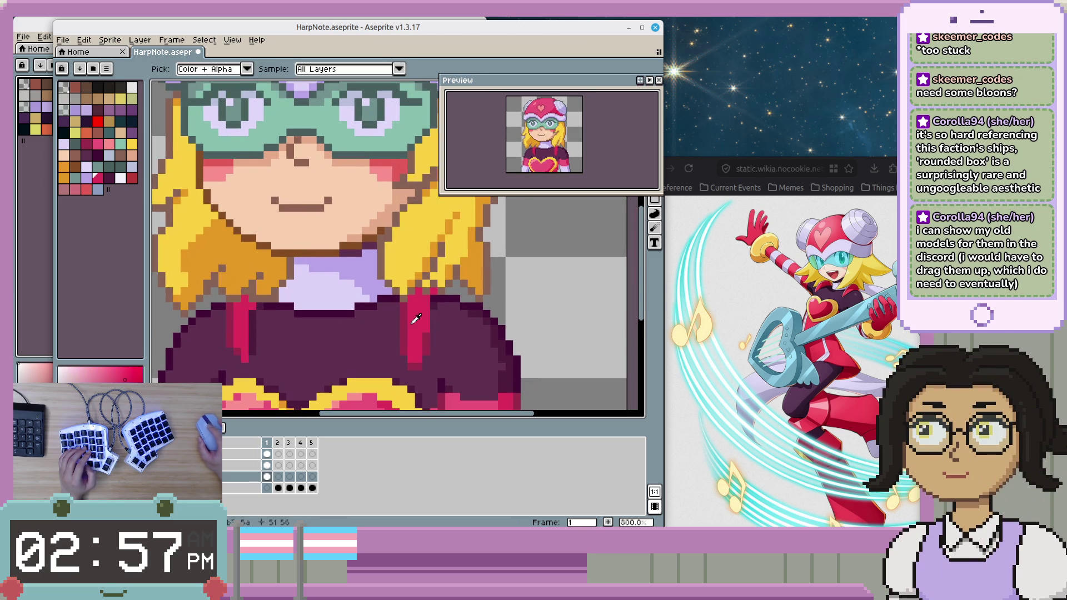
{"action": "scroll", "coordinate": [443, 336], "scroll_direction": "down", "scroll_amount": 1}
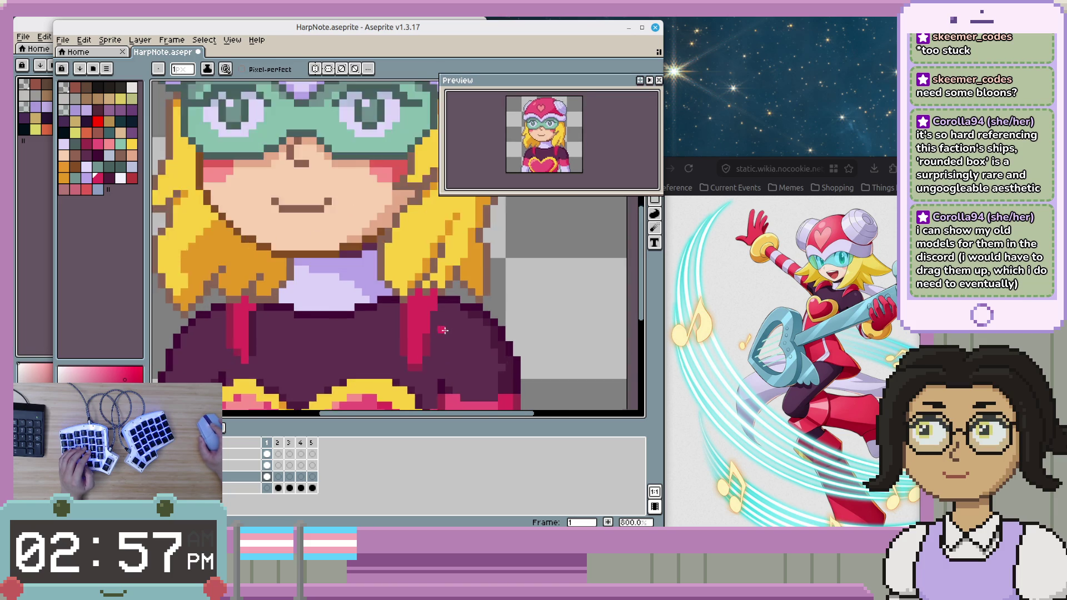
{"action": "scroll", "coordinate": [436, 356], "scroll_direction": "up", "scroll_amount": 2}
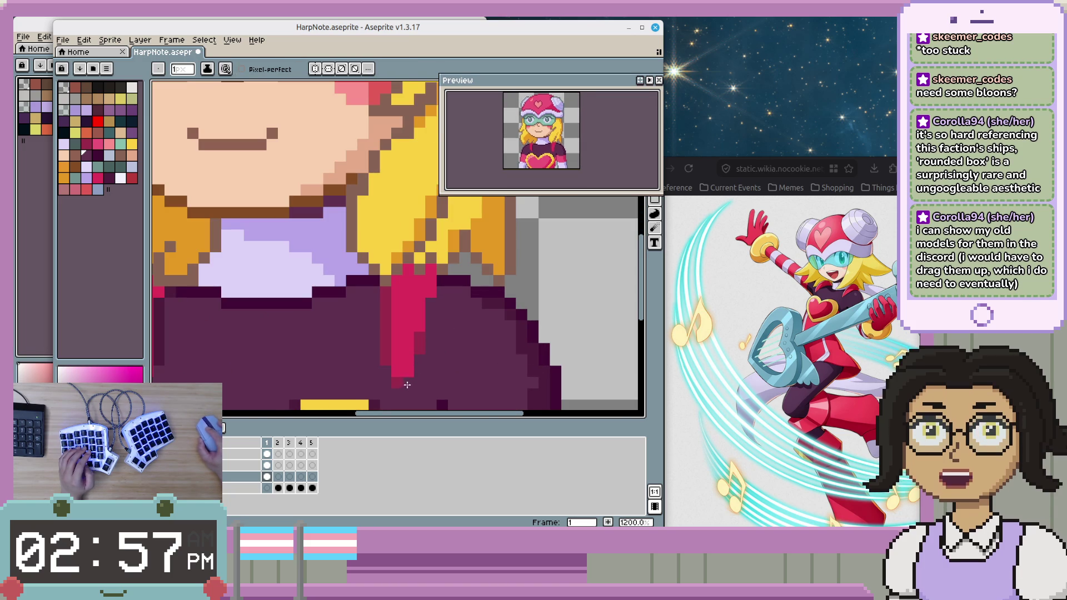
{"action": "scroll", "coordinate": [486, 376], "scroll_direction": "down", "scroll_amount": 4}
{"action": "scroll", "coordinate": [474, 377], "scroll_direction": "up", "scroll_amount": 1}
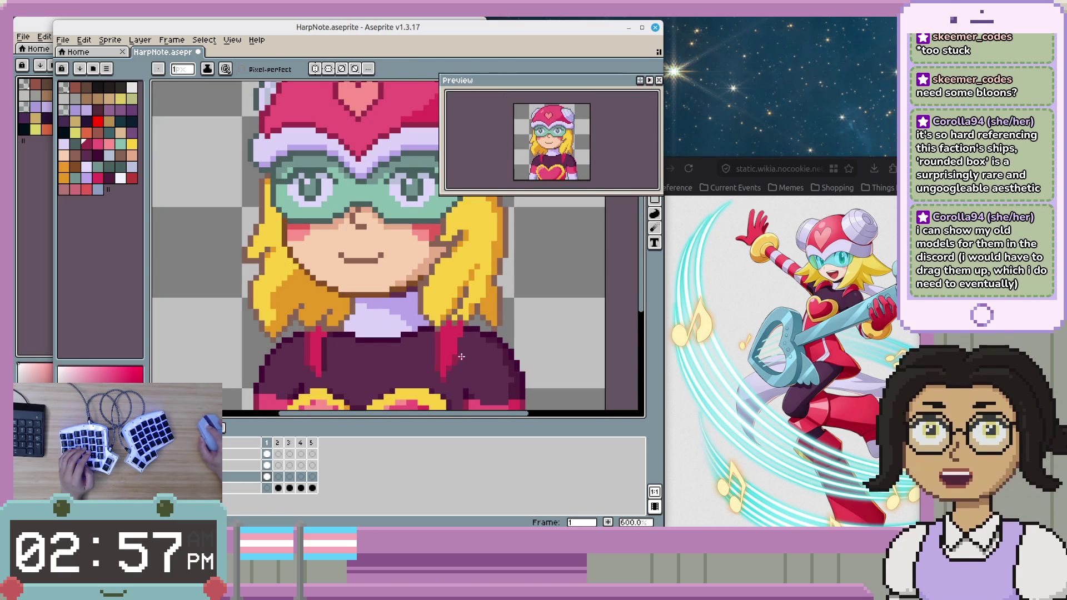
{"action": "scroll", "coordinate": [479, 357], "scroll_direction": "down", "scroll_amount": 2}
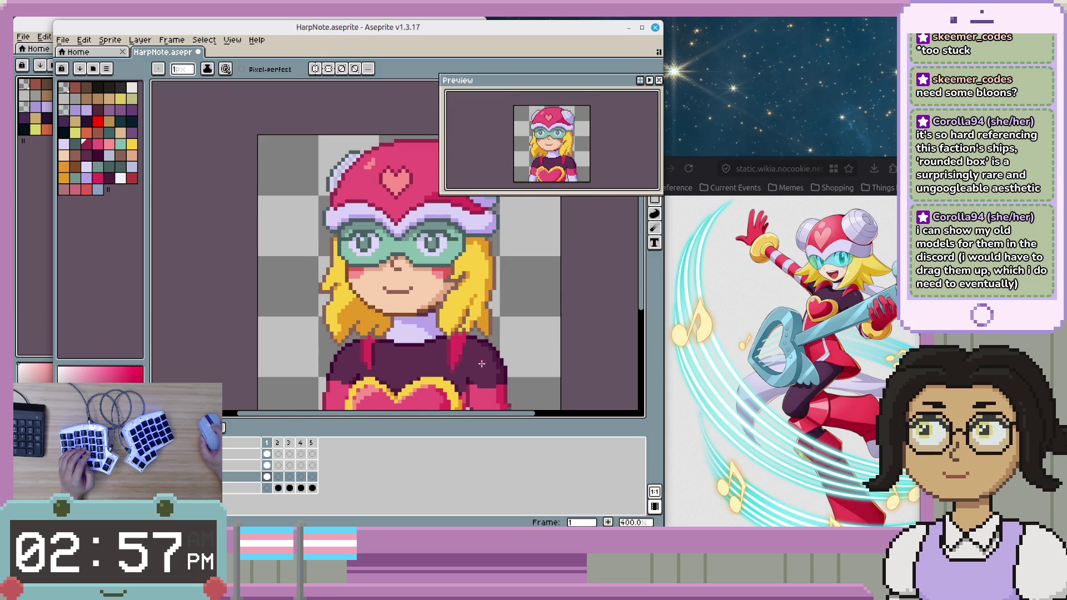
{"action": "scroll", "coordinate": [481, 364], "scroll_direction": "up", "scroll_amount": 2}
{"action": "scroll", "coordinate": [396, 343], "scroll_direction": "up", "scroll_amount": 3}
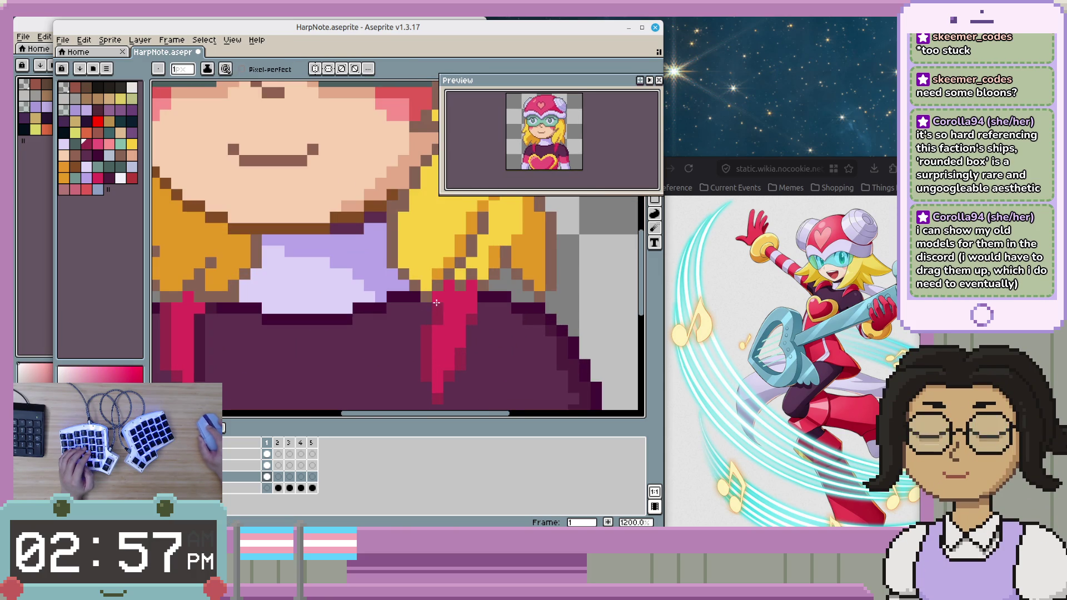
{"action": "scroll", "coordinate": [527, 342], "scroll_direction": "down", "scroll_amount": 3}
{"action": "scroll", "coordinate": [526, 342], "scroll_direction": "down", "scroll_amount": 2}
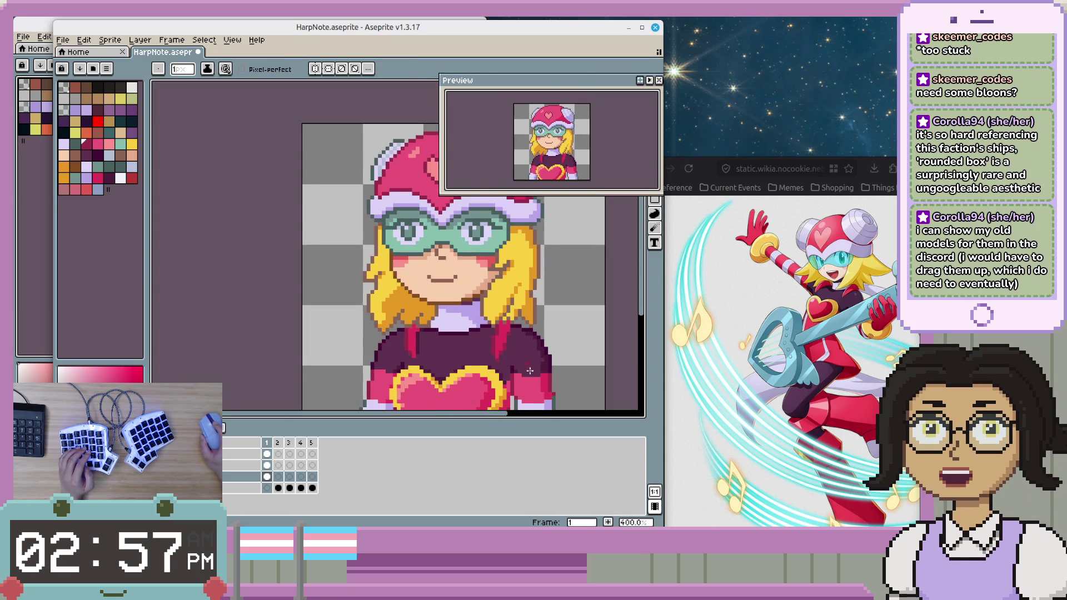
{"action": "scroll", "coordinate": [412, 322], "scroll_direction": "up", "scroll_amount": 2}
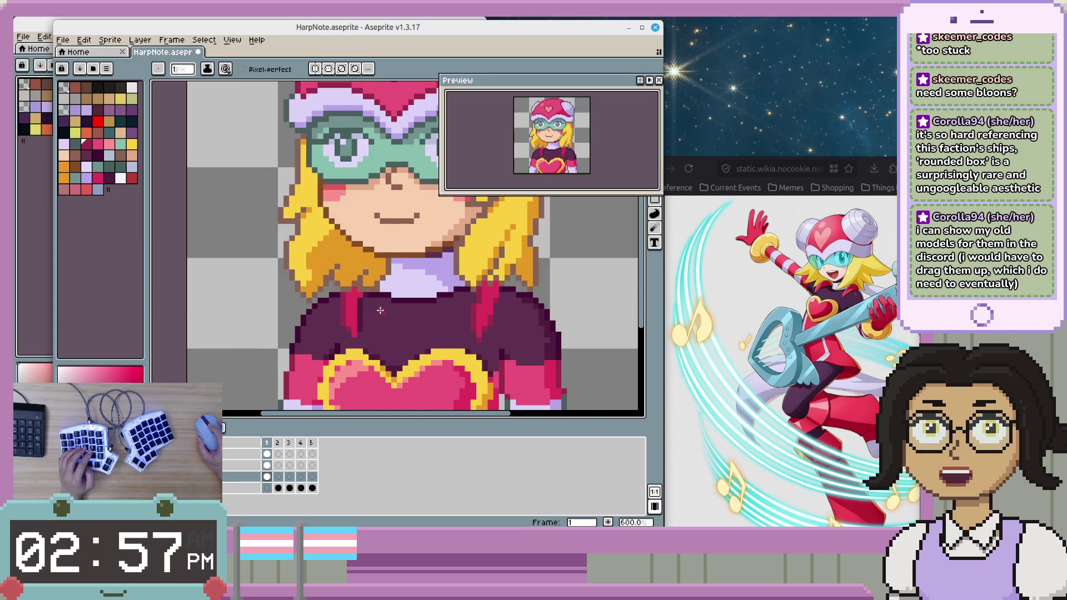
{"action": "scroll", "coordinate": [412, 322], "scroll_direction": "up", "scroll_amount": 3}
{"action": "left_click_drag", "start_coordinate": [386, 331], "coordinate": [401, 337]}
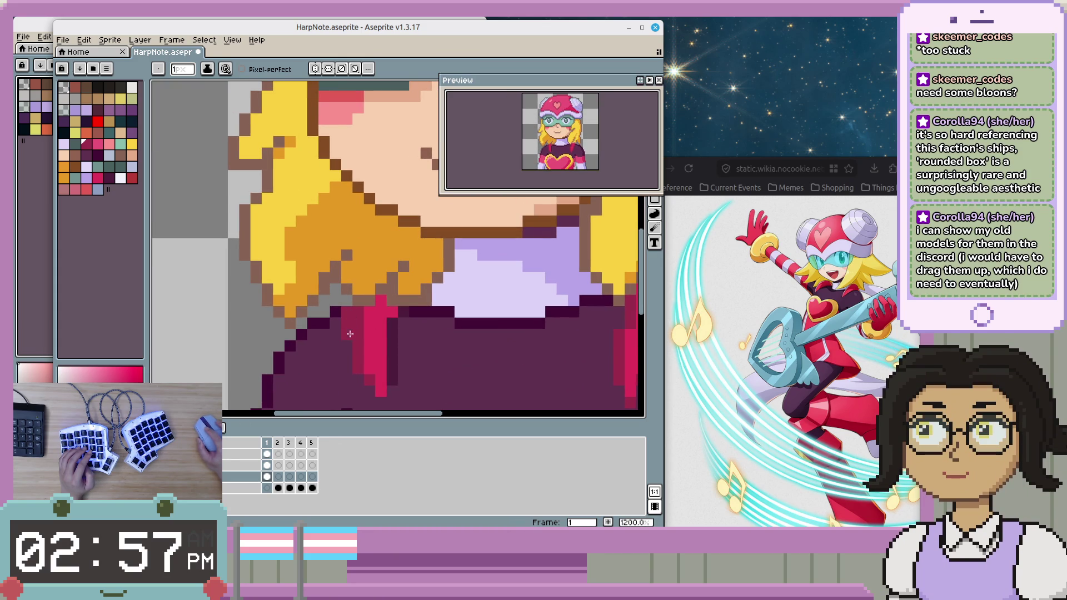
{"action": "left_click", "coordinate": [361, 331], "text": "alt"}
- Sample the maroon colour of the top
{"action": "scroll", "coordinate": [403, 348], "scroll_direction": "down", "scroll_amount": 4}
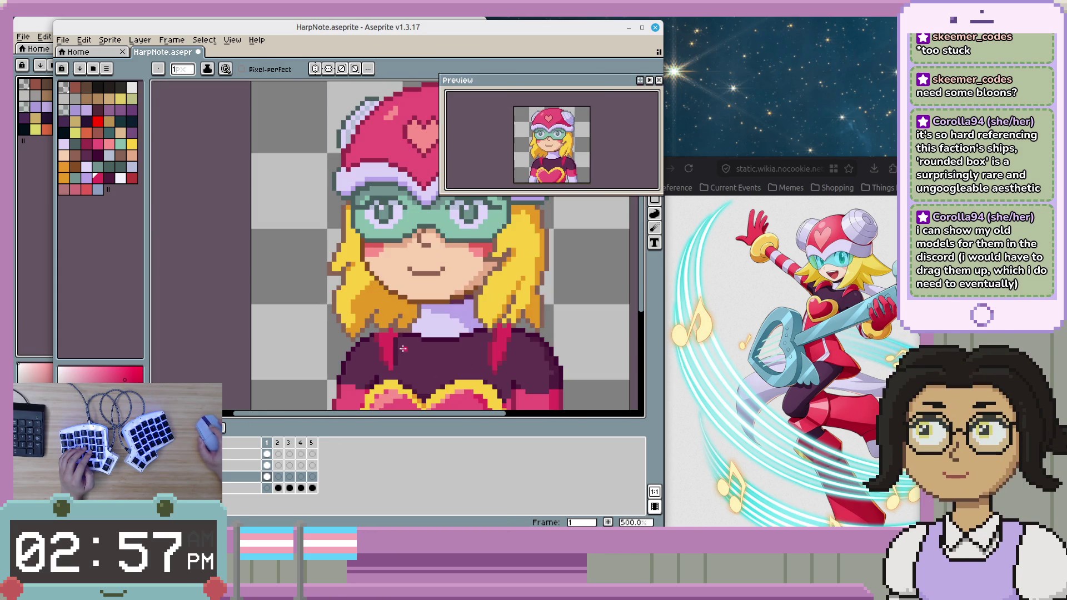
{"action": "scroll", "coordinate": [418, 352], "scroll_direction": "up", "scroll_amount": 1}
{"action": "scroll", "coordinate": [432, 365], "scroll_direction": "up", "scroll_amount": 1}
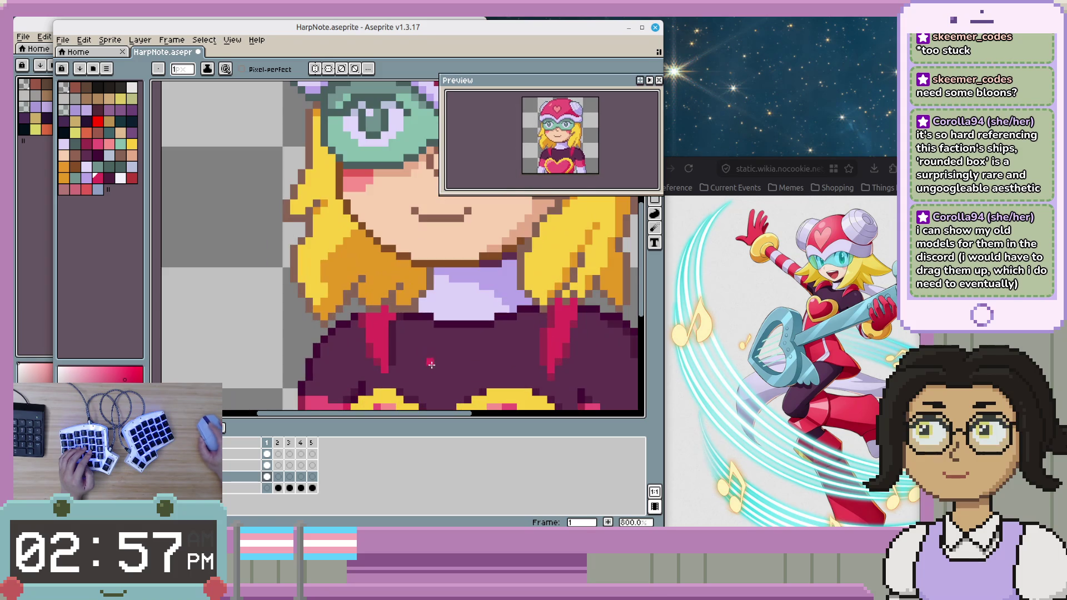
{"action": "left_click", "coordinate": [367, 358], "text": "alt"}
- Hide the head to expose the bare torso, collar and heart
{"action": "scroll", "coordinate": [422, 372], "scroll_direction": "down", "scroll_amount": 3}
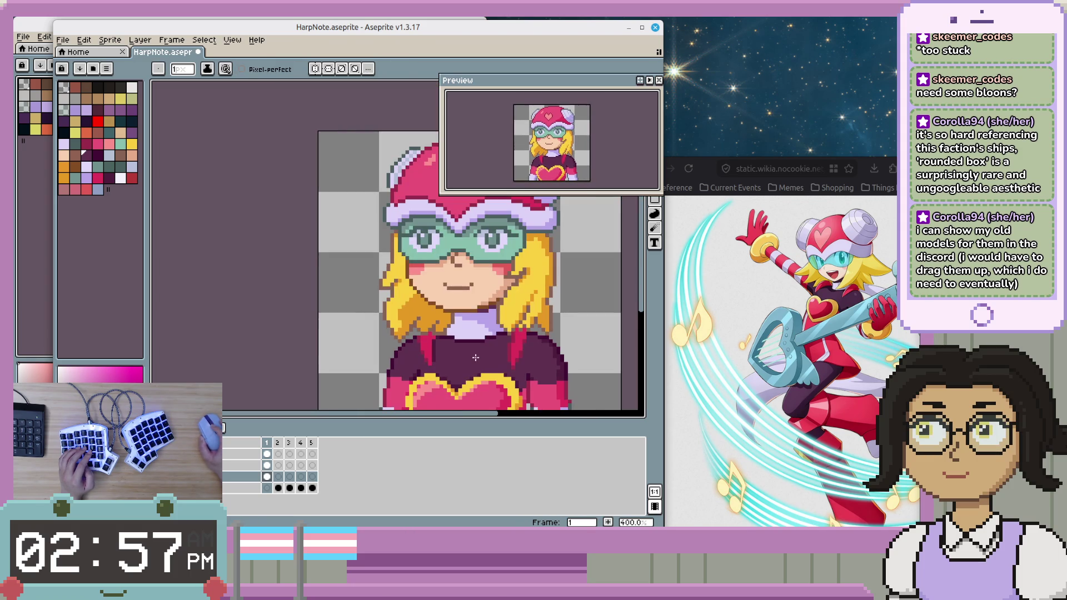
{"action": "scroll", "coordinate": [439, 387], "scroll_direction": "up", "scroll_amount": 1}
{"action": "scroll", "coordinate": [450, 359], "scroll_direction": "down", "scroll_amount": 1}
{"action": "scroll", "coordinate": [453, 354], "scroll_direction": "down", "scroll_amount": 1}
{"action": "scroll", "coordinate": [453, 354], "scroll_direction": "up", "scroll_amount": 1}
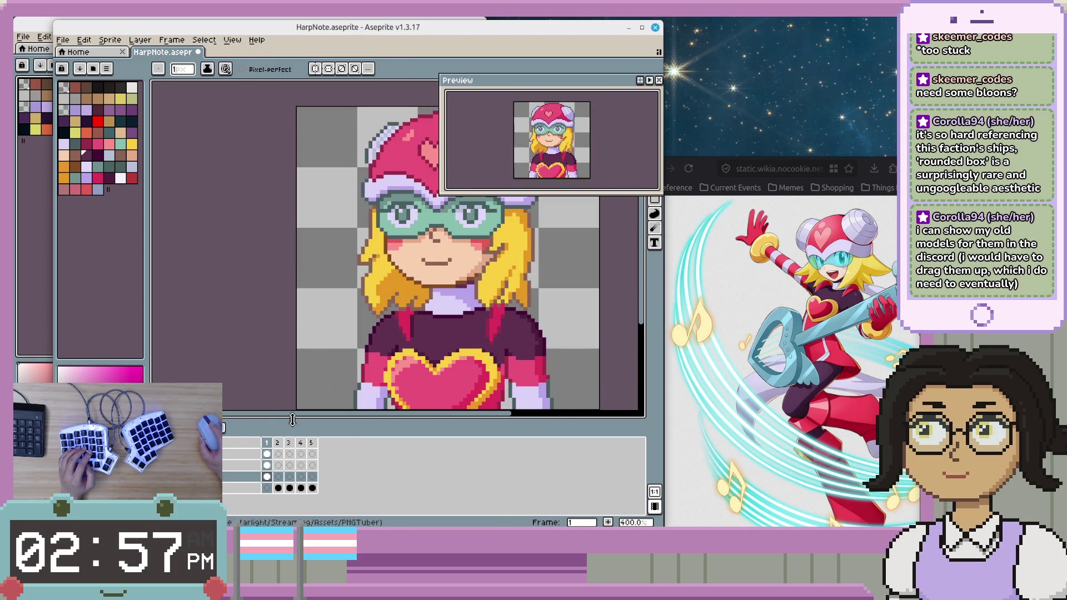
{"action": "key", "text": "Delete"}
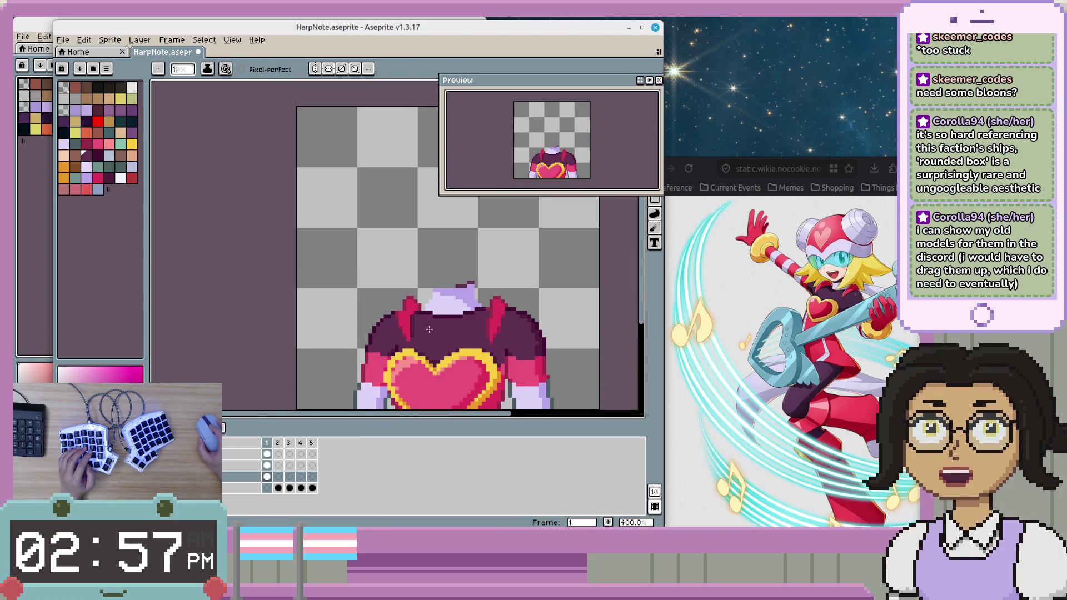
- Sample the crimson and pencil extra crimson pixels onto the left shoulder strap
{"action": "scroll", "coordinate": [441, 349], "scroll_direction": "down", "scroll_amount": 1}
{"action": "scroll", "coordinate": [440, 350], "scroll_direction": "up", "scroll_amount": 1}
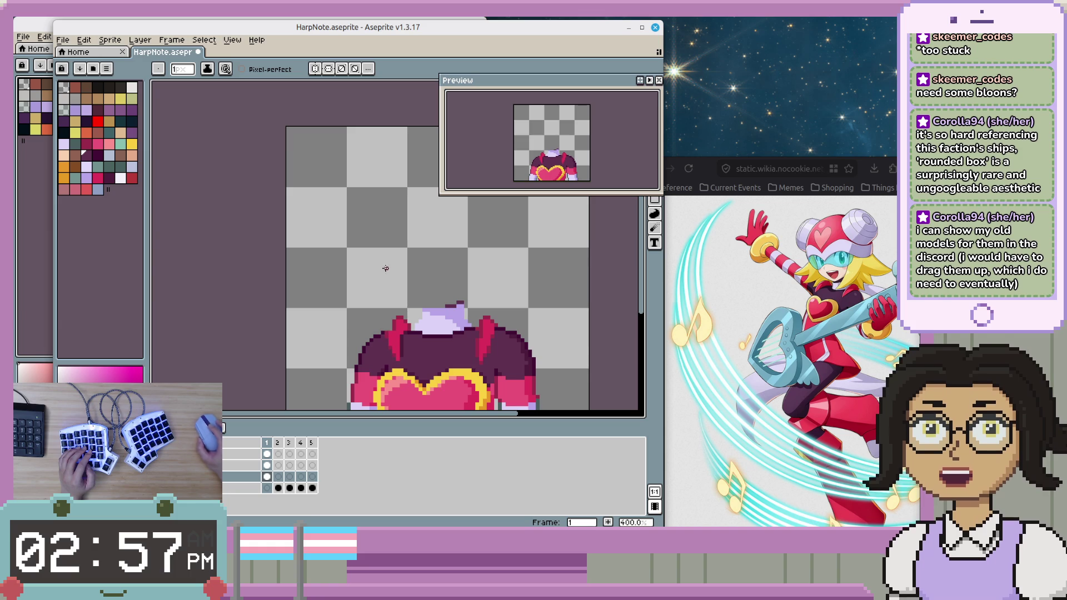
{"action": "scroll", "coordinate": [411, 348], "scroll_direction": "up", "scroll_amount": 2}
{"action": "scroll", "coordinate": [388, 345], "scroll_direction": "up", "scroll_amount": 3}
{"action": "left_click", "coordinate": [355, 298], "text": "alt"}
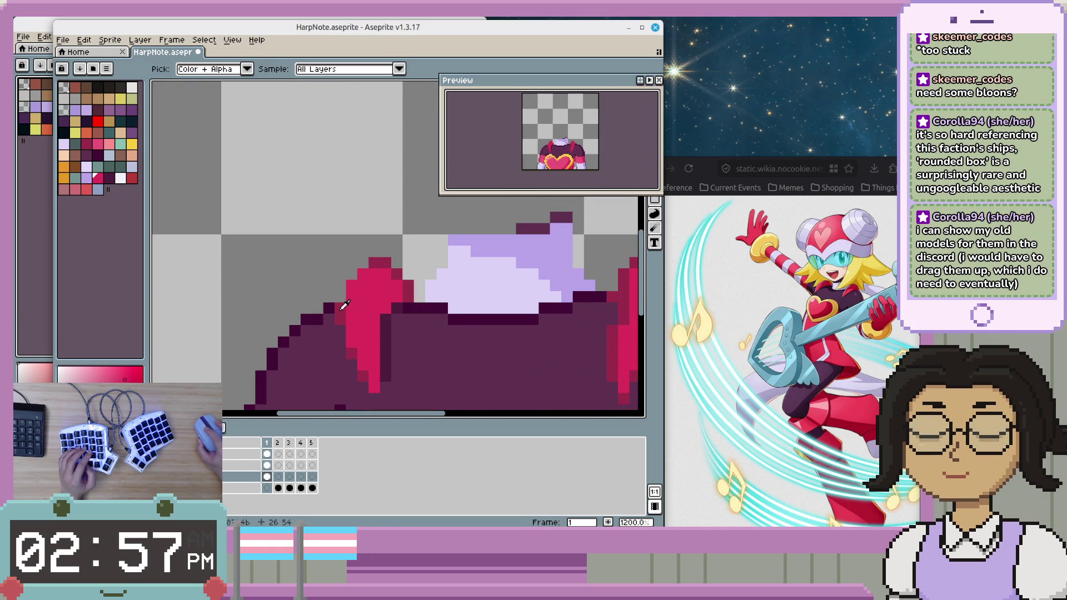
{"action": "left_click_drag", "start_coordinate": [340, 298], "coordinate": [362, 263]}
{"action": "left_click", "coordinate": [442, 297]}
- Eyedrop the crimson strap and dark maroon outline colours from the torso
{"action": "scroll", "coordinate": [457, 305], "scroll_direction": "down", "scroll_amount": 1}
{"action": "scroll", "coordinate": [462, 338], "scroll_direction": "down", "scroll_amount": 1}
{"action": "left_click", "coordinate": [438, 305], "text": "alt"}
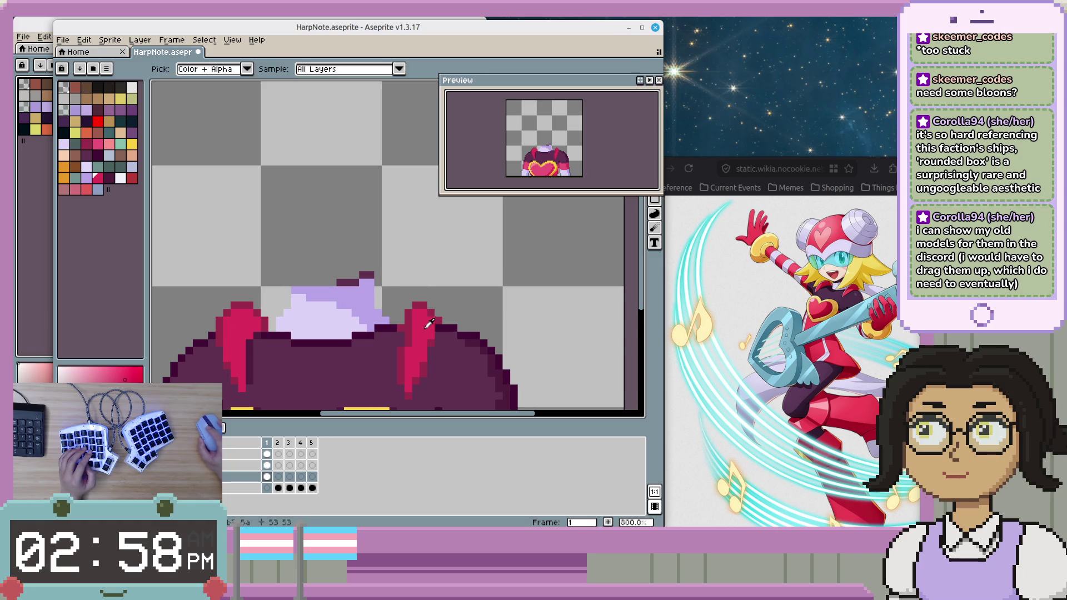
{"action": "left_click", "coordinate": [435, 314], "text": "alt"}
{"action": "key", "text": "alt"}
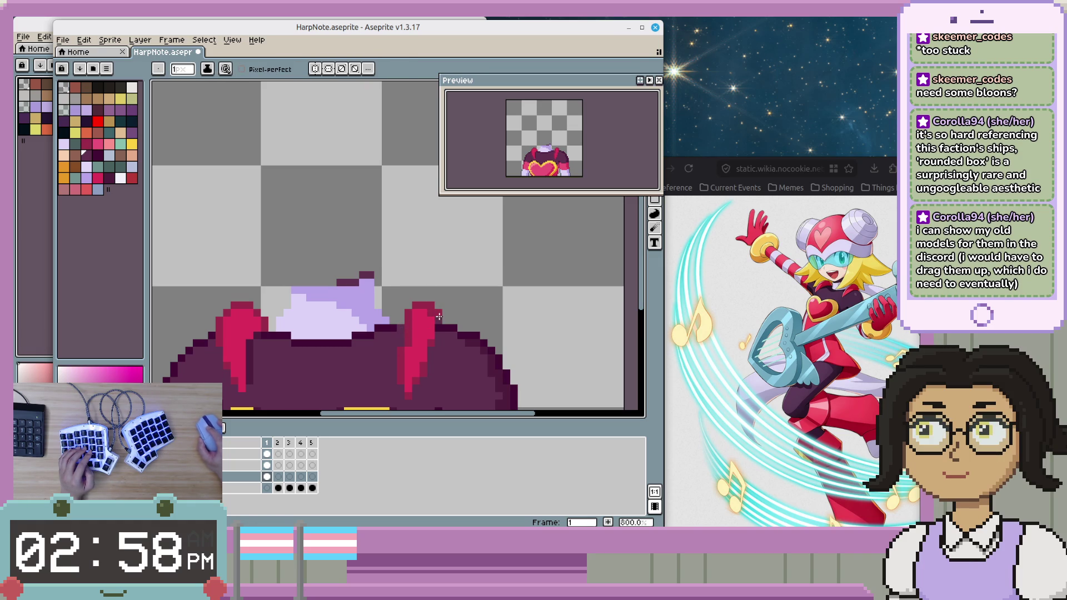
{"action": "left_click", "coordinate": [434, 321], "text": "alt"}
{"action": "scroll", "coordinate": [435, 327], "scroll_direction": "left", "scroll_amount": 1}
{"action": "left_click", "coordinate": [435, 335], "text": "alt"}
{"action": "left_click", "coordinate": [415, 341], "text": "alt"}
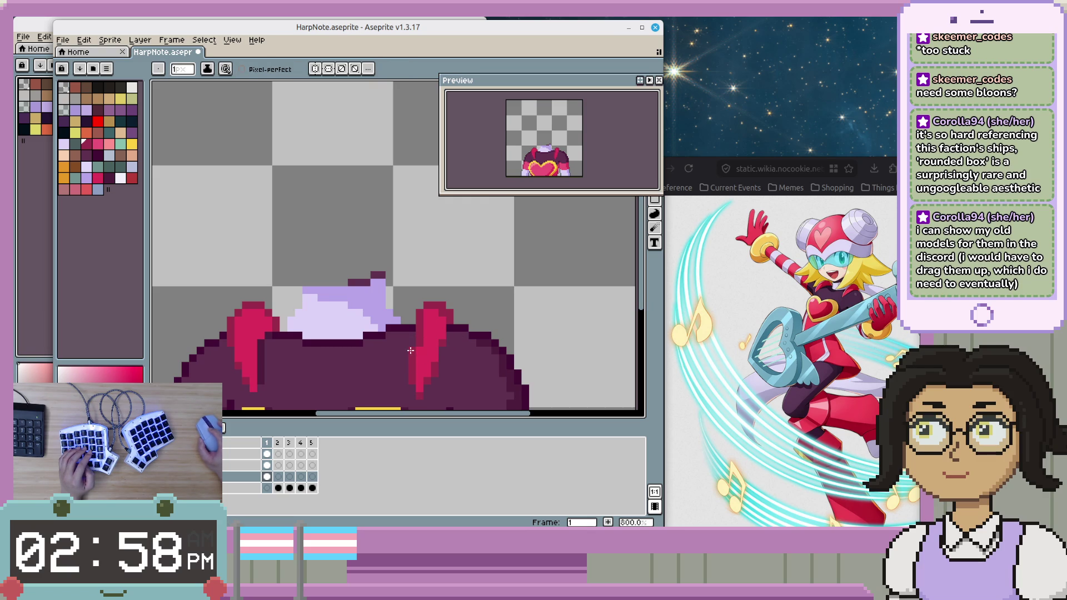
{"action": "left_click", "coordinate": [409, 342], "text": "alt"}
{"action": "scroll", "coordinate": [428, 359], "scroll_direction": "up", "scroll_amount": 1}
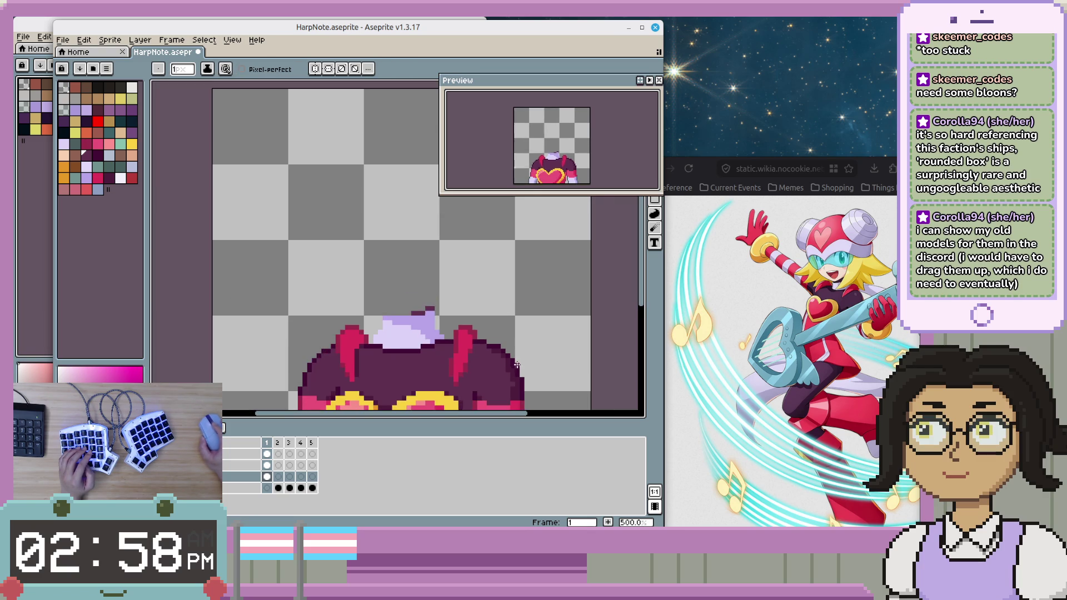
{"action": "scroll", "coordinate": [461, 366], "scroll_direction": "up", "scroll_amount": 1}
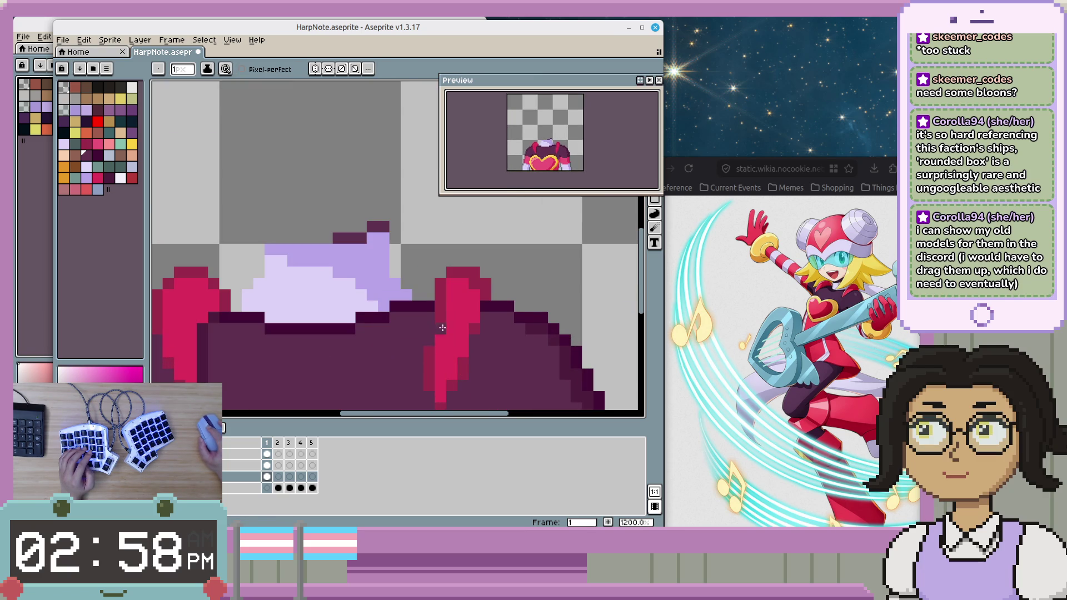
{"action": "scroll", "coordinate": [445, 334], "scroll_direction": "down", "scroll_amount": 4}
{"action": "scroll", "coordinate": [486, 344], "scroll_direction": "up", "scroll_amount": 2}
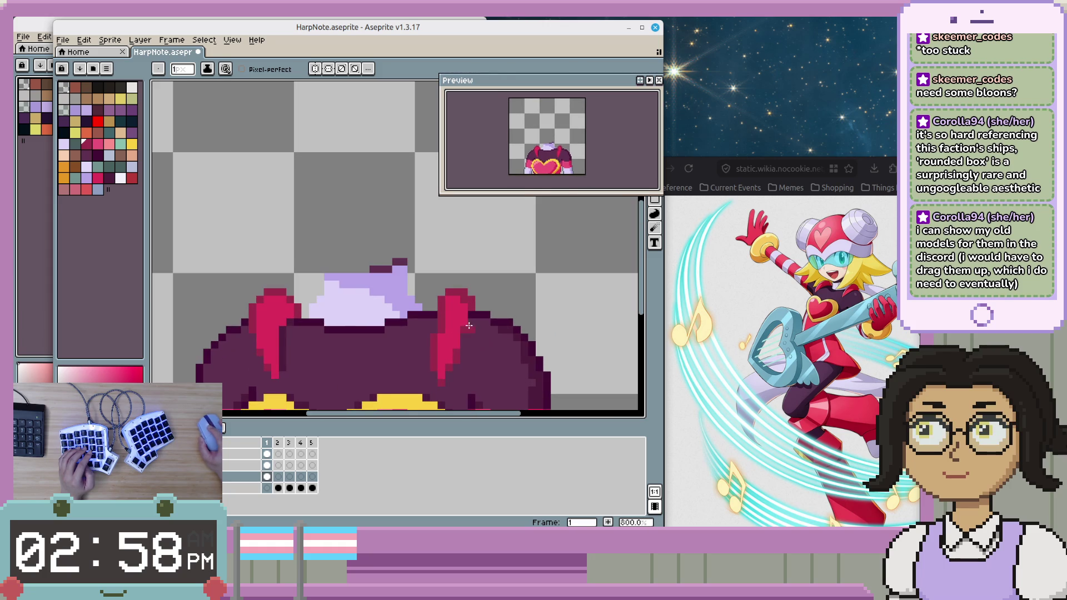
{"action": "scroll", "coordinate": [465, 330], "scroll_direction": "down", "scroll_amount": 1}
{"action": "scroll", "coordinate": [442, 297], "scroll_direction": "up", "scroll_amount": 1}
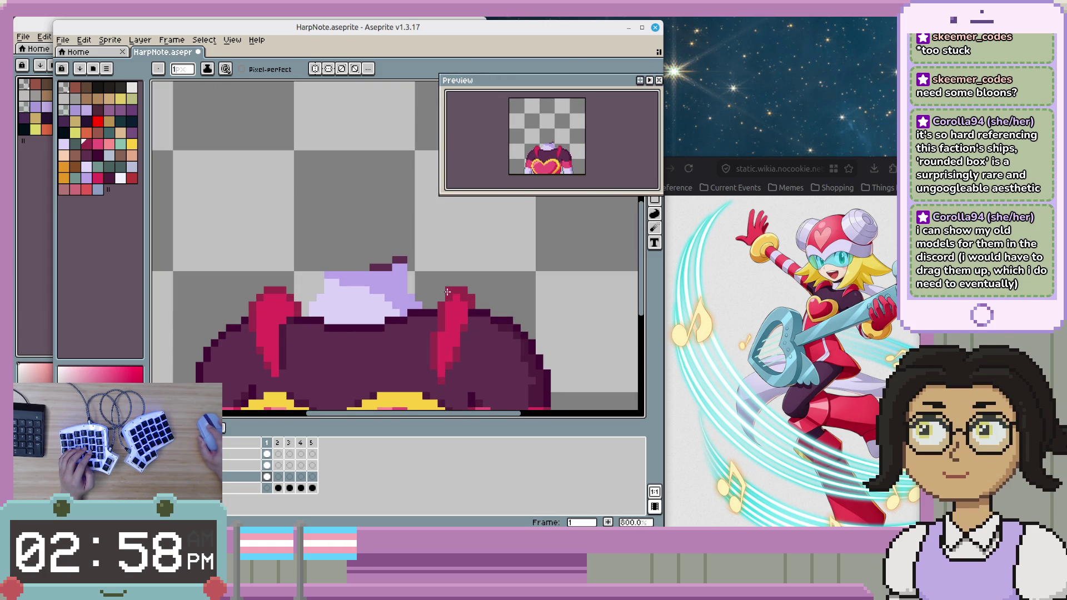
{"action": "scroll", "coordinate": [467, 296], "scroll_direction": "down", "scroll_amount": 1}
{"action": "scroll", "coordinate": [472, 300], "scroll_direction": "up", "scroll_amount": 1}
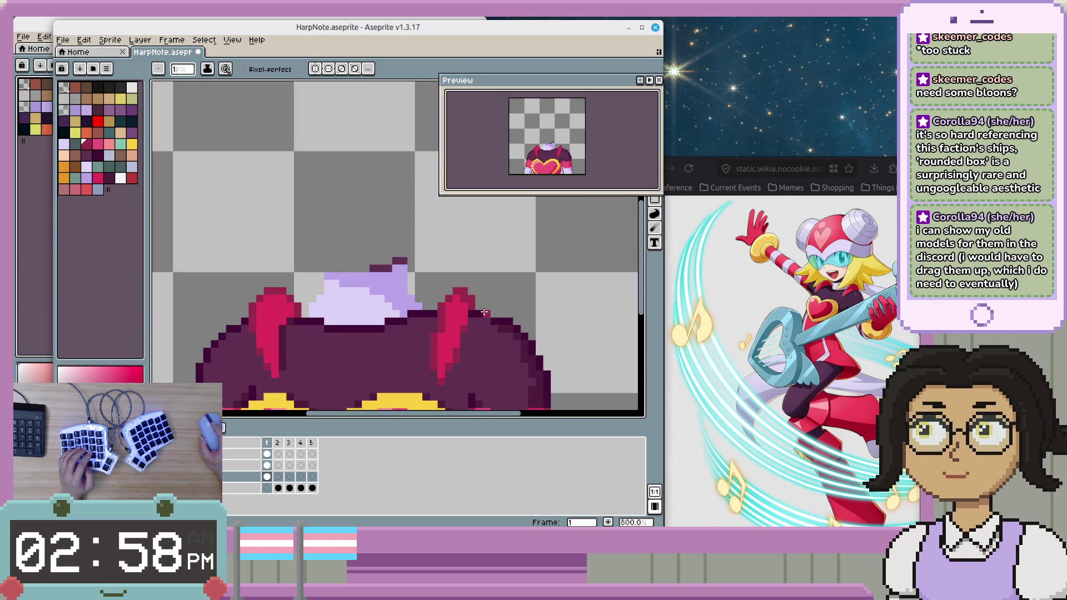
{"action": "scroll", "coordinate": [533, 322], "scroll_direction": "down", "scroll_amount": 2}
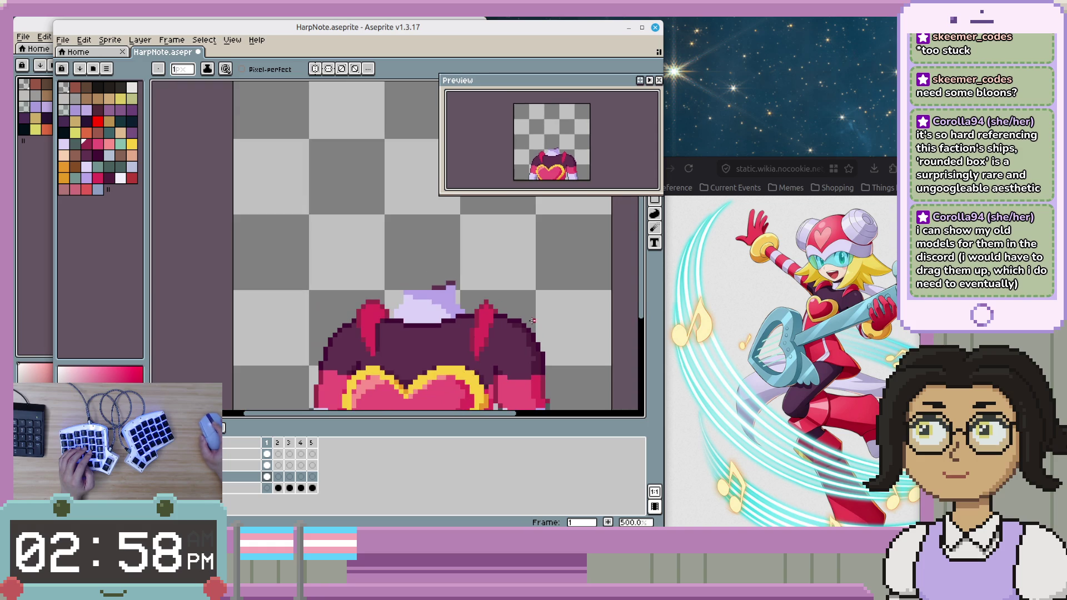
{"action": "scroll", "coordinate": [504, 320], "scroll_direction": "up", "scroll_amount": 2}
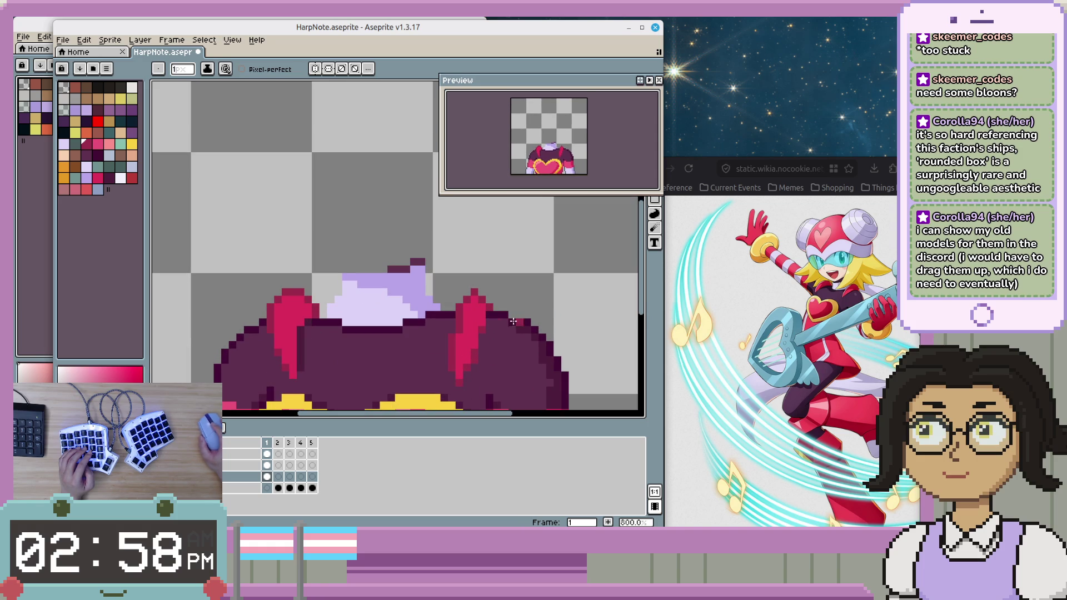
- Pick the shoulder piece's pink from the right side, then show the head layer again
{"action": "left_click", "coordinate": [486, 296], "text": "alt"}
{"action": "left_click", "coordinate": [483, 294], "text": "alt"}
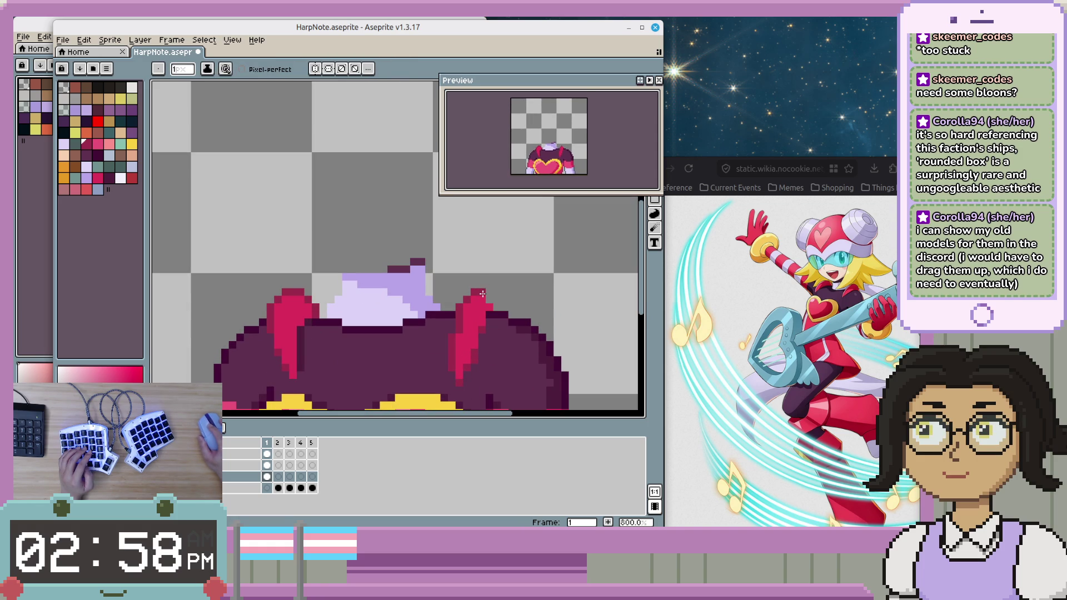
{"action": "scroll", "coordinate": [547, 316], "scroll_direction": "down", "scroll_amount": 1}
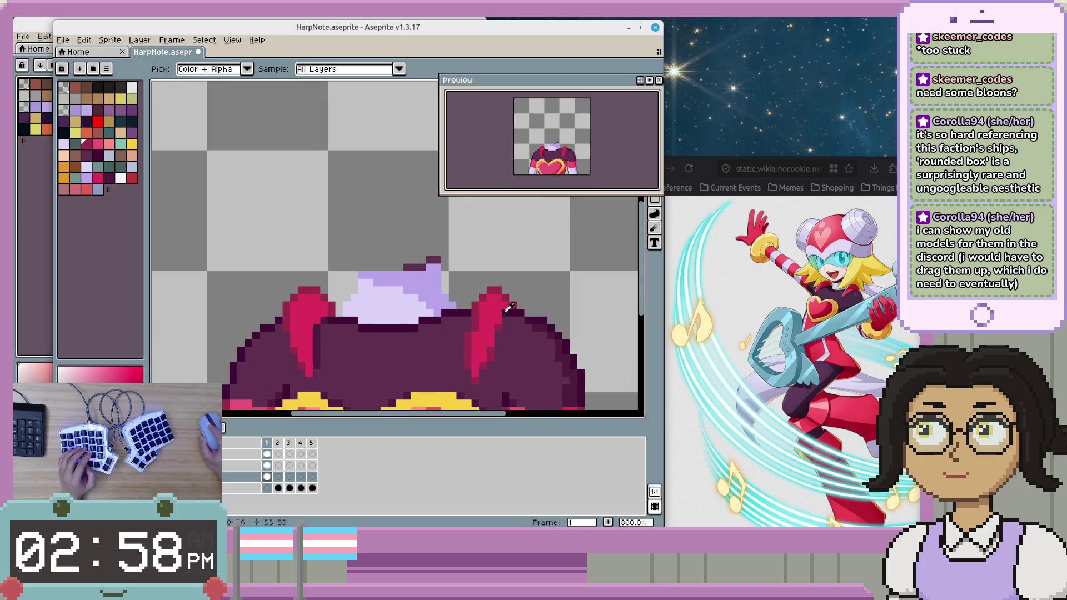
{"action": "scroll", "coordinate": [565, 348], "scroll_direction": "down", "scroll_amount": 1}
{"action": "scroll", "coordinate": [565, 349], "scroll_direction": "down", "scroll_amount": 2}
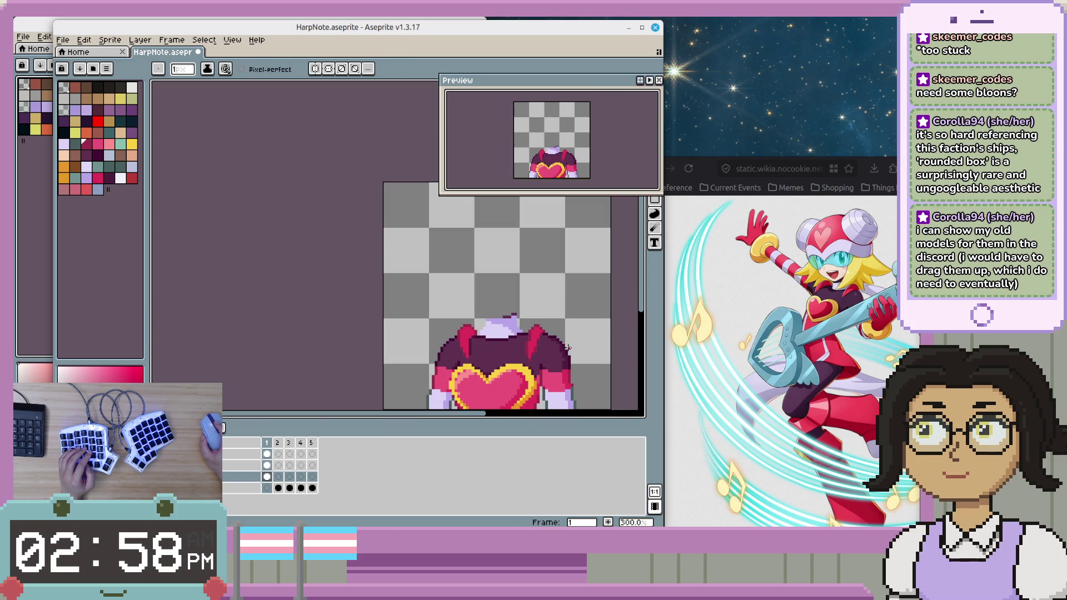
{"action": "scroll", "coordinate": [567, 348], "scroll_direction": "up", "scroll_amount": 1}
{"action": "scroll", "coordinate": [539, 350], "scroll_direction": "up", "scroll_amount": 2}
{"action": "scroll", "coordinate": [515, 352], "scroll_direction": "up", "scroll_amount": 1}
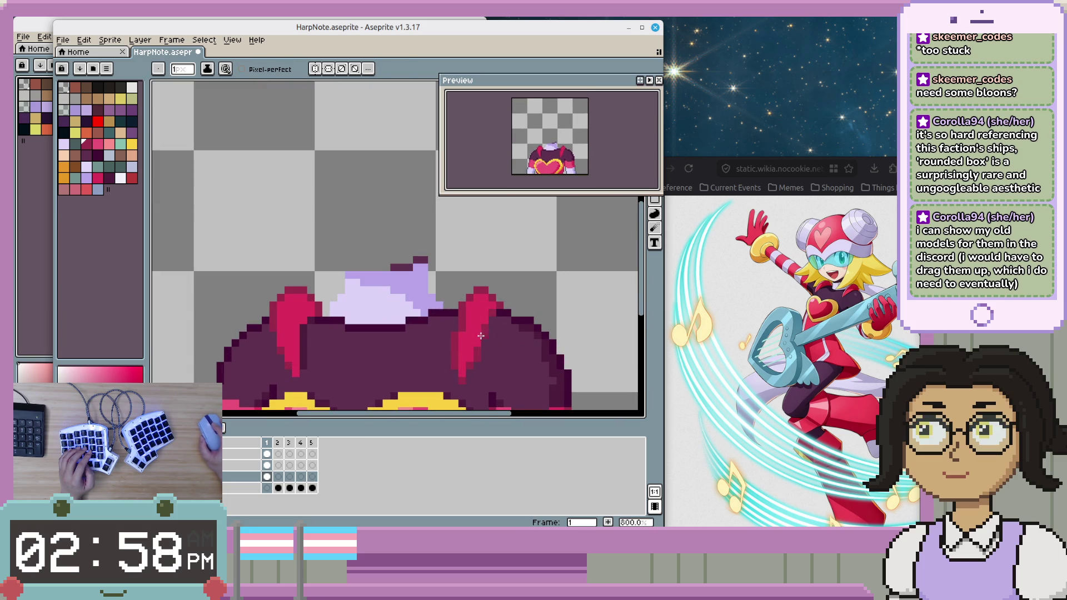
{"action": "left_click", "coordinate": [492, 307], "text": "alt"}
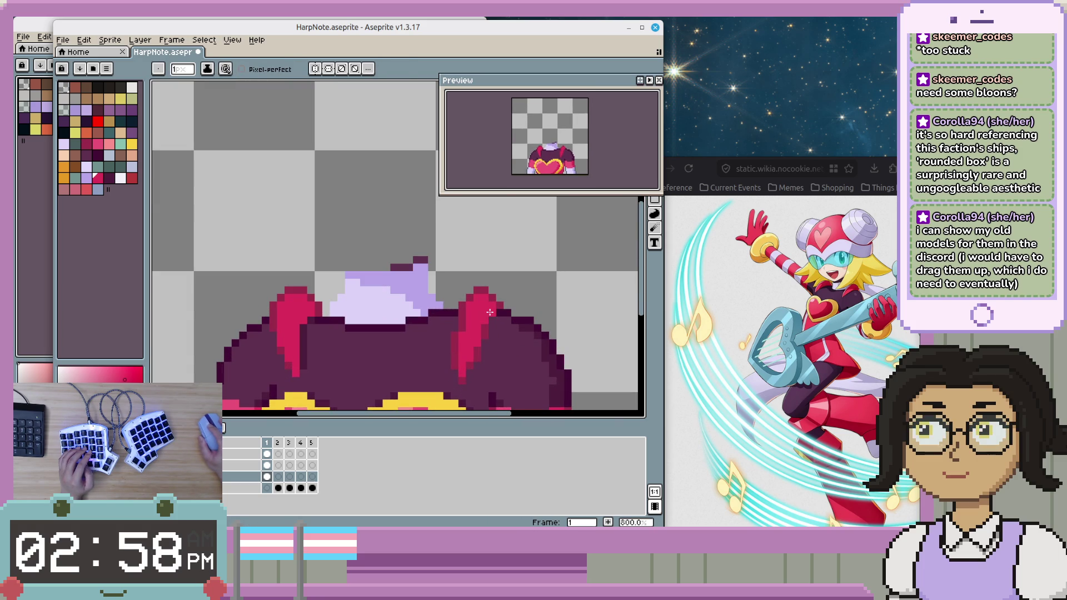
{"action": "scroll", "coordinate": [534, 334], "scroll_direction": "down", "scroll_amount": 1}
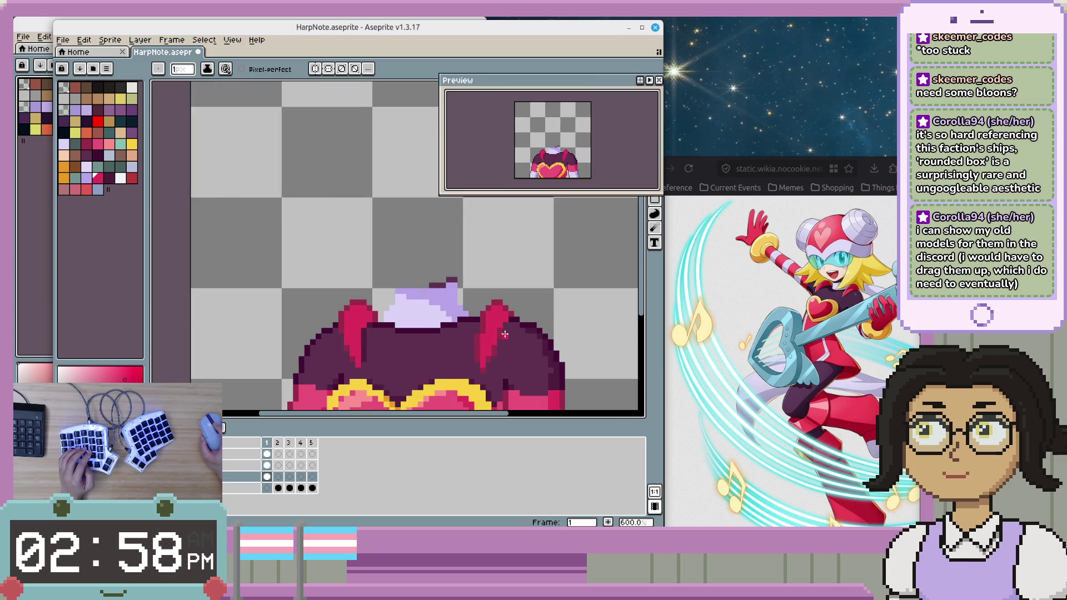
{"action": "scroll", "coordinate": [511, 325], "scroll_direction": "up", "scroll_amount": 1}
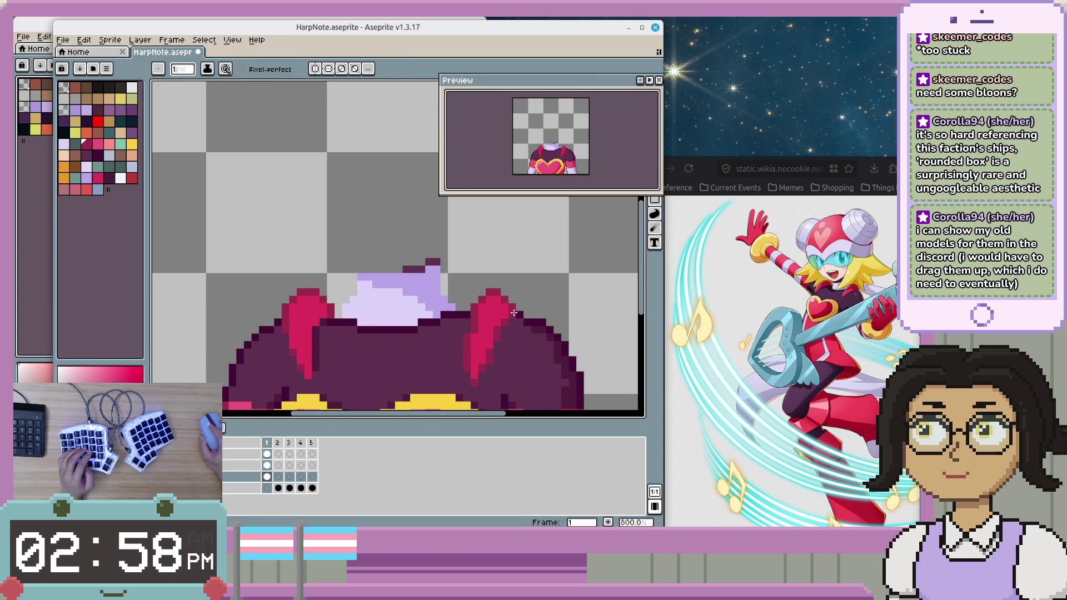
{"action": "scroll", "coordinate": [514, 313], "scroll_direction": "down", "scroll_amount": 2}
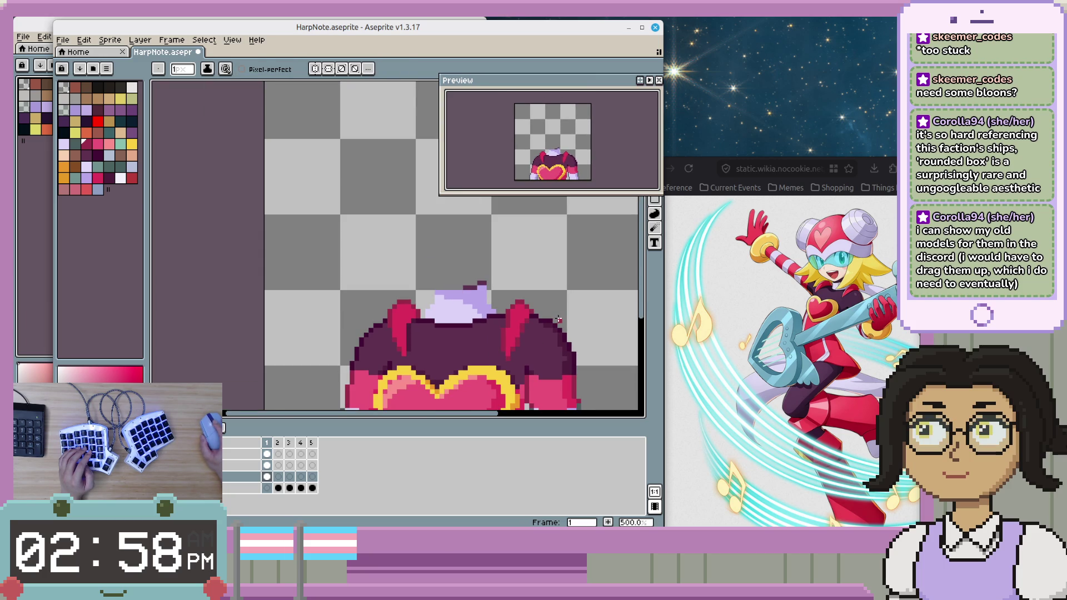
{"action": "scroll", "coordinate": [558, 319], "scroll_direction": "down", "scroll_amount": 1}
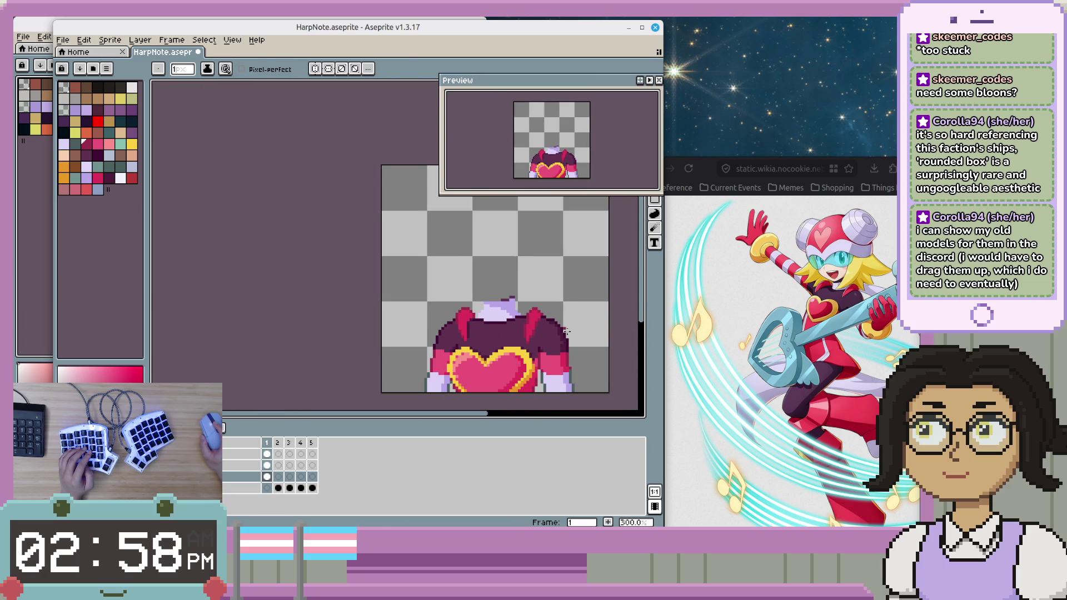
{"action": "scroll", "coordinate": [309, 341], "scroll_direction": "down", "scroll_amount": 1}
{"action": "left_click", "coordinate": [64, 465]}
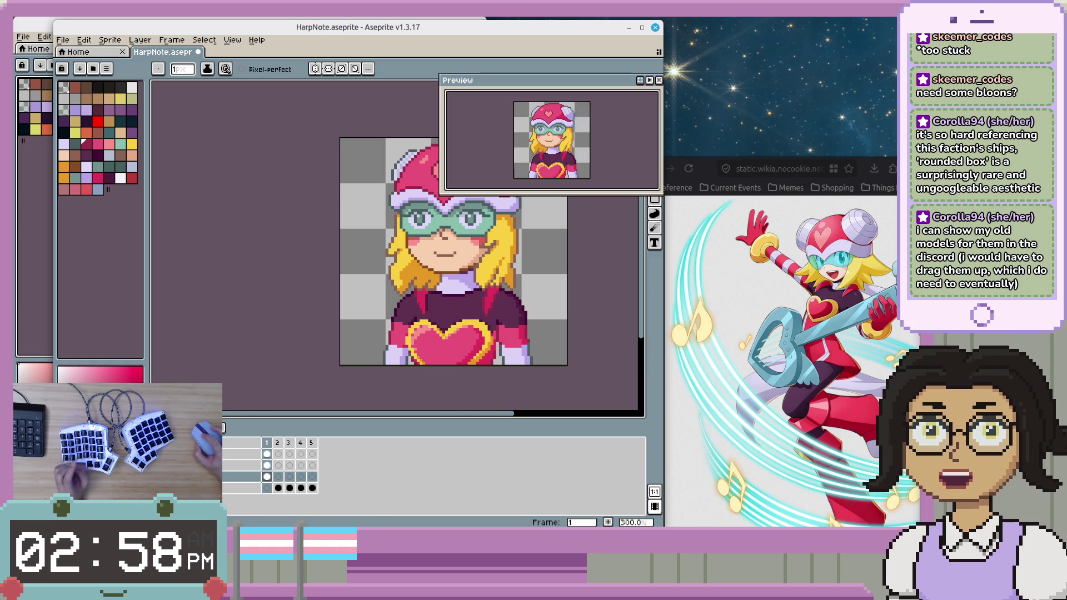
- Eyedrop the crimson shoulder colour, then a darker maroon outfit colour to draw with
{"action": "scroll", "coordinate": [495, 280], "scroll_direction": "up", "scroll_amount": 1}
{"action": "scroll", "coordinate": [495, 282], "scroll_direction": "up", "scroll_amount": 5}
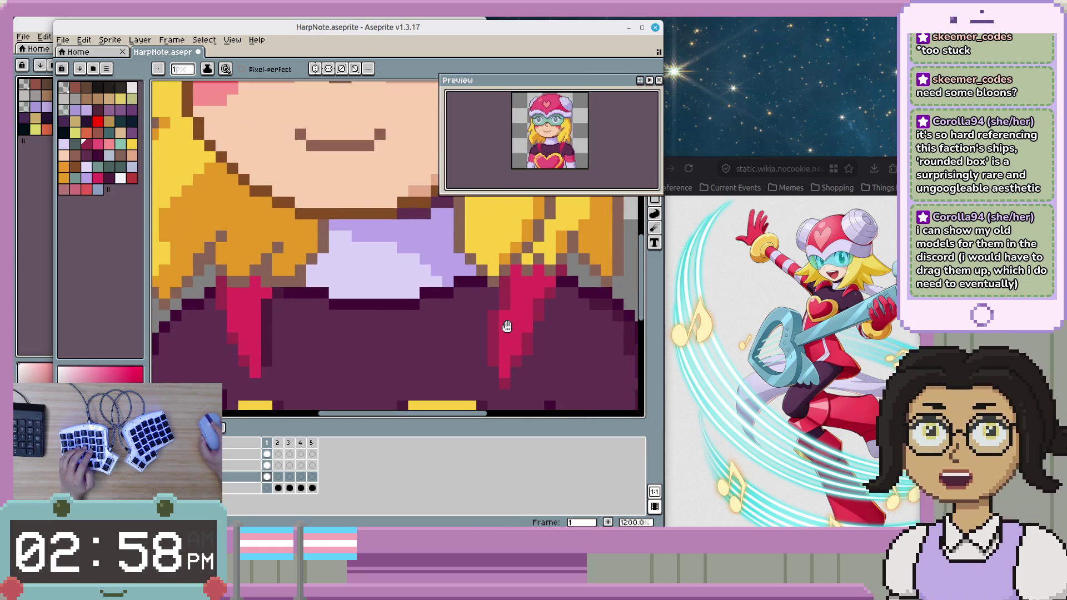
{"action": "left_click", "coordinate": [521, 329], "text": "alt"}
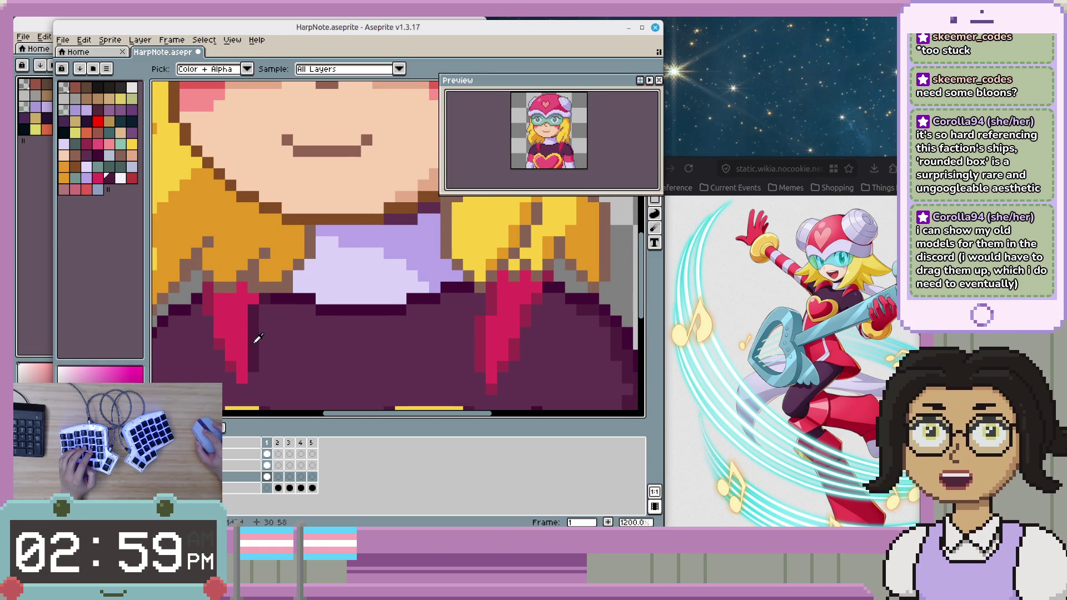
{"action": "scroll", "coordinate": [520, 330], "scroll_direction": "right", "scroll_amount": 2}
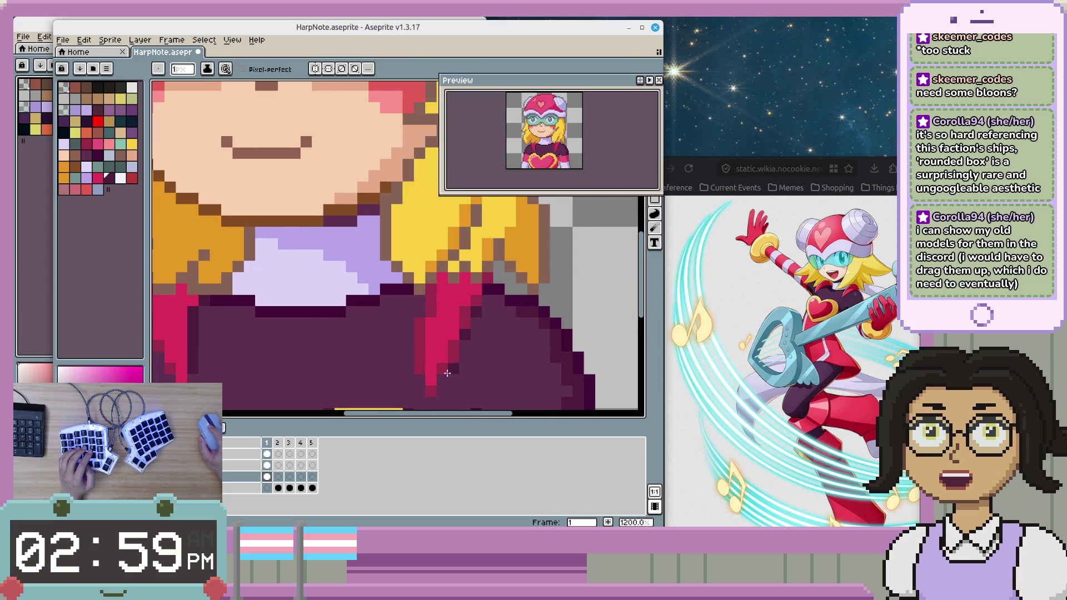
{"action": "scroll", "coordinate": [481, 350], "scroll_direction": "down", "scroll_amount": 4}
{"action": "scroll", "coordinate": [481, 348], "scroll_direction": "up", "scroll_amount": 2}
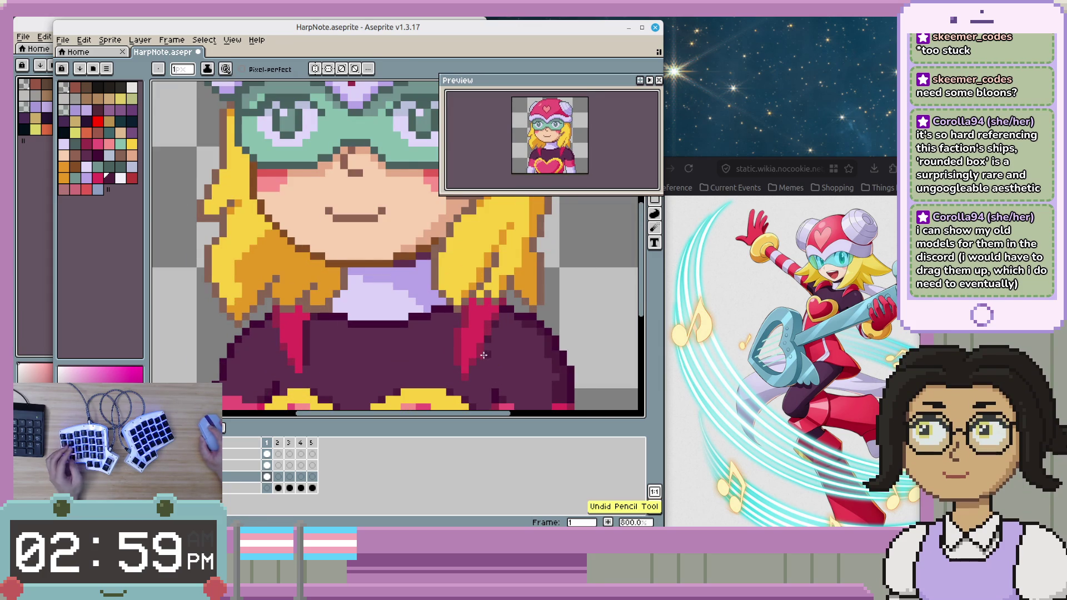
{"action": "scroll", "coordinate": [560, 350], "scroll_direction": "down", "scroll_amount": 2}
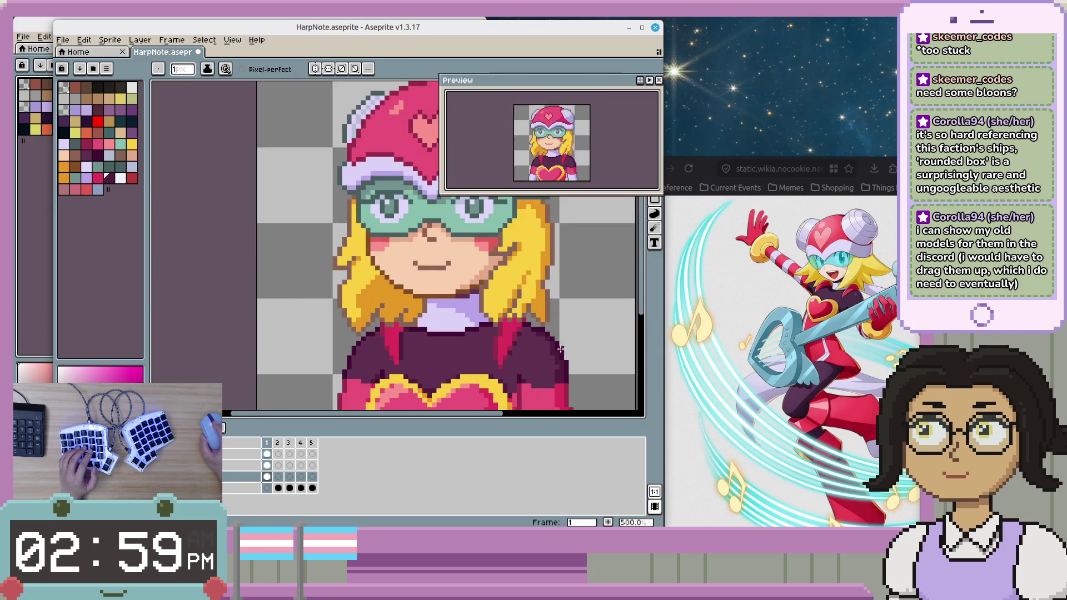
{"action": "scroll", "coordinate": [457, 341], "scroll_direction": "up", "scroll_amount": 1}
{"action": "scroll", "coordinate": [456, 342], "scroll_direction": "up", "scroll_amount": 1}
{"action": "key", "text": "alt"}
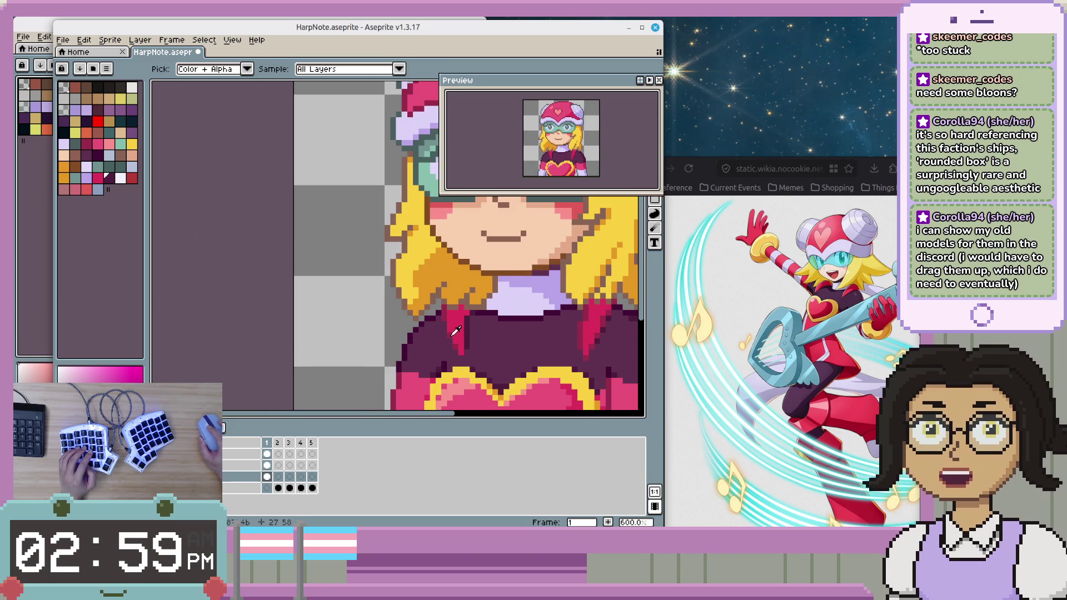
{"action": "left_click", "coordinate": [453, 332], "text": "alt"}
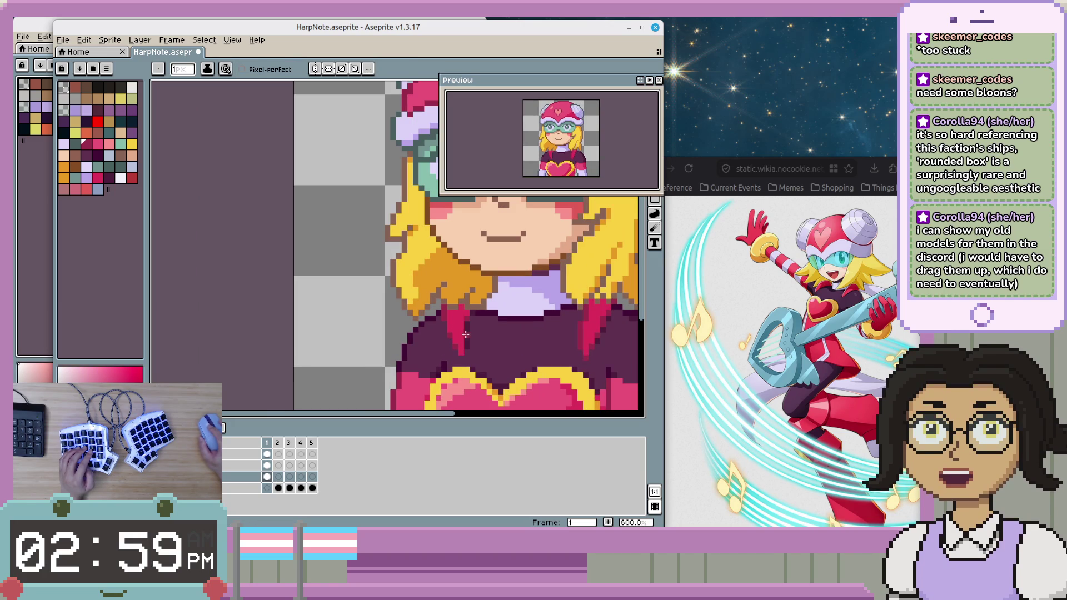
{"action": "scroll", "coordinate": [467, 325], "scroll_direction": "up", "scroll_amount": 2}
{"action": "scroll", "coordinate": [394, 329], "scroll_direction": "down", "scroll_amount": 1}
- Pencil maroon shading along the collar under the hair, then hide the head layer
{"action": "left_click_drag", "start_coordinate": [394, 329], "coordinate": [357, 344]}
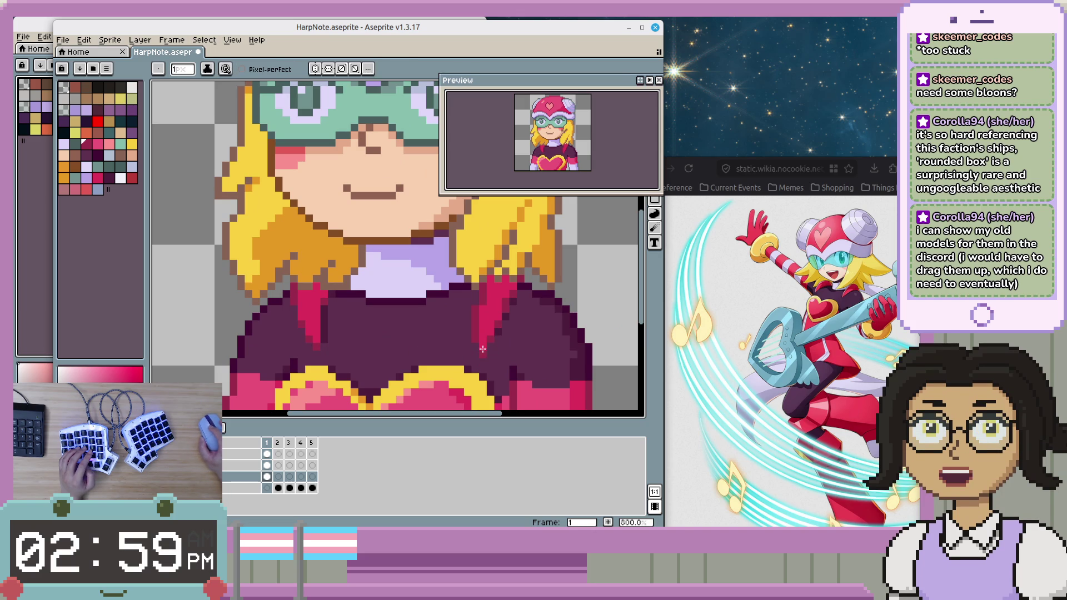
{"action": "scroll", "coordinate": [562, 366], "scroll_direction": "down", "scroll_amount": 2}
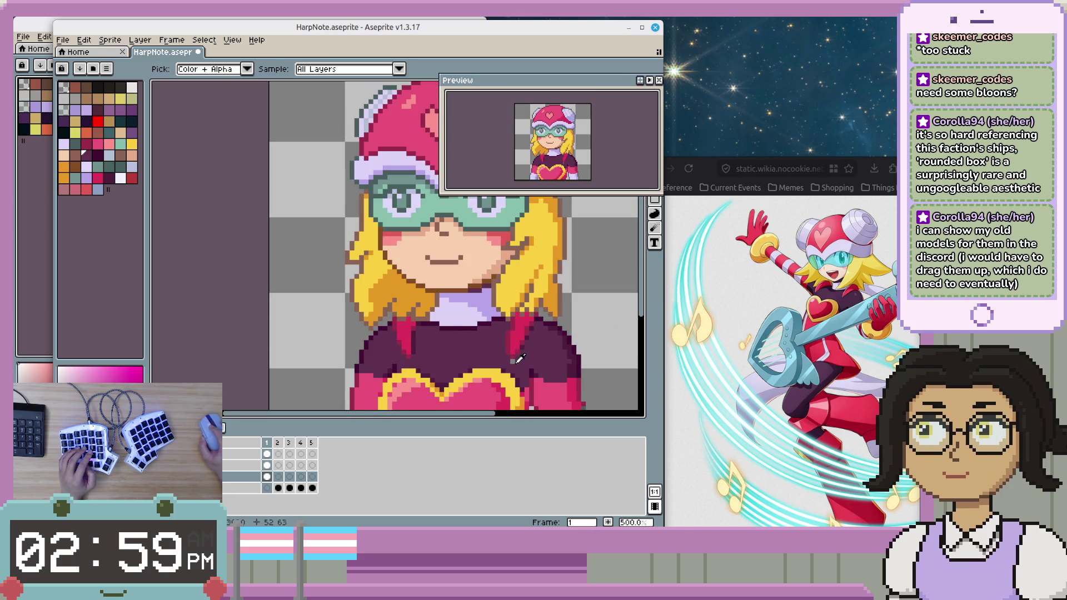
{"action": "scroll", "coordinate": [487, 353], "scroll_direction": "up", "scroll_amount": 2}
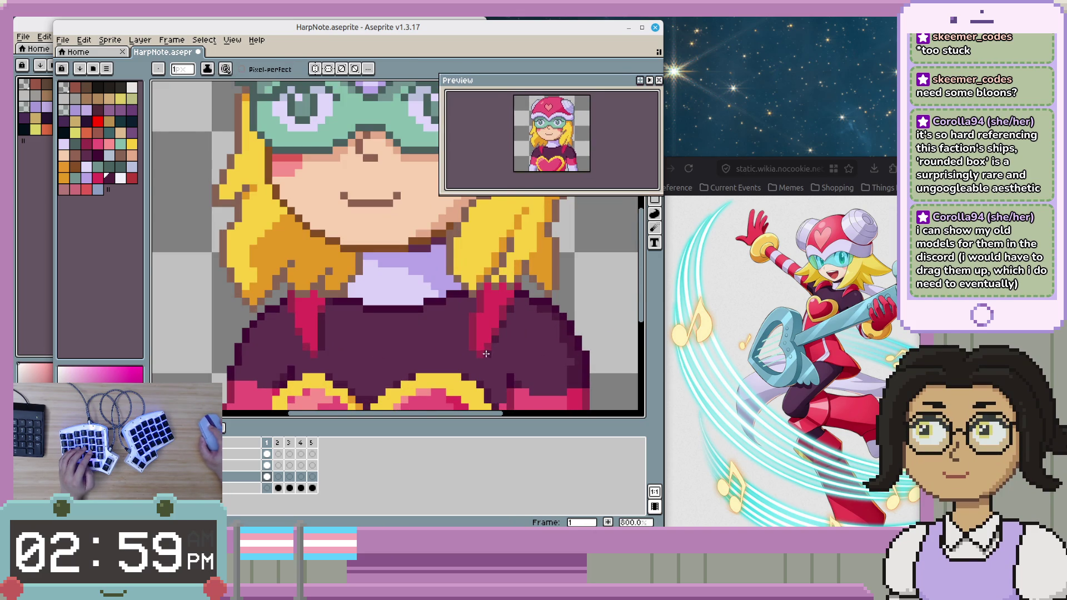
{"action": "scroll", "coordinate": [575, 373], "scroll_direction": "down", "scroll_amount": 2}
{"action": "scroll", "coordinate": [383, 358], "scroll_direction": "up", "scroll_amount": 2}
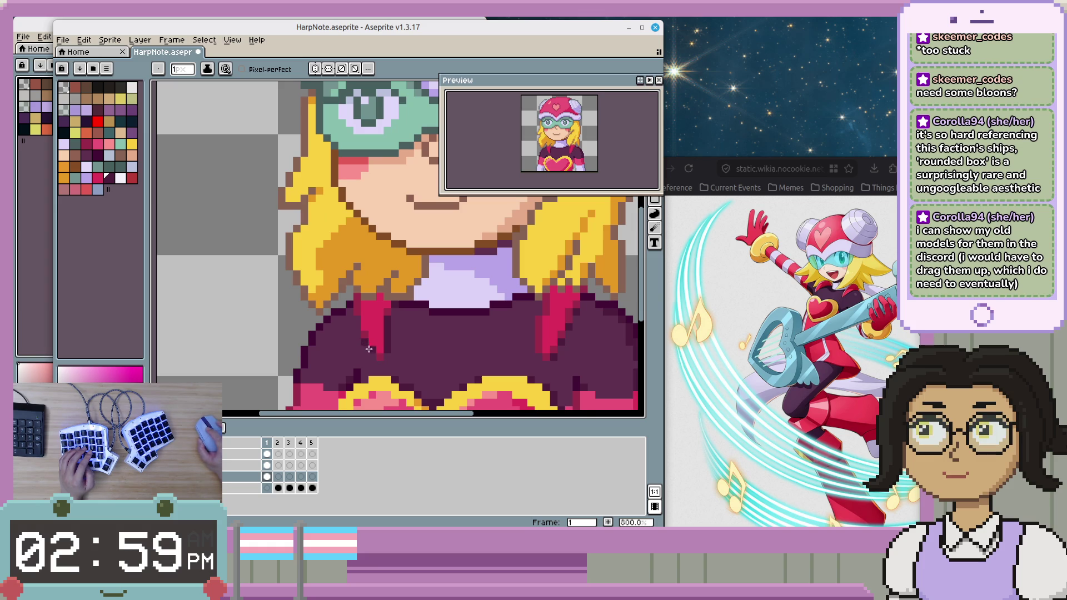
{"action": "scroll", "coordinate": [584, 359], "scroll_direction": "down", "scroll_amount": 3}
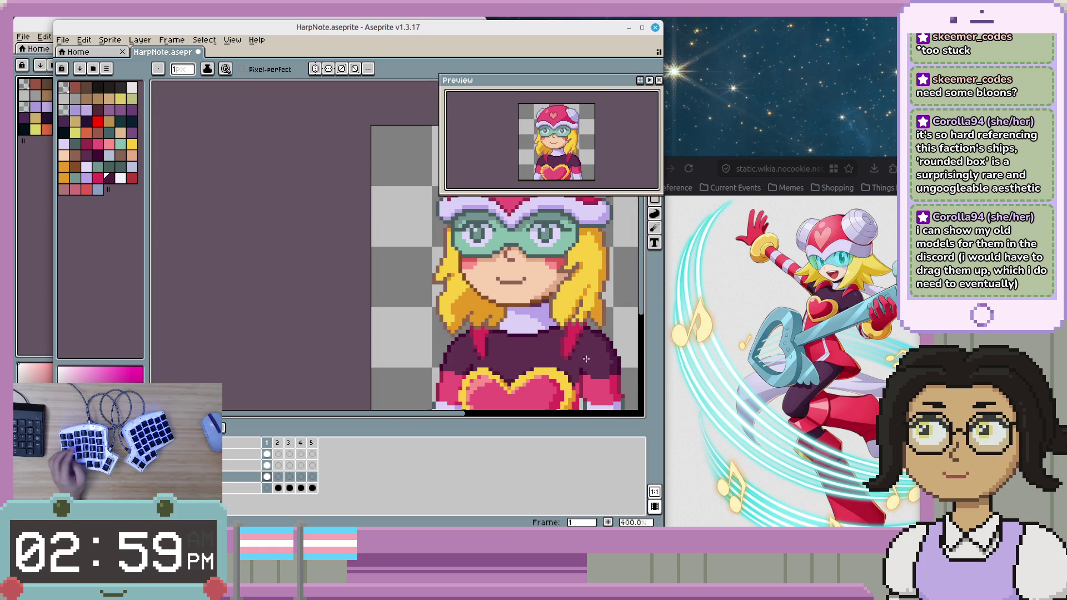
{"action": "scroll", "coordinate": [604, 365], "scroll_direction": "up", "scroll_amount": 1}
{"action": "scroll", "coordinate": [604, 365], "scroll_direction": "down", "scroll_amount": 1}
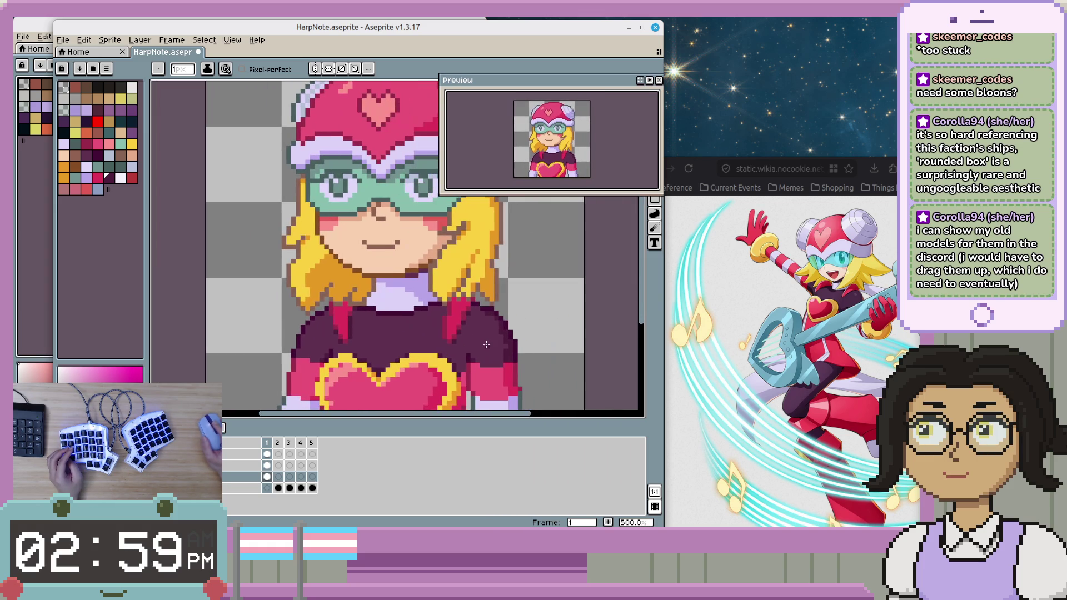
{"action": "scroll", "coordinate": [487, 343], "scroll_direction": "down", "scroll_amount": 1}
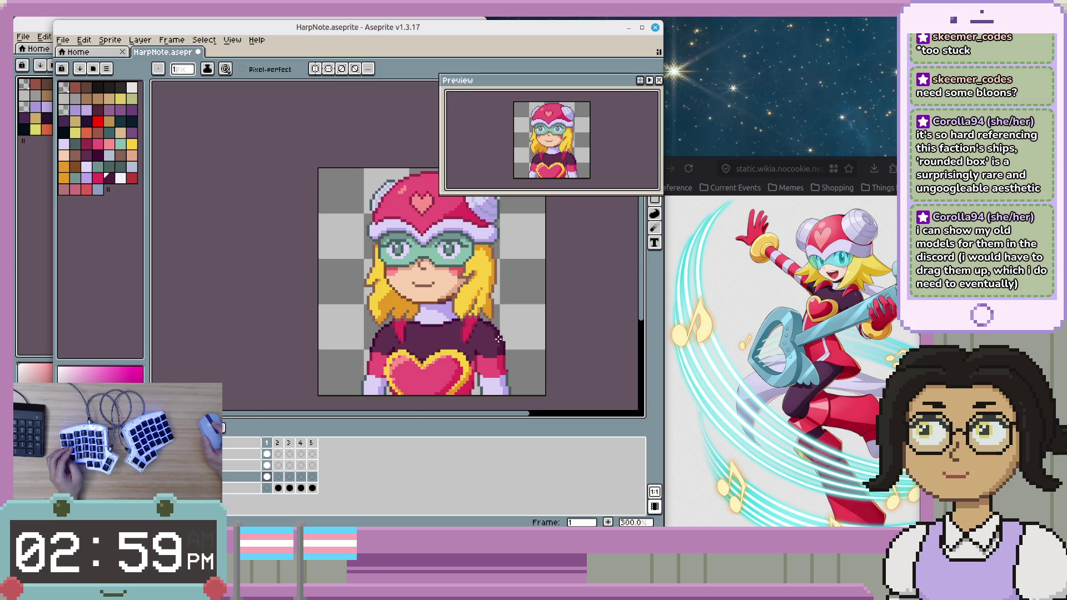
{"action": "scroll", "coordinate": [499, 339], "scroll_direction": "up", "scroll_amount": 1}
{"action": "scroll", "coordinate": [472, 325], "scroll_direction": "up", "scroll_amount": 2}
{"action": "scroll", "coordinate": [433, 303], "scroll_direction": "up", "scroll_amount": 1}
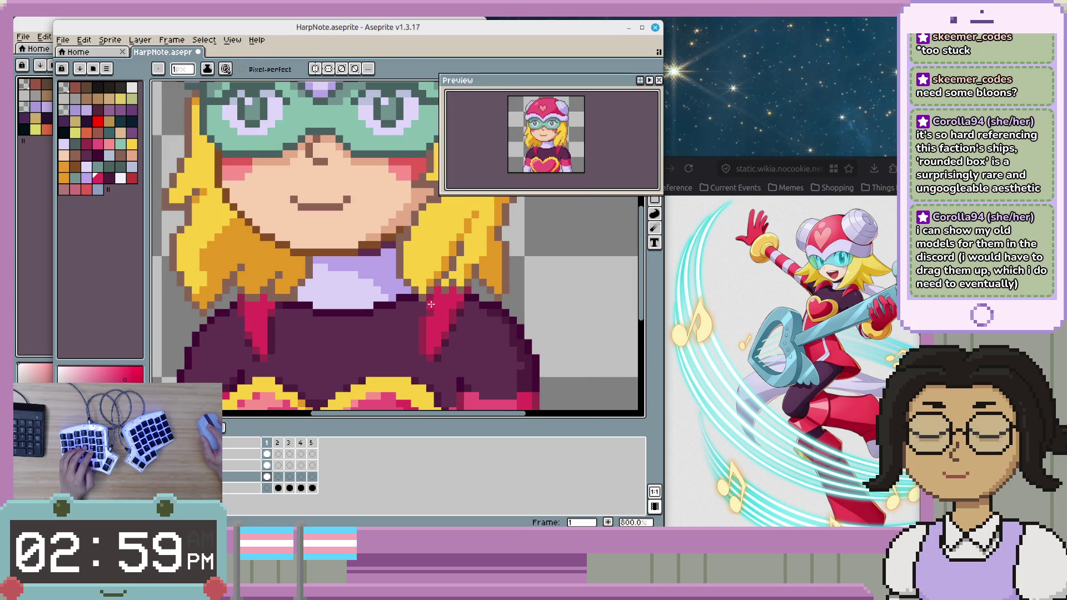
{"action": "scroll", "coordinate": [528, 327], "scroll_direction": "down", "scroll_amount": 1}
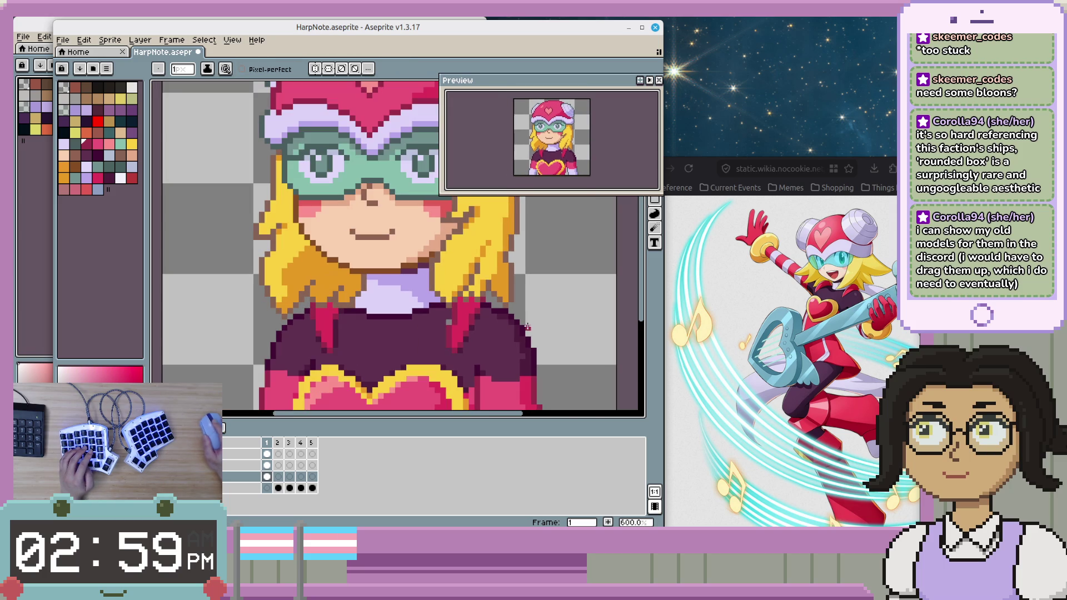
{"action": "scroll", "coordinate": [528, 328], "scroll_direction": "down", "scroll_amount": 1}
{"action": "scroll", "coordinate": [519, 320], "scroll_direction": "down", "scroll_amount": 1}
{"action": "scroll", "coordinate": [519, 320], "scroll_direction": "up", "scroll_amount": 3}
{"action": "scroll", "coordinate": [459, 343], "scroll_direction": "up", "scroll_amount": 2}
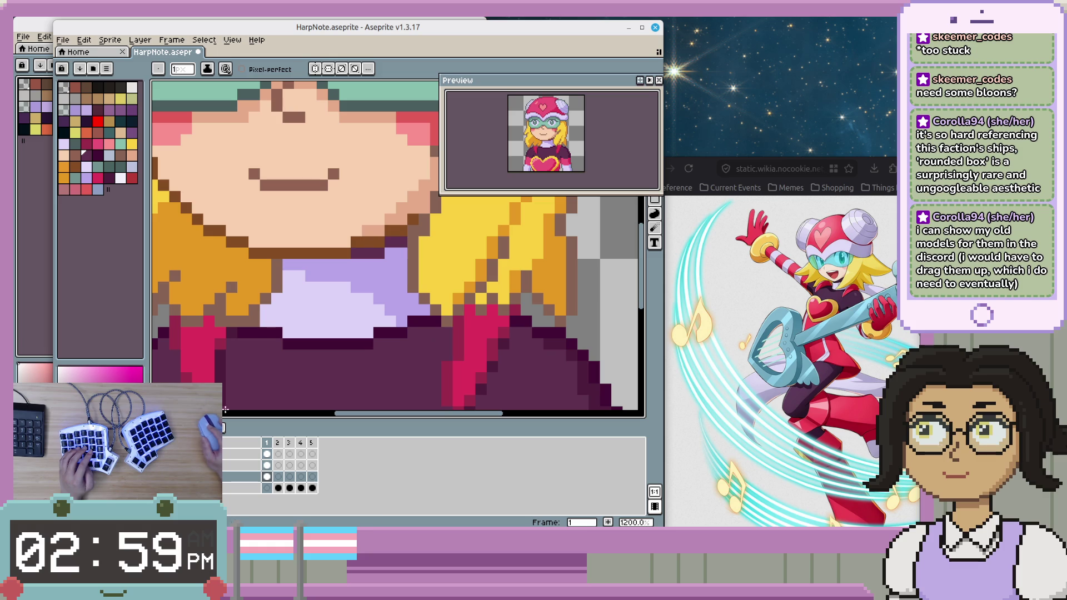
{"action": "key", "text": "Delete"}
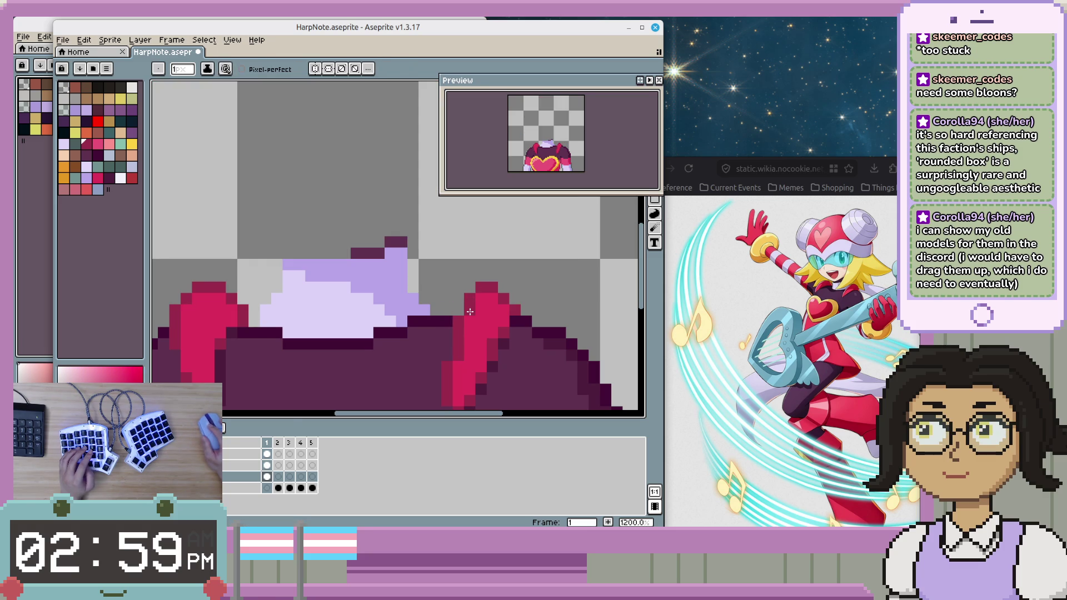
- Undo the deletion to restore face, hat and hair, toggling undo/redo to compare
{"action": "scroll", "coordinate": [226, 405], "scroll_direction": "down", "scroll_amount": 2}
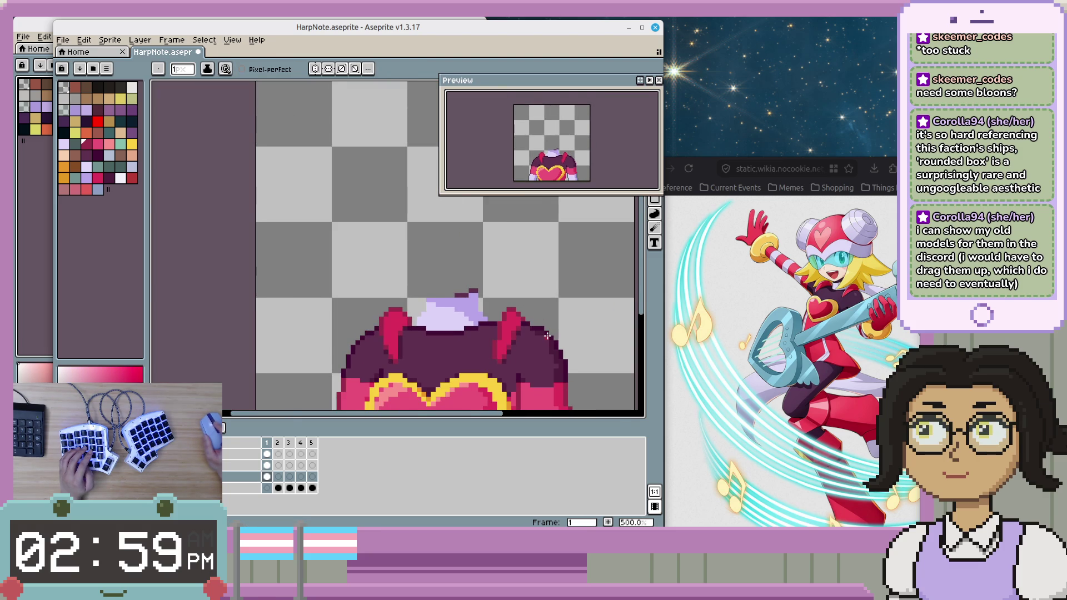
{"action": "scroll", "coordinate": [226, 405], "scroll_direction": "down", "scroll_amount": 1}
{"action": "key", "text": "ctrl+z"}
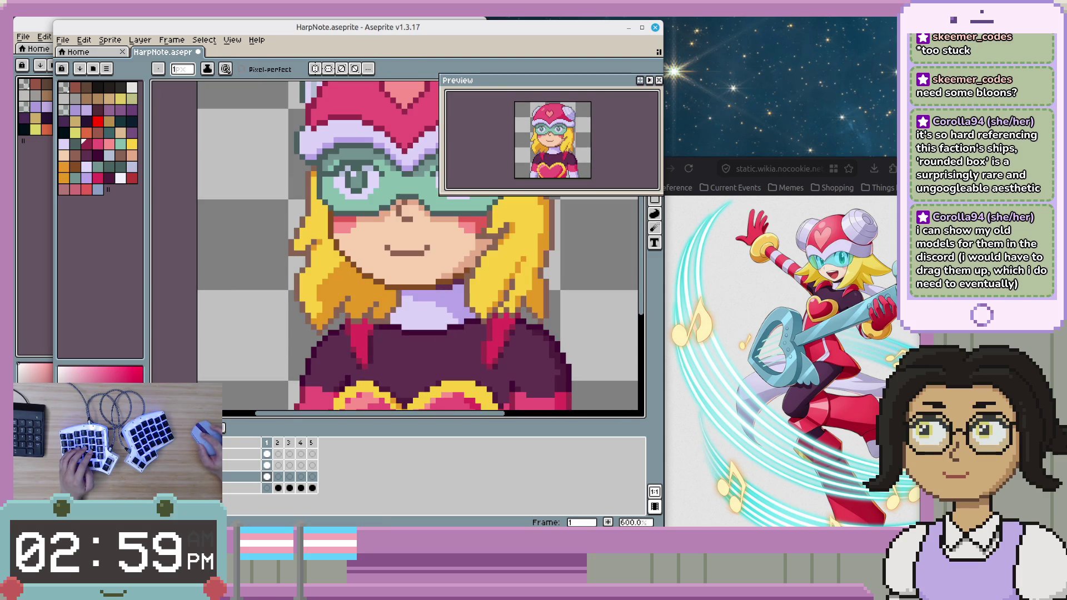
{"action": "key", "text": "ctrl+y"}
{"action": "key", "text": "ctrl+z"}
{"action": "key", "text": "ctrl+y"}
{"action": "key", "text": "ctrl+z"}
- Frame the whole character and play the animation between frames 1 and 2
{"action": "scroll", "coordinate": [475, 353], "scroll_direction": "down", "scroll_amount": 1}
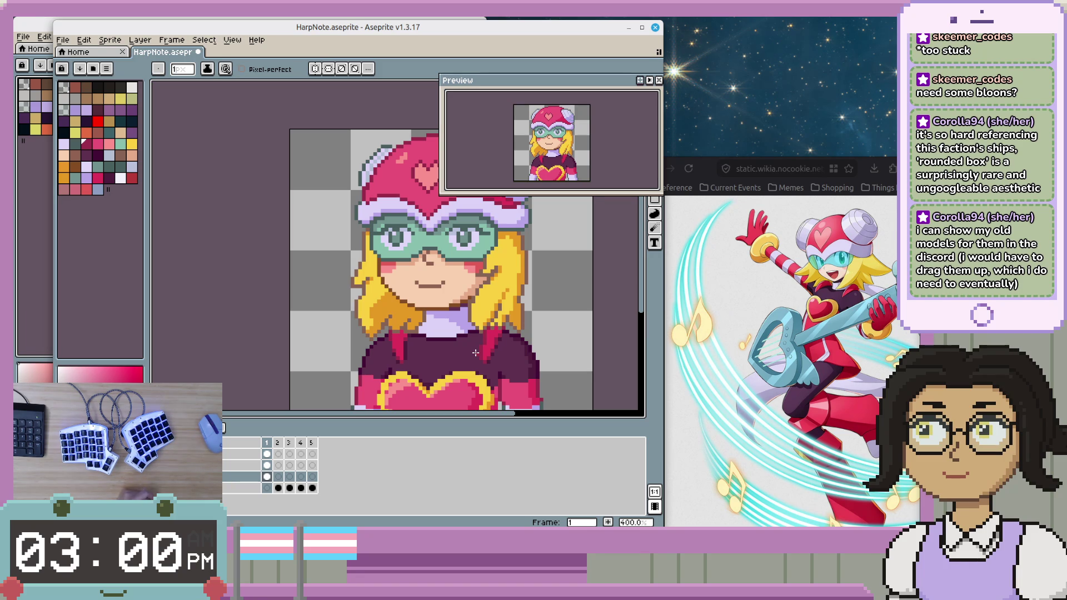
{"action": "scroll", "coordinate": [562, 324], "scroll_direction": "down", "scroll_amount": 1}
{"action": "scroll", "coordinate": [480, 288], "scroll_direction": "down", "scroll_amount": 1}
{"action": "scroll", "coordinate": [483, 297], "scroll_direction": "up", "scroll_amount": 2}
{"action": "mouse_move", "coordinate": [490, 311]}
{"action": "left_mouse_down"}
{"action": "mouse_move", "coordinate": [522, 354]}
{"action": "mouse_move", "coordinate": [534, 323]}
{"action": "left_mouse_up"}
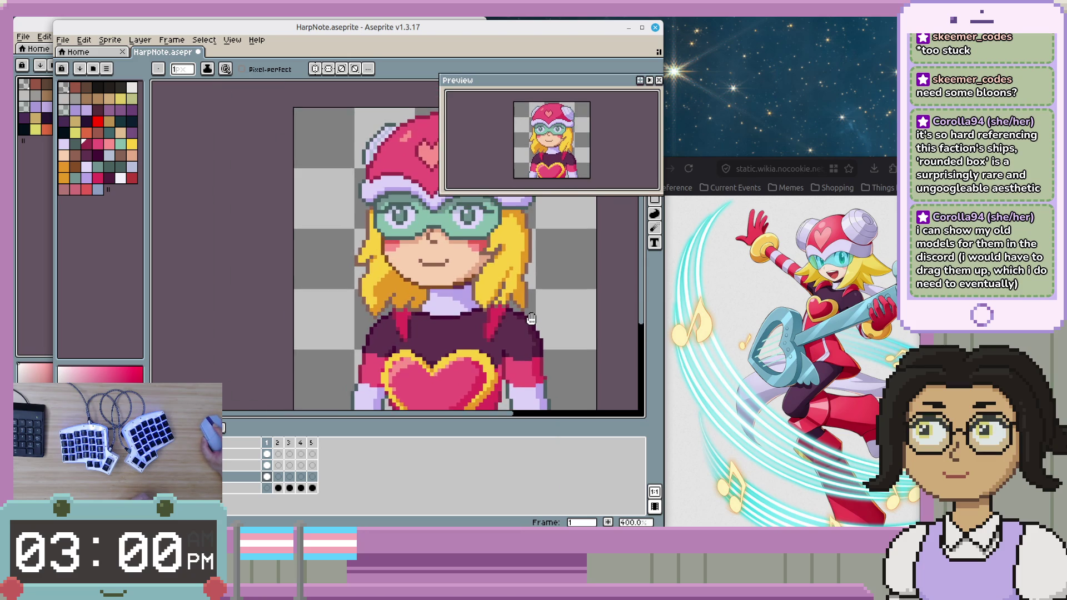
{"action": "key", "text": "Return"}
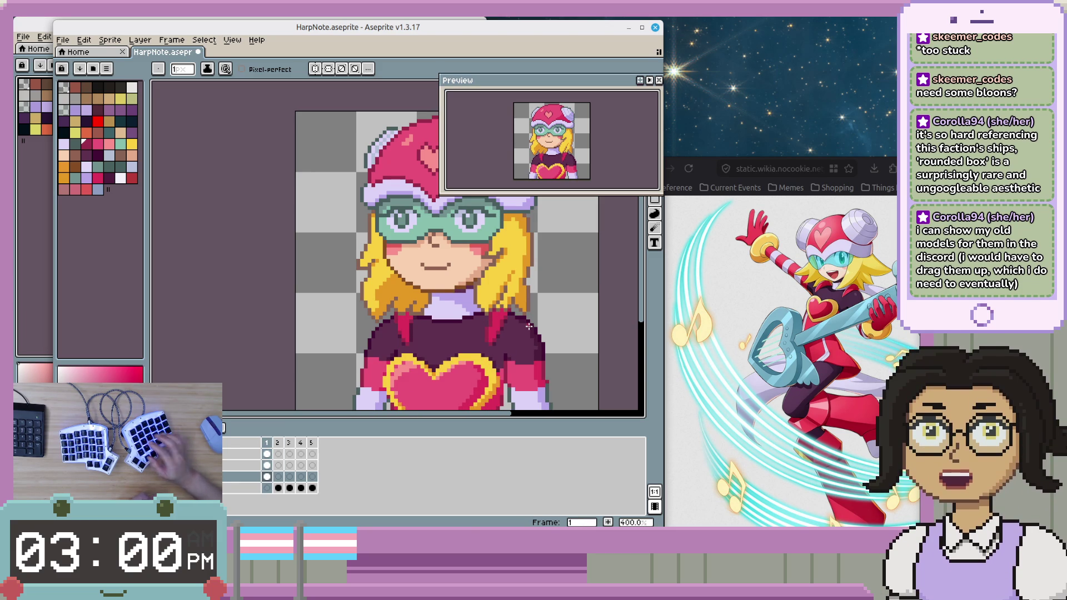
- Undo the last Pencil stroke near the heart emblem
{"action": "scroll", "coordinate": [577, 327], "scroll_direction": "up", "scroll_amount": 2}
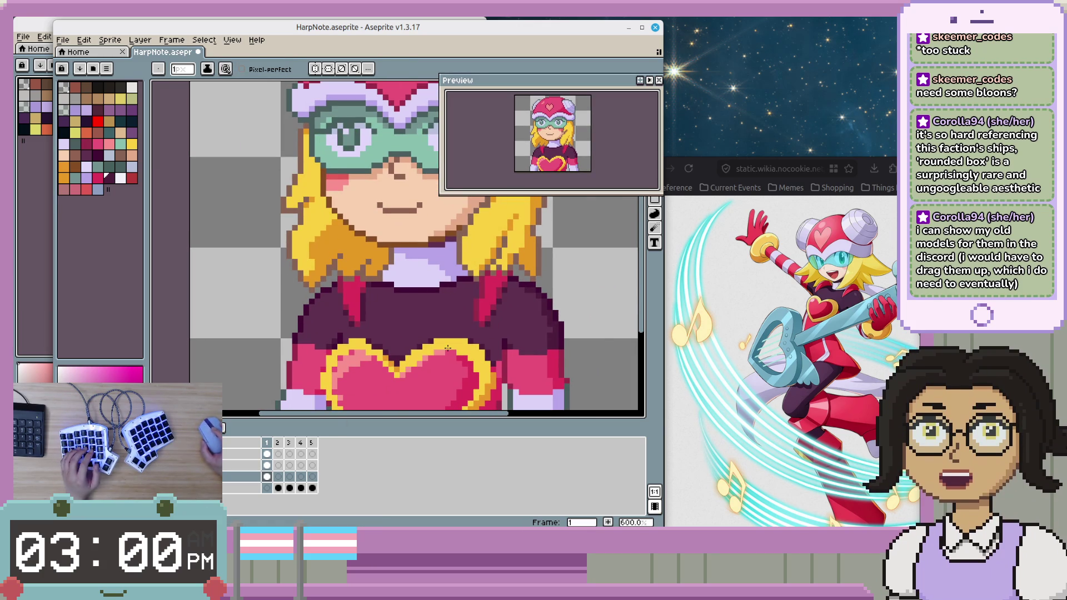
{"action": "scroll", "coordinate": [439, 355], "scroll_direction": "up", "scroll_amount": 1}
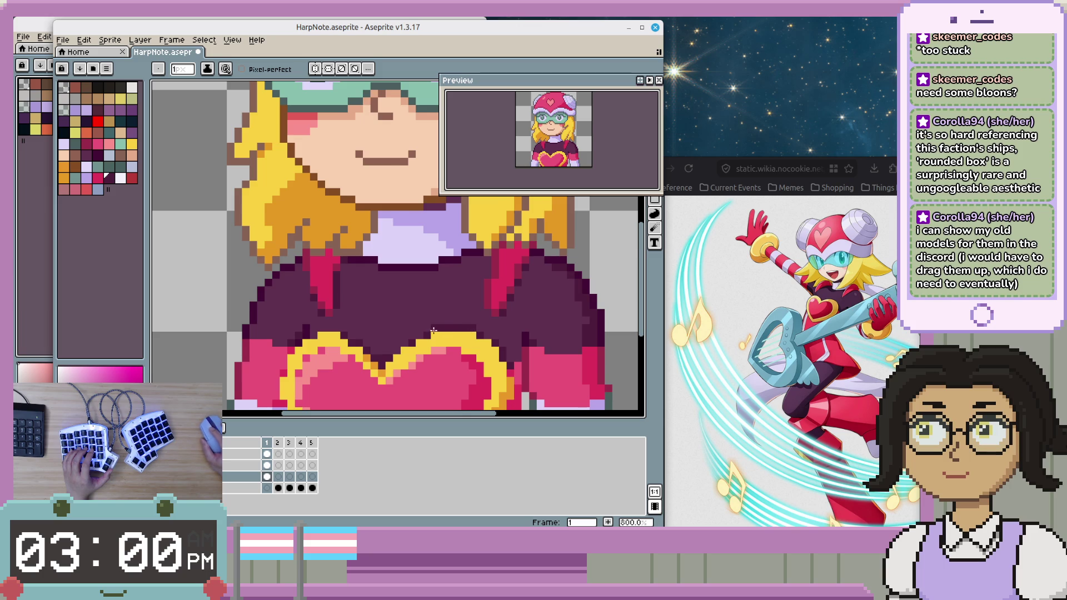
{"action": "scroll", "coordinate": [432, 332], "scroll_direction": "down", "scroll_amount": 1}
{"action": "scroll", "coordinate": [550, 369], "scroll_direction": "down", "scroll_amount": 2}
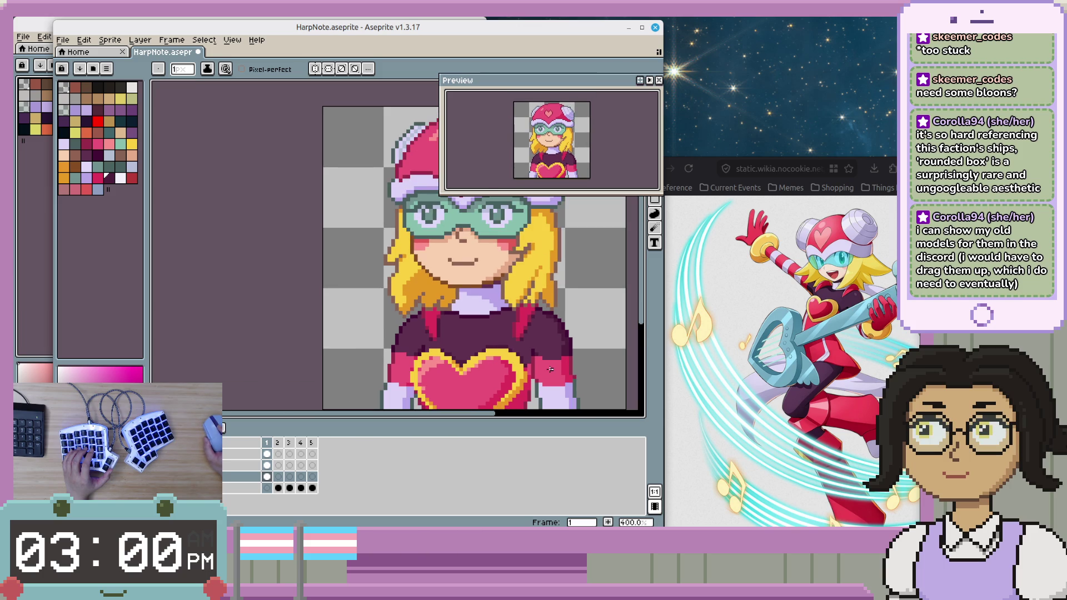
{"action": "scroll", "coordinate": [550, 369], "scroll_direction": "up", "scroll_amount": 3}
{"action": "scroll", "coordinate": [503, 375], "scroll_direction": "down", "scroll_amount": 1}
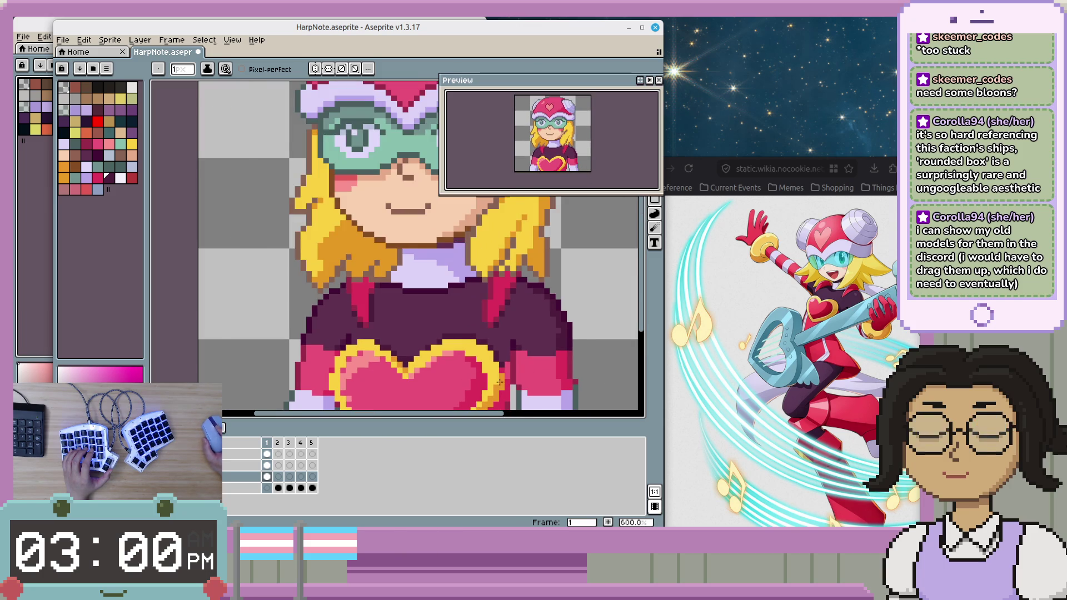
{"action": "scroll", "coordinate": [500, 381], "scroll_direction": "up", "scroll_amount": 2}
{"action": "scroll", "coordinate": [552, 393], "scroll_direction": "down", "scroll_amount": 1}
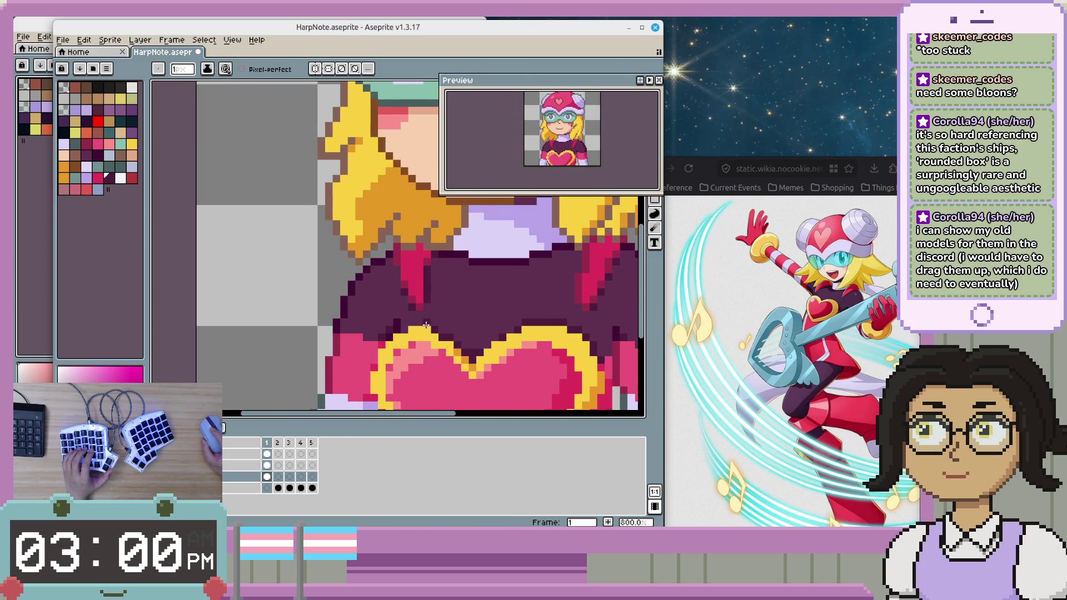
{"action": "scroll", "coordinate": [476, 347], "scroll_direction": "down", "scroll_amount": 1}
{"action": "scroll", "coordinate": [566, 382], "scroll_direction": "down", "scroll_amount": 1}
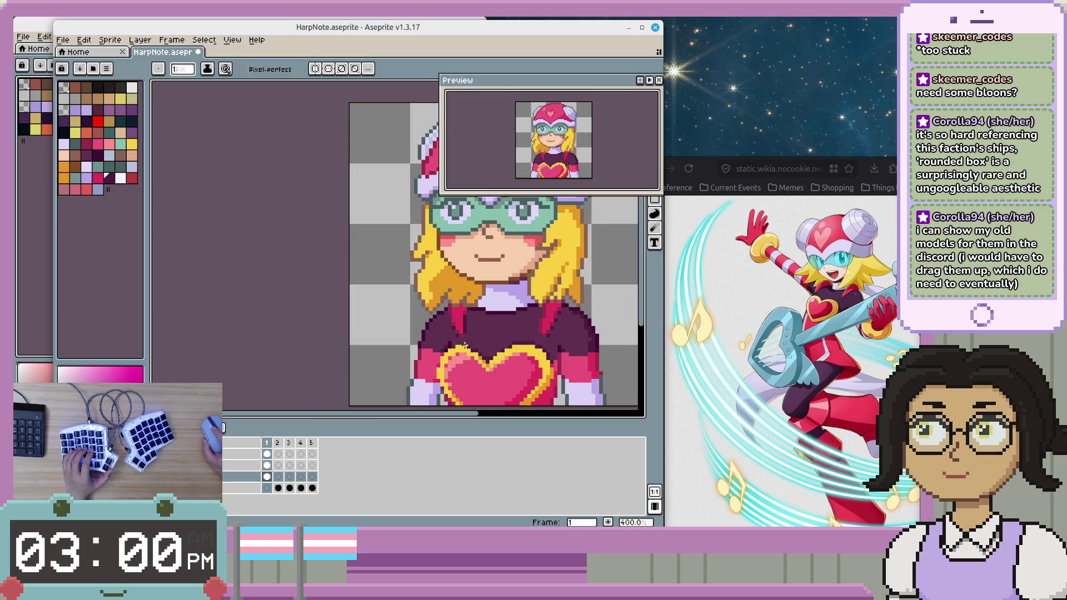
{"action": "scroll", "coordinate": [468, 352], "scroll_direction": "up", "scroll_amount": 2}
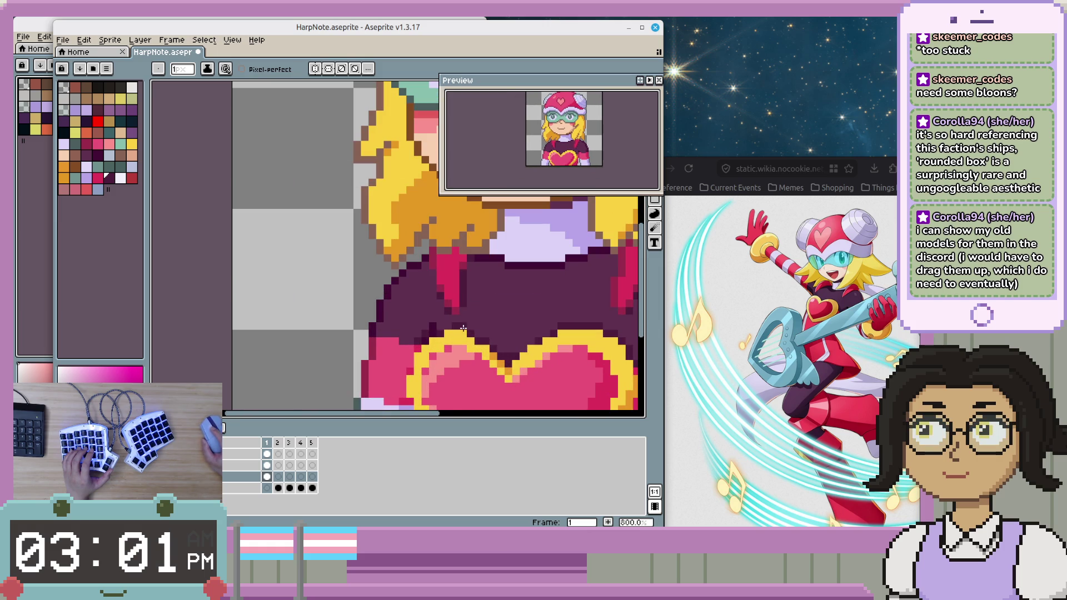
{"action": "scroll", "coordinate": [517, 379], "scroll_direction": "up", "scroll_amount": 1}
{"action": "scroll", "coordinate": [476, 348], "scroll_direction": "down", "scroll_amount": 2}
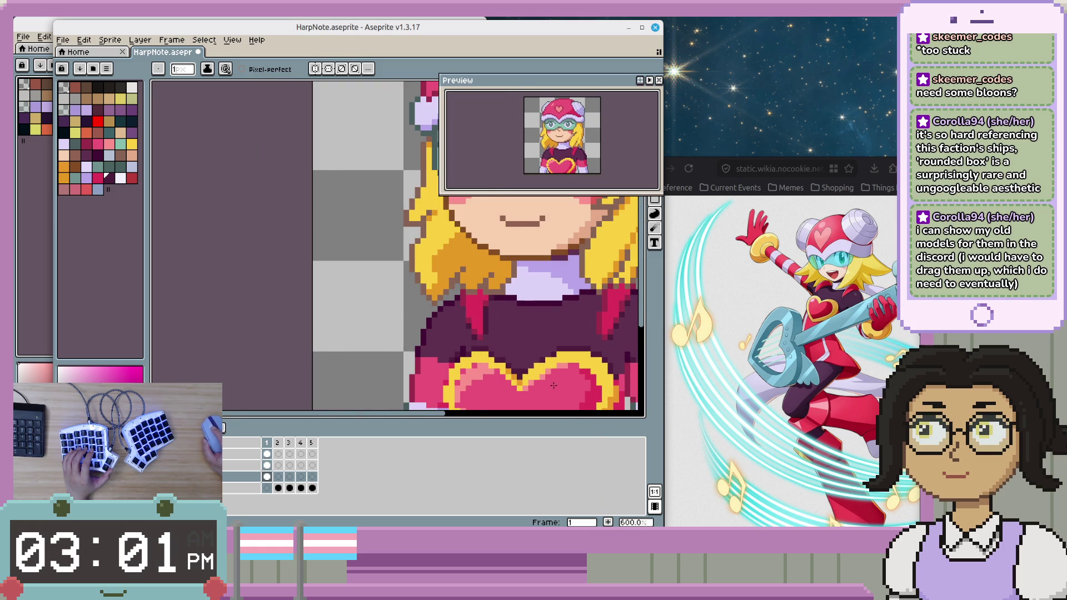
{"action": "scroll", "coordinate": [507, 371], "scroll_direction": "up", "scroll_amount": 1}
{"action": "scroll", "coordinate": [512, 370], "scroll_direction": "down", "scroll_amount": 2}
{"action": "scroll", "coordinate": [517, 370], "scroll_direction": "down", "scroll_amount": 1}
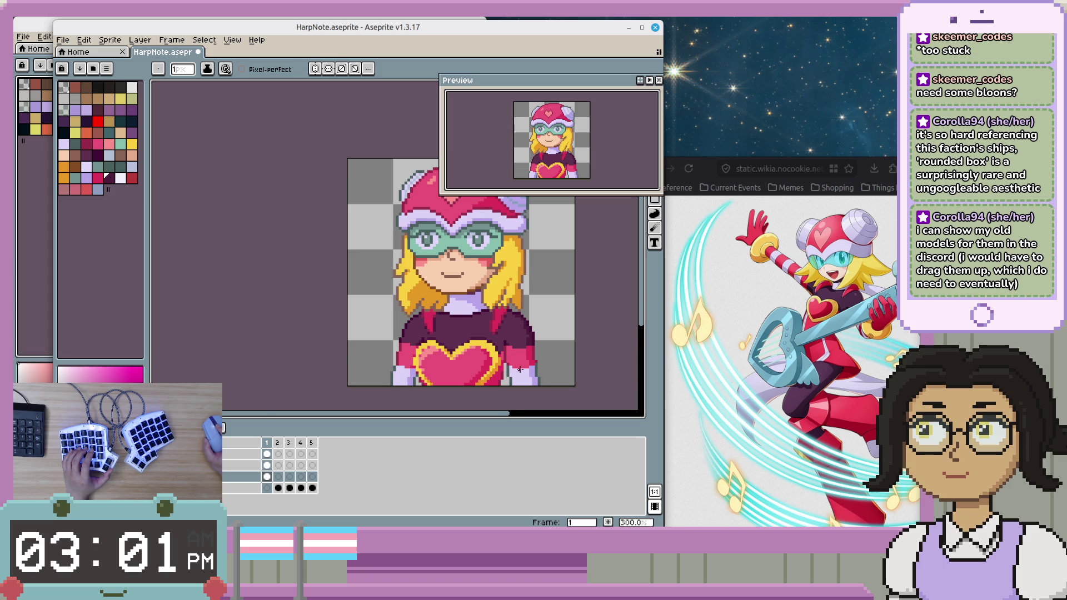
{"action": "scroll", "coordinate": [520, 369], "scroll_direction": "up", "scroll_amount": 2}
{"action": "scroll", "coordinate": [428, 297], "scroll_direction": "up", "scroll_amount": 1}
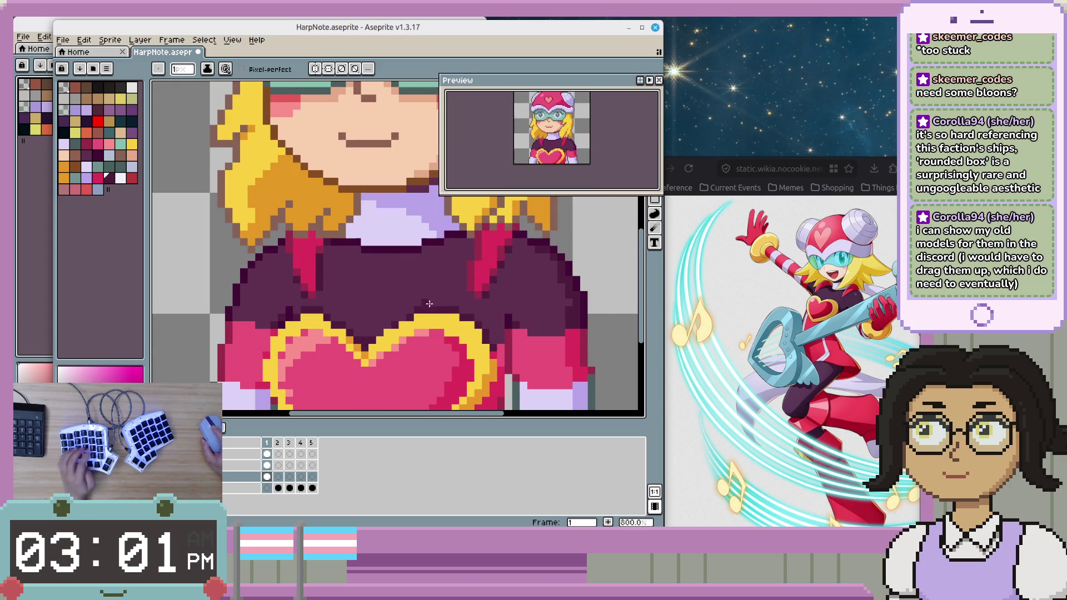
{"action": "key", "text": "ctrl+z"}
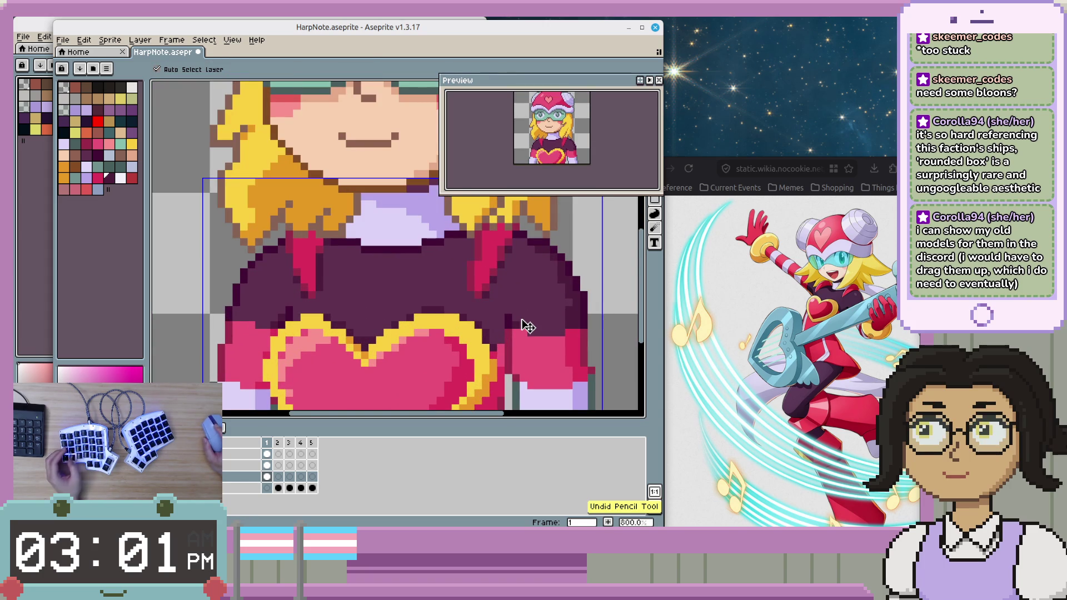
- Zoom in and out around the heart emblem to inspect the finished bust
{"action": "scroll", "coordinate": [527, 328], "scroll_direction": "down", "scroll_amount": 4}
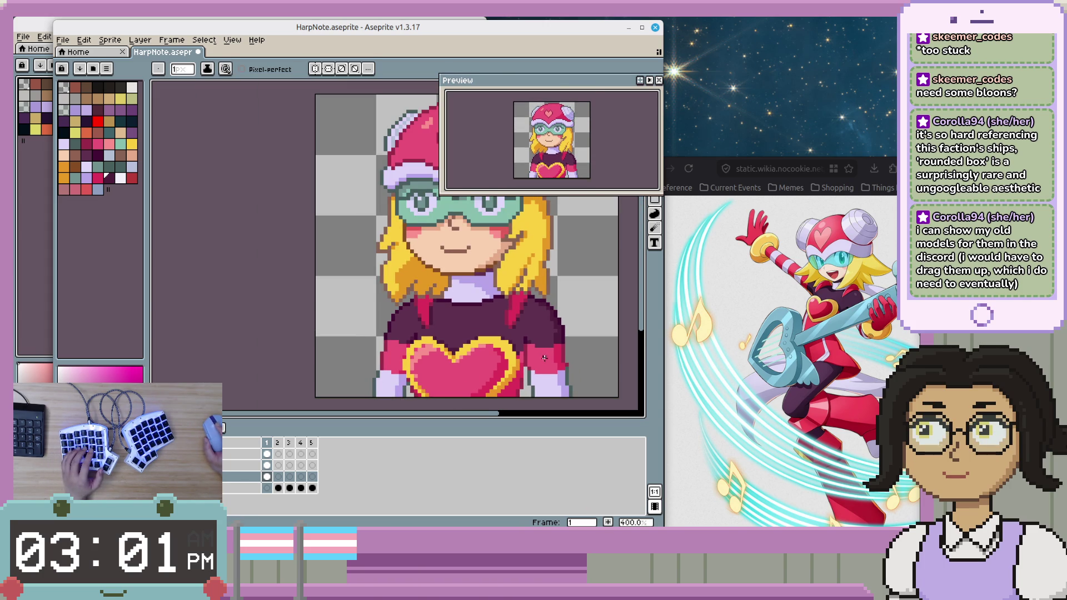
{"action": "scroll", "coordinate": [546, 358], "scroll_direction": "down", "scroll_amount": 1}
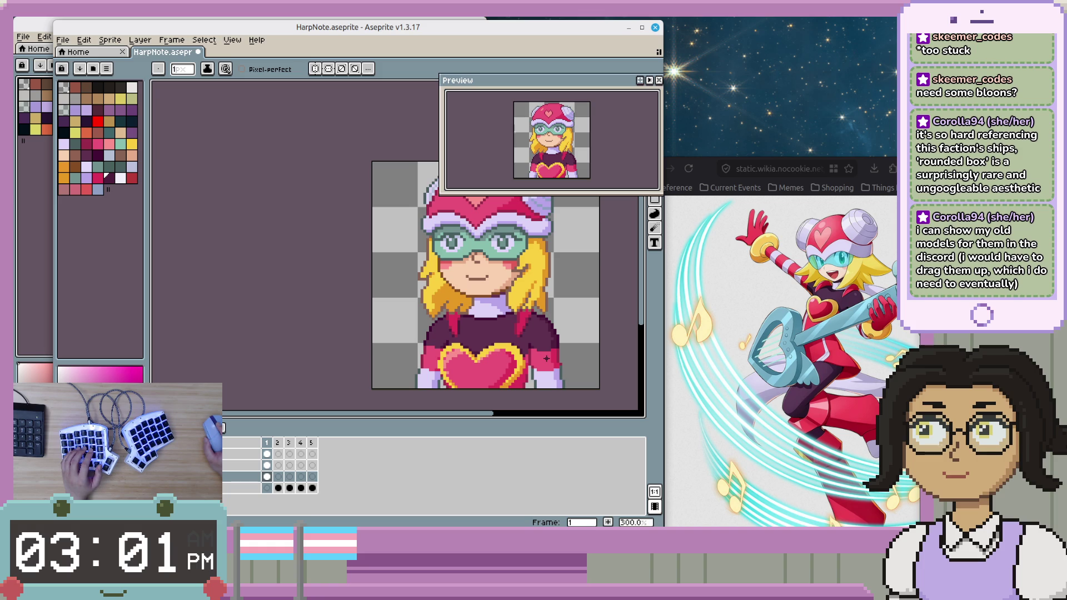
{"action": "scroll", "coordinate": [546, 359], "scroll_direction": "up", "scroll_amount": 4}
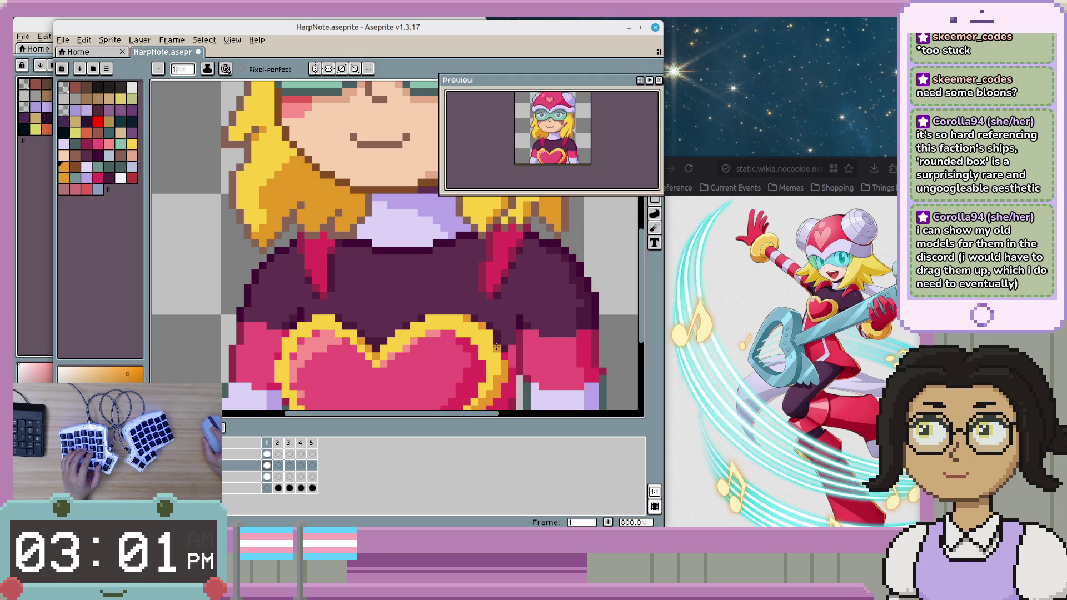
{"action": "scroll", "coordinate": [375, 372], "scroll_direction": "down", "scroll_amount": 2}
{"action": "scroll", "coordinate": [422, 350], "scroll_direction": "up", "scroll_amount": 1}
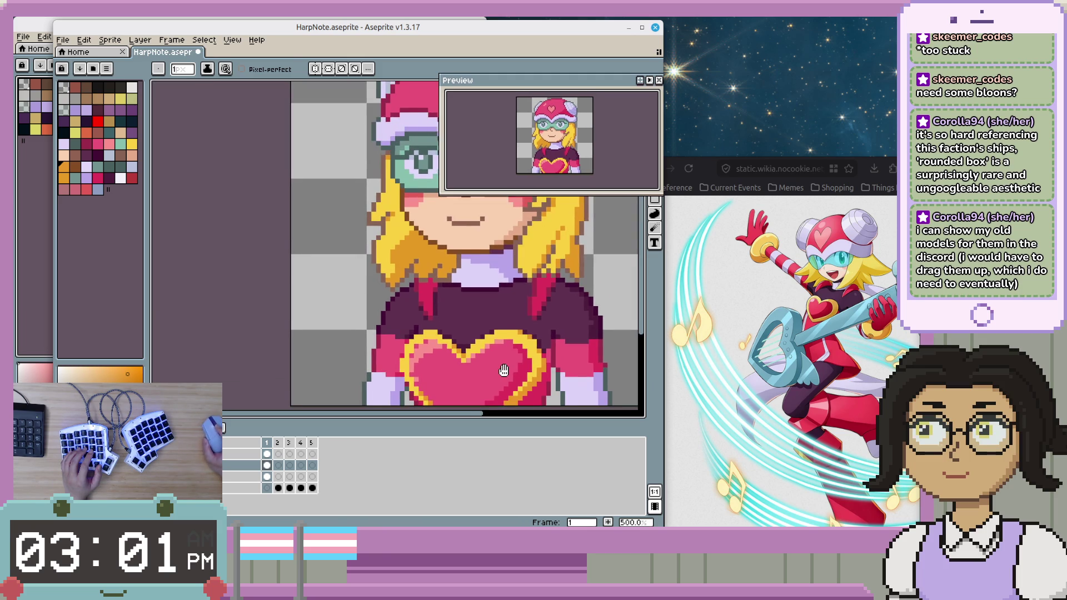
{"action": "scroll", "coordinate": [463, 331], "scroll_direction": "up", "scroll_amount": 1}
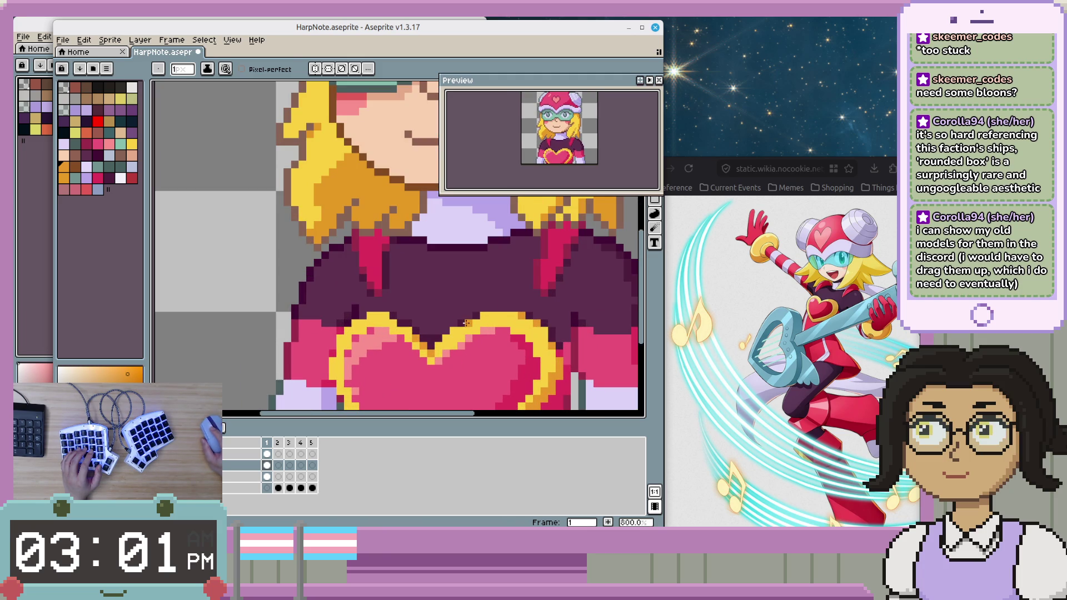
{"action": "scroll", "coordinate": [484, 315], "scroll_direction": "down", "scroll_amount": 2}
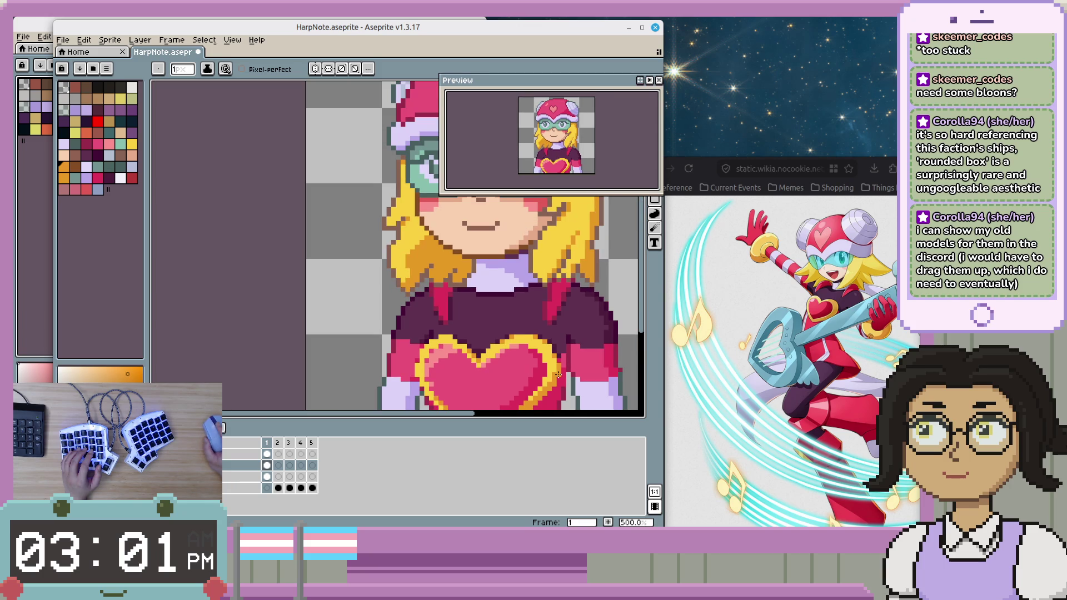
{"action": "scroll", "coordinate": [503, 350], "scroll_direction": "up", "scroll_amount": 2}
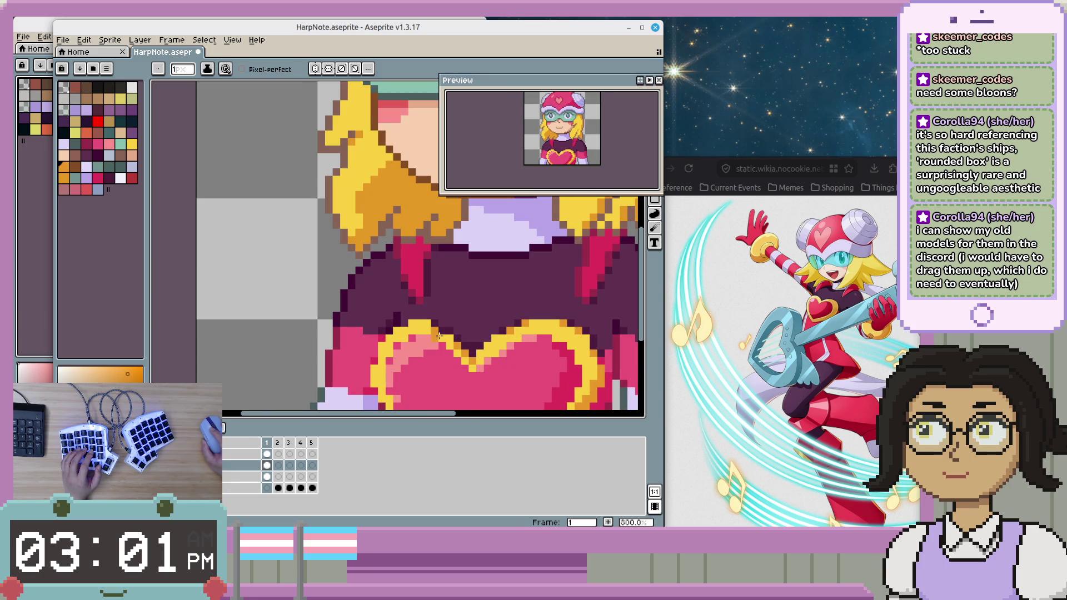
{"action": "scroll", "coordinate": [503, 405], "scroll_direction": "down", "scroll_amount": 3}
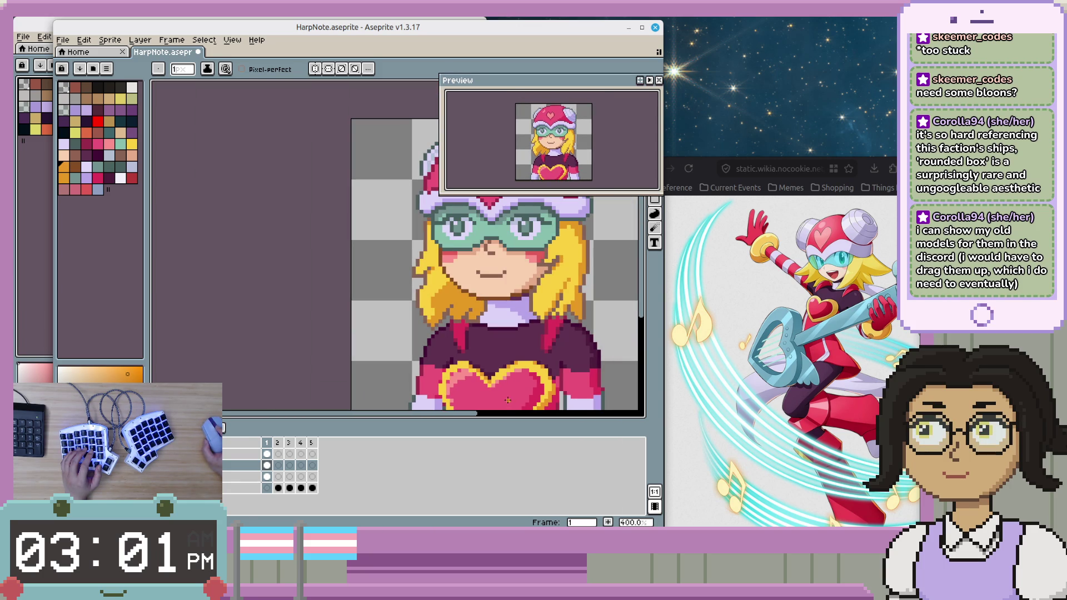
{"action": "scroll", "coordinate": [508, 397], "scroll_direction": "up", "scroll_amount": 3}
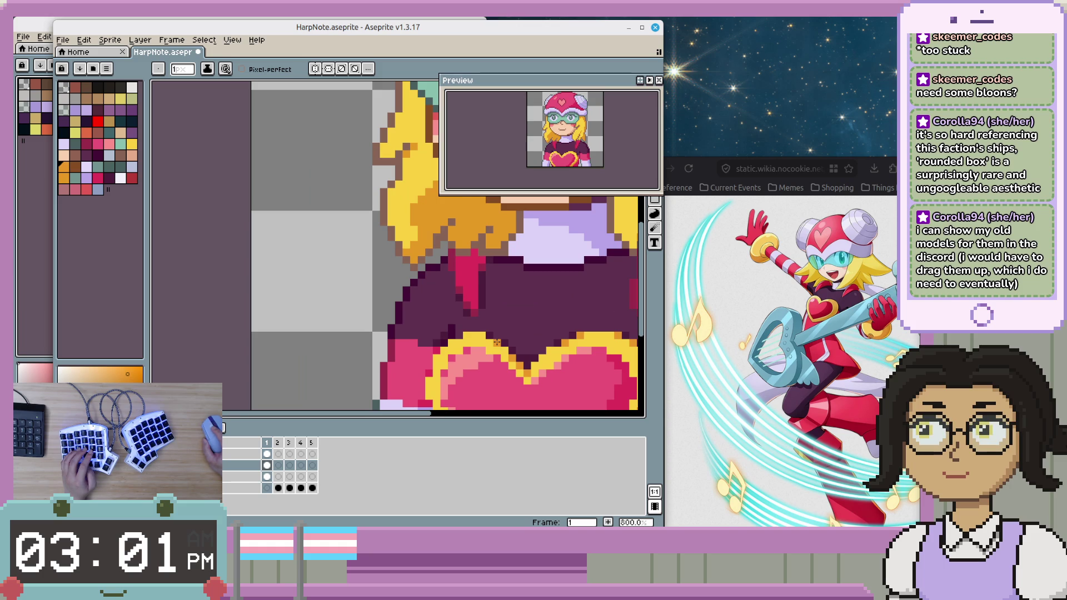
{"action": "scroll", "coordinate": [497, 342], "scroll_direction": "down", "scroll_amount": 1}
{"action": "scroll", "coordinate": [497, 333], "scroll_direction": "down", "scroll_amount": 1}
{"action": "scroll", "coordinate": [497, 324], "scroll_direction": "down", "scroll_amount": 1}
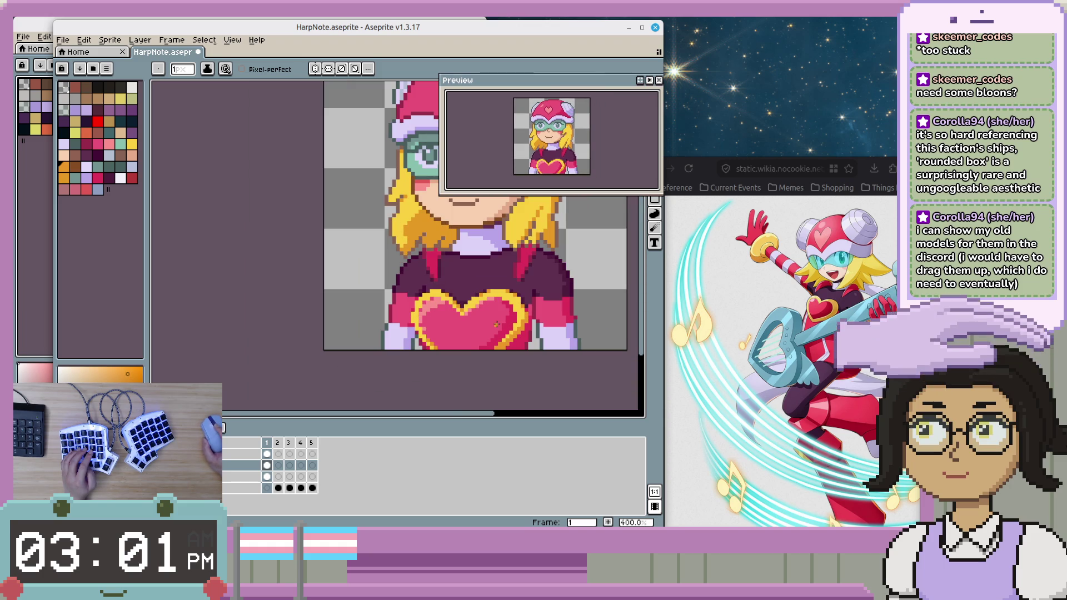
{"action": "scroll", "coordinate": [522, 294], "scroll_direction": "up", "scroll_amount": 1}
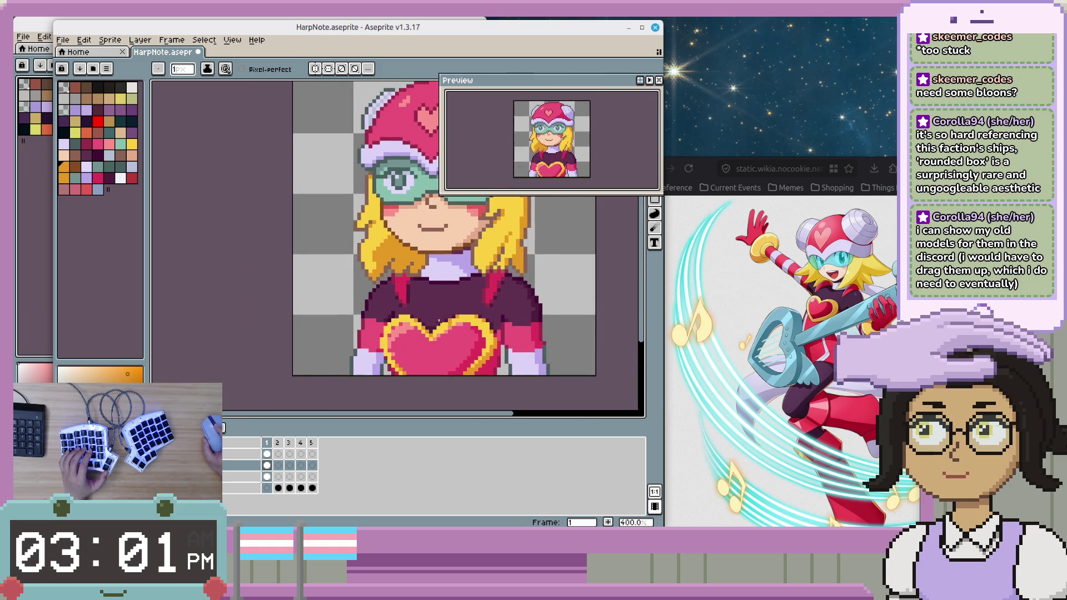
{"action": "scroll", "coordinate": [489, 306], "scroll_direction": "up", "scroll_amount": 4}
{"action": "scroll", "coordinate": [462, 319], "scroll_direction": "down", "scroll_amount": 3}
{"action": "scroll", "coordinate": [453, 322], "scroll_direction": "down", "scroll_amount": 2}
- Reposition the heart layer with the Move tool, then switch to the spaceship reference image
{"action": "key", "text": "v"}
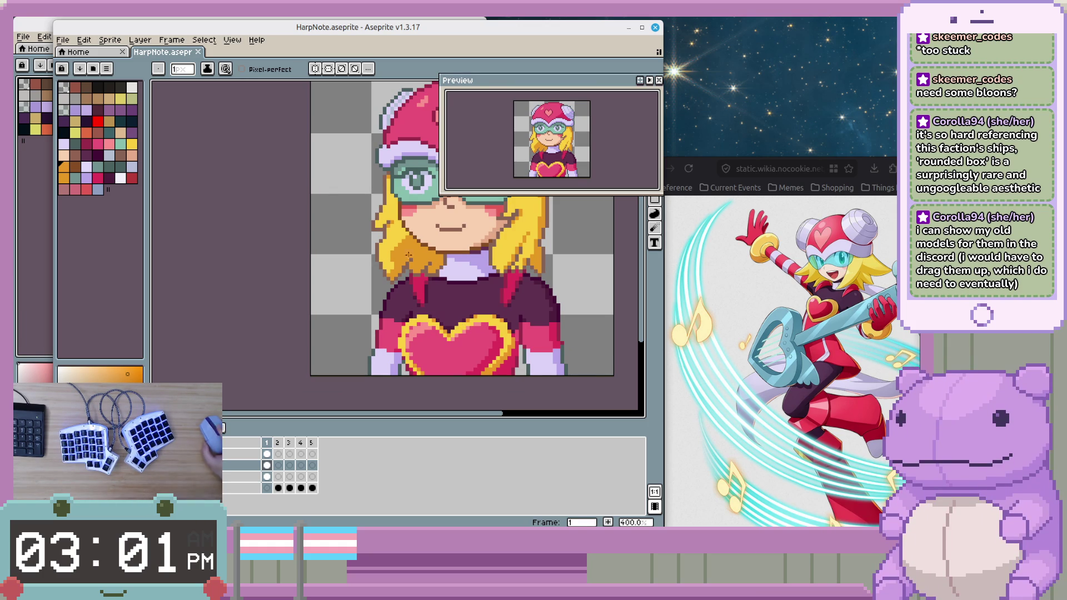
{"action": "left_click_drag", "start_coordinate": [426, 269], "coordinate": [370, 284]}
{"action": "left_click_drag", "start_coordinate": [499, 303], "coordinate": [518, 313]}
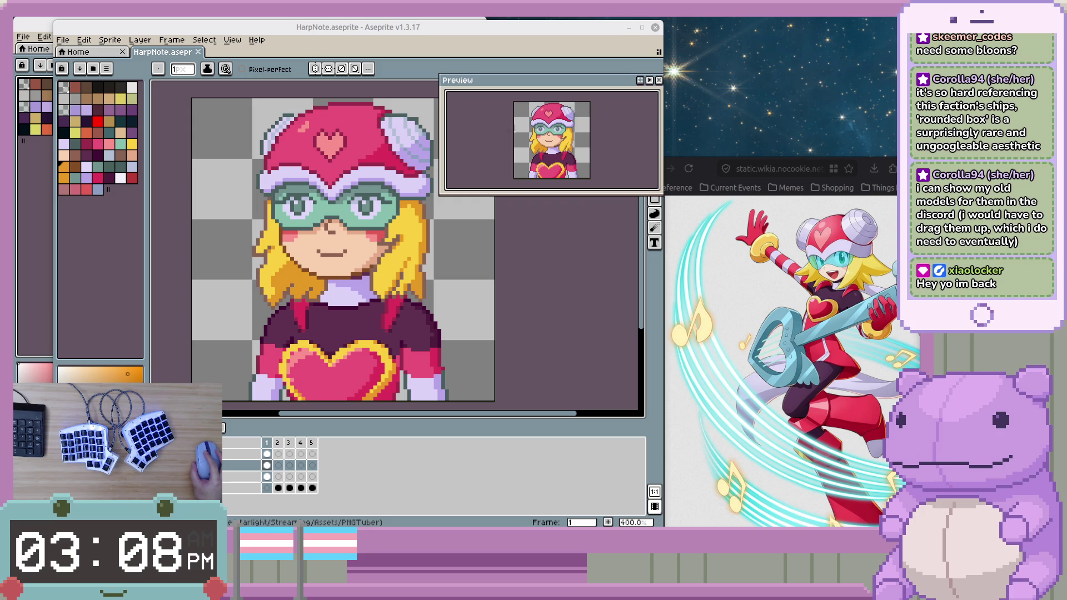
{"action": "key", "text": "alt+Tab"}
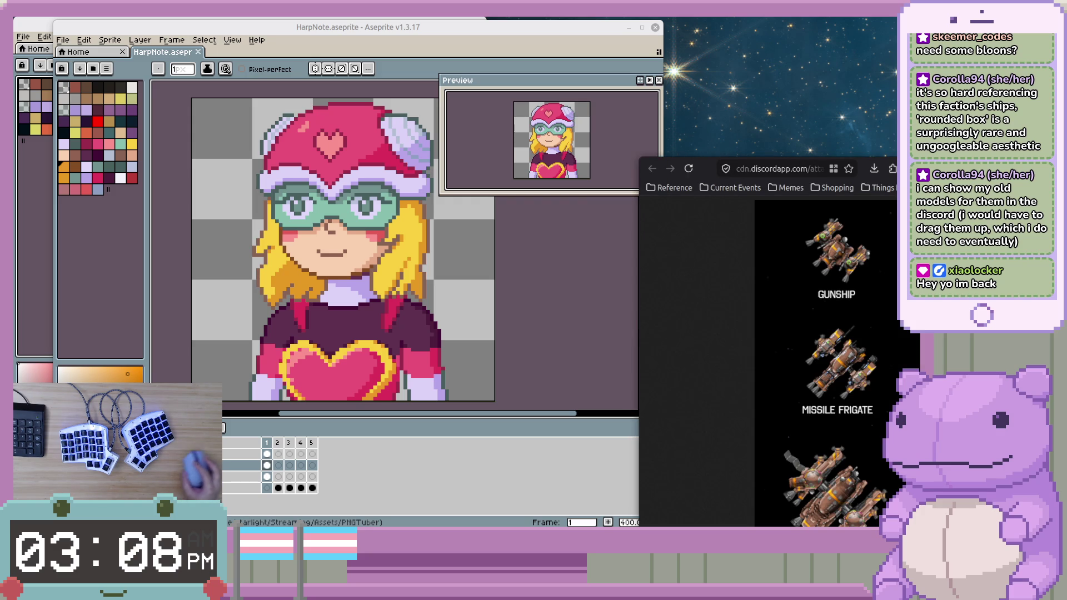
- Move the spaceship reference sheet up beside the artwork and fit the enlarged image to the window
{"action": "mouse_move", "coordinate": [699, 172]}
{"action": "left_mouse_down"}
{"action": "mouse_move", "coordinate": [463, 68]}
{"action": "mouse_move", "coordinate": [508, 95]}
{"action": "left_mouse_up"}
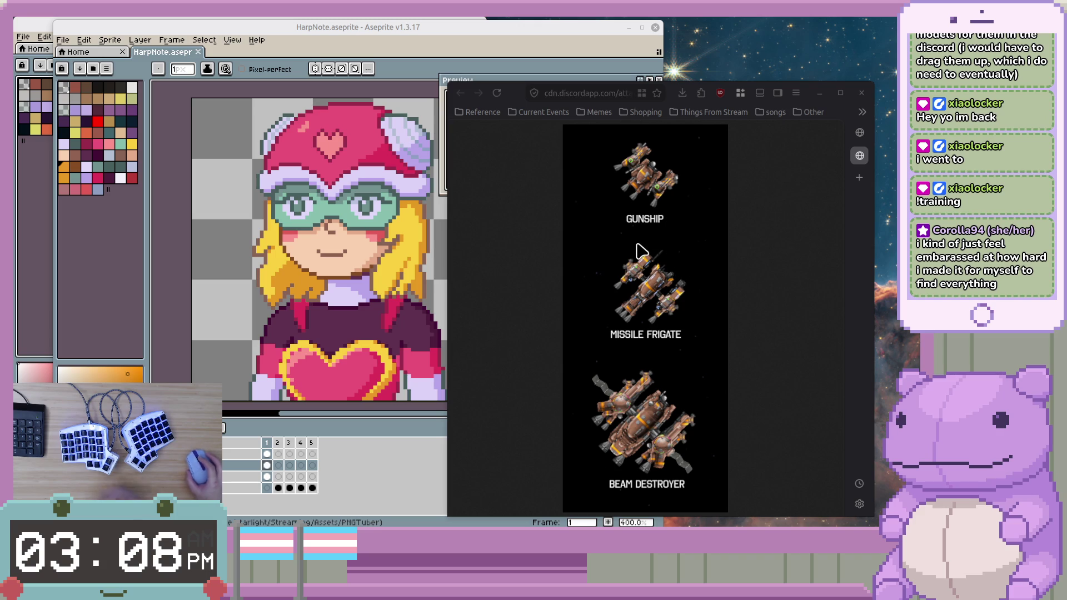
{"action": "scroll", "coordinate": [664, 248], "scroll_direction": "up", "scroll_amount": 6}
{"action": "left_click", "coordinate": [668, 243]}
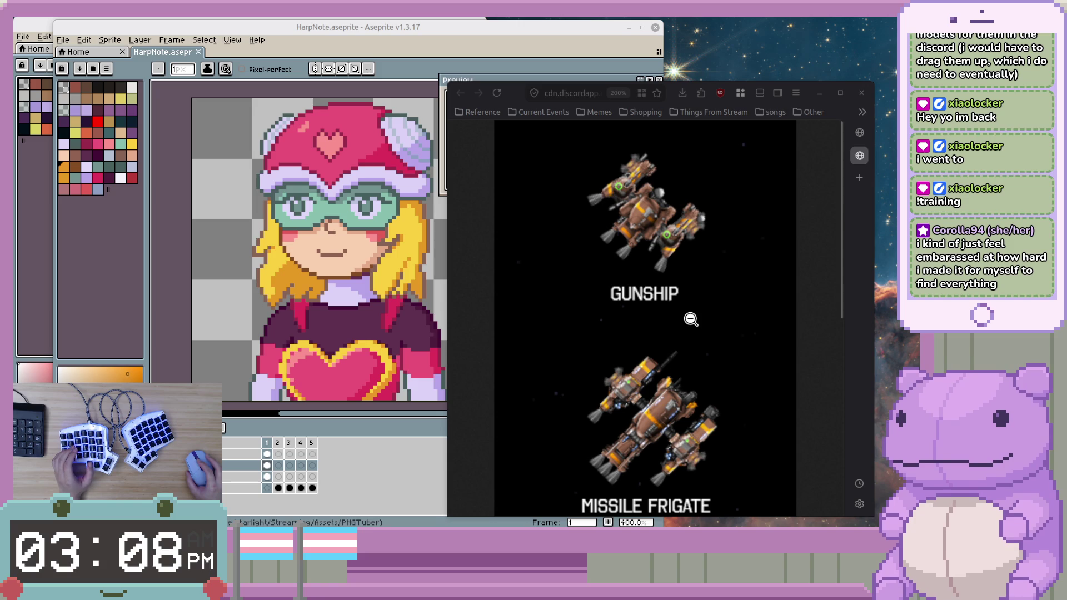
- Scroll through the GUNSHIP, MISSILE FRIGATE and BEAM DESTROYER, then zoom the page out one step
{"action": "scroll", "coordinate": [774, 367], "scroll_direction": "down", "scroll_amount": 5}
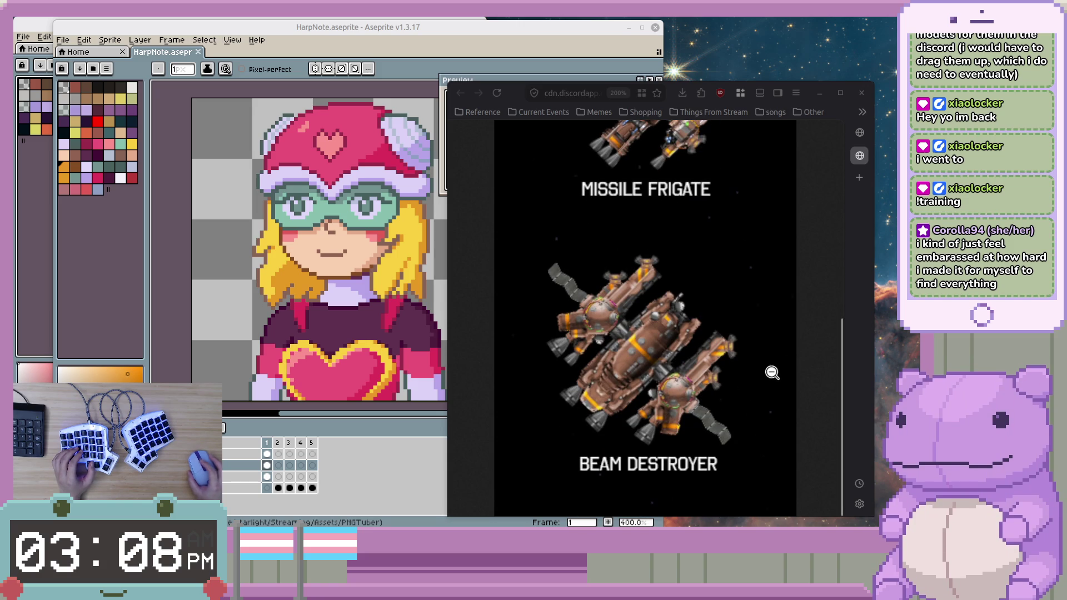
{"action": "scroll", "coordinate": [725, 381], "scroll_direction": "up", "scroll_amount": 5}
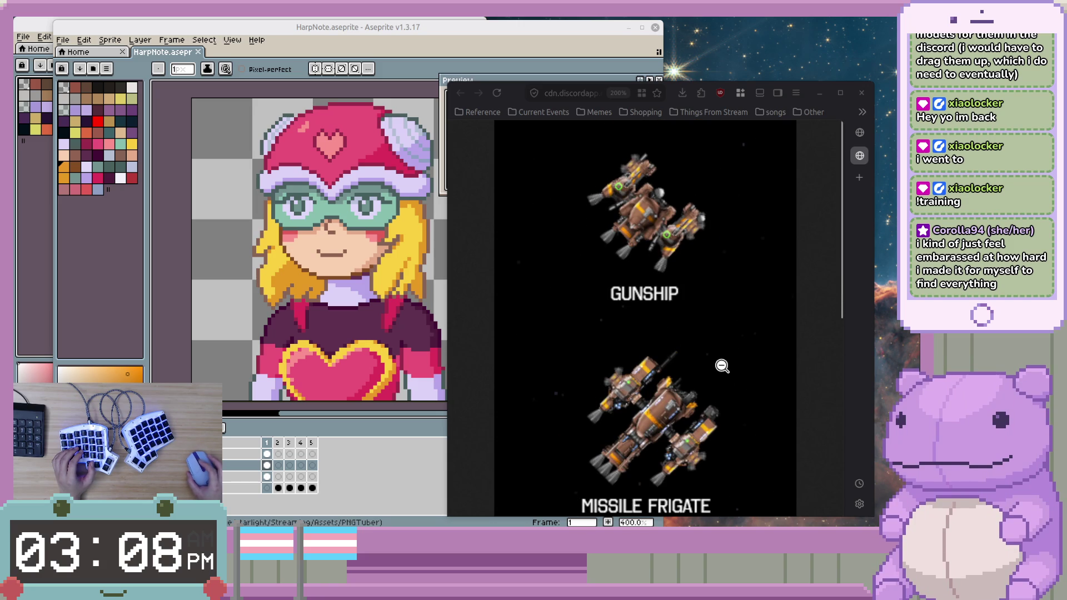
{"action": "scroll", "coordinate": [767, 373], "scroll_direction": "down", "scroll_amount": 5}
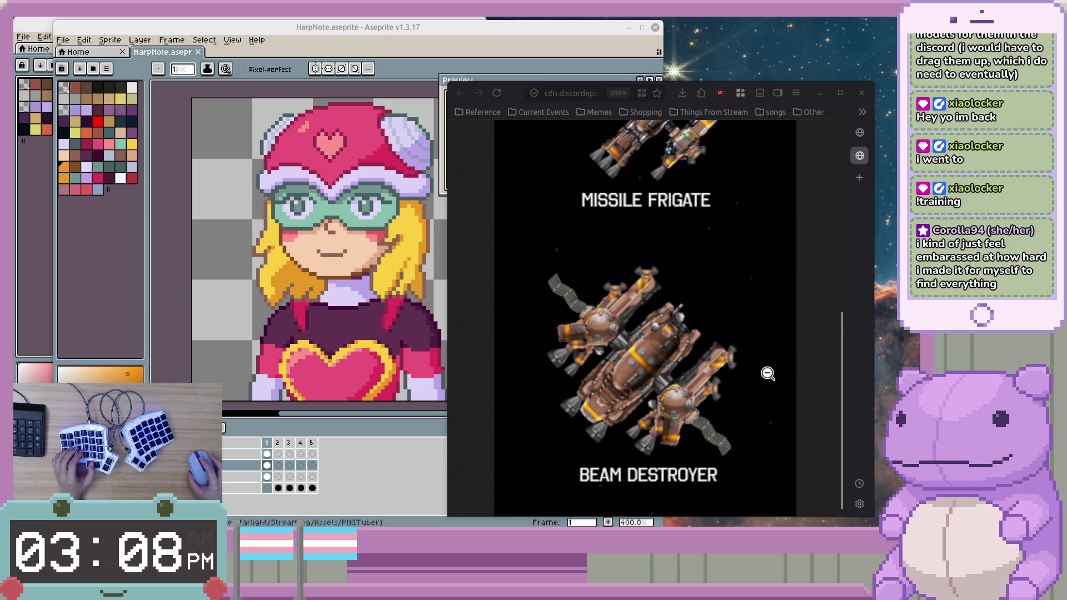
{"action": "scroll", "coordinate": [767, 373], "scroll_direction": "down", "scroll_amount": 2}
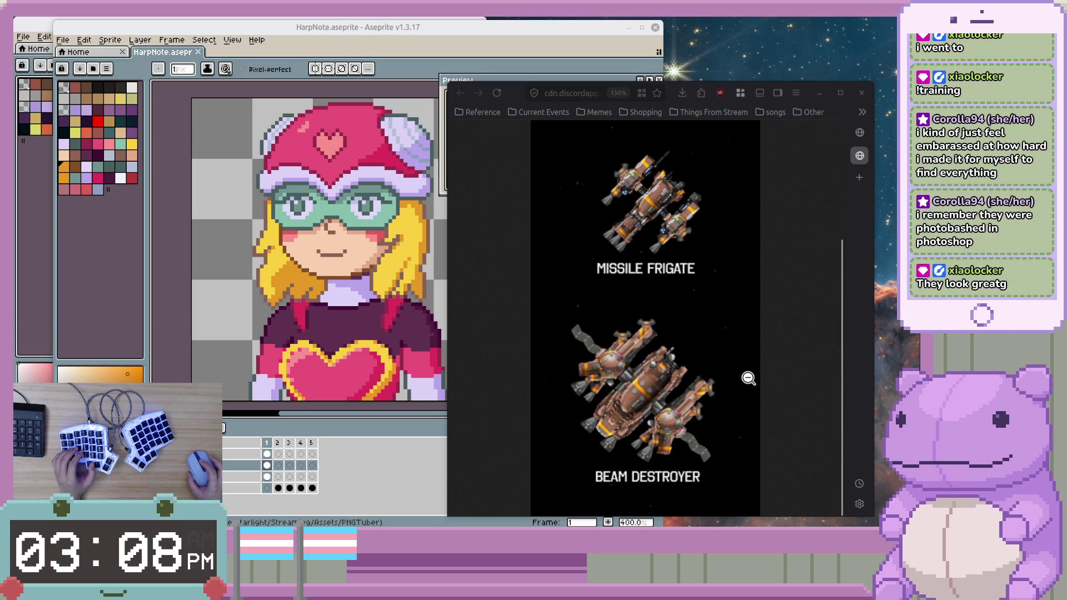
{"action": "scroll", "coordinate": [675, 404], "scroll_direction": "up", "scroll_amount": 2}
{"action": "scroll", "coordinate": [675, 405], "scroll_direction": "up", "scroll_amount": 2}
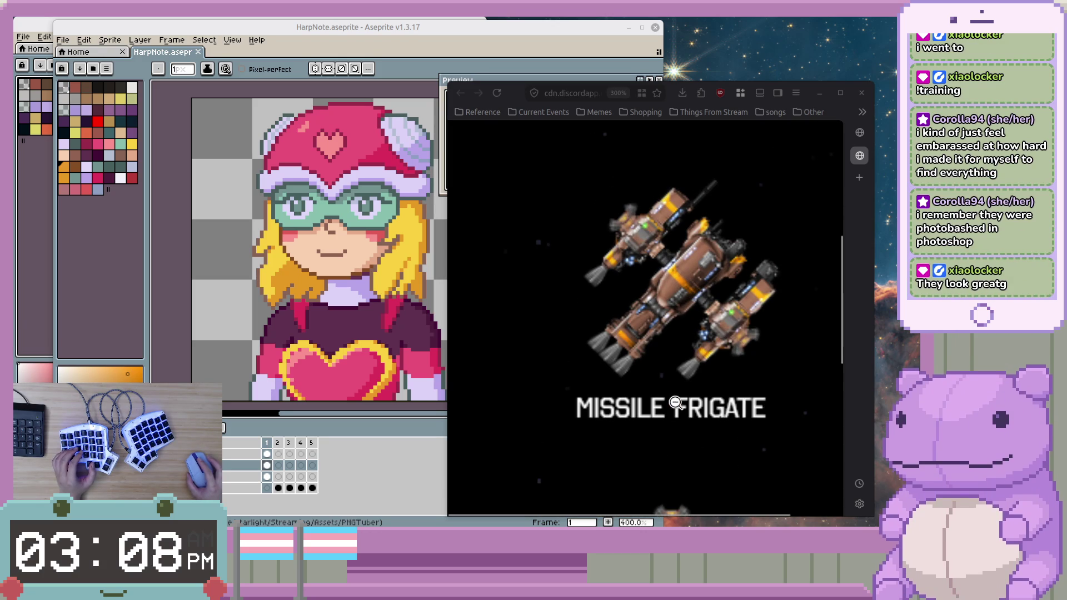
{"action": "scroll", "coordinate": [696, 343], "scroll_direction": "up", "scroll_amount": 3}
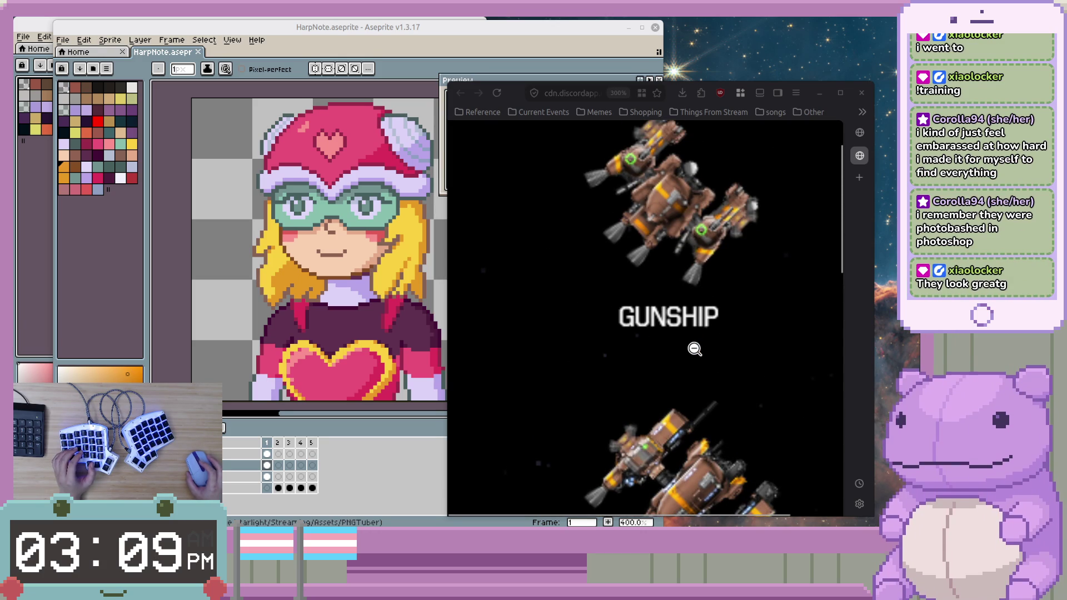
{"action": "scroll", "coordinate": [691, 356], "scroll_direction": "up", "scroll_amount": 2}
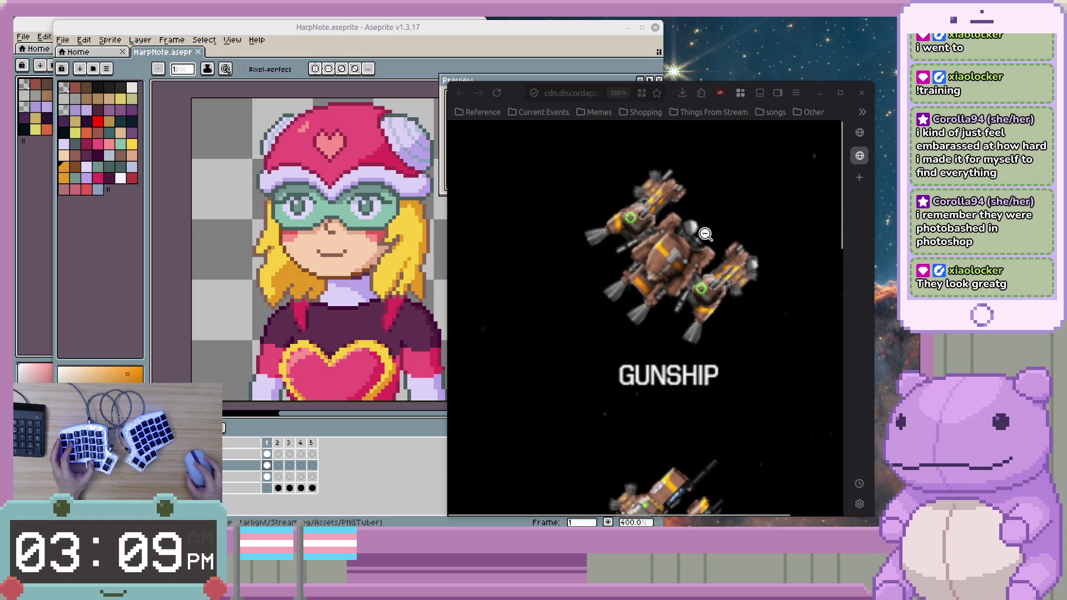
{"action": "scroll", "coordinate": [769, 393], "scroll_direction": "down", "scroll_amount": 7}
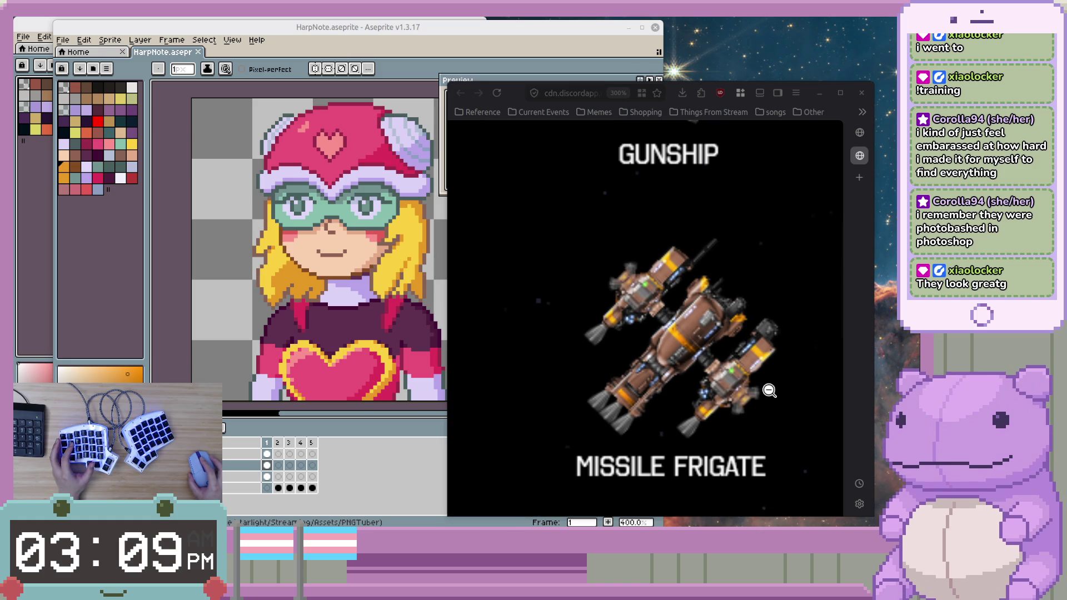
{"action": "scroll", "coordinate": [769, 391], "scroll_direction": "down", "scroll_amount": 5}
{"action": "scroll", "coordinate": [770, 389], "scroll_direction": "down", "scroll_amount": 3}
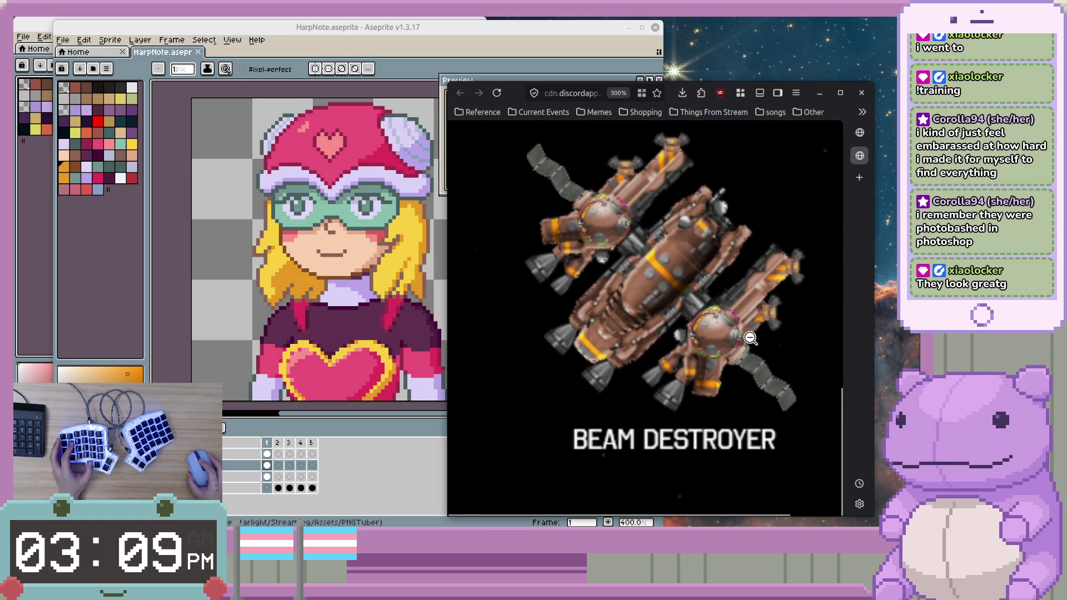
{"action": "scroll", "coordinate": [774, 333], "scroll_direction": "right", "scroll_amount": 2}
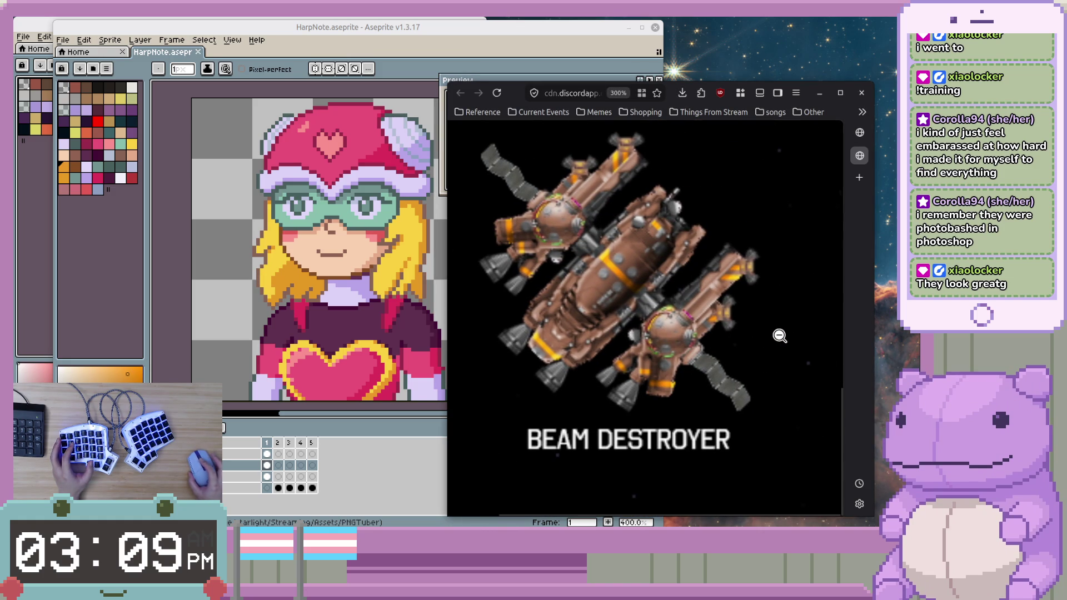
{"action": "key", "text": "ctrl+minus"}
{"action": "key", "text": "ctrl+minus"}
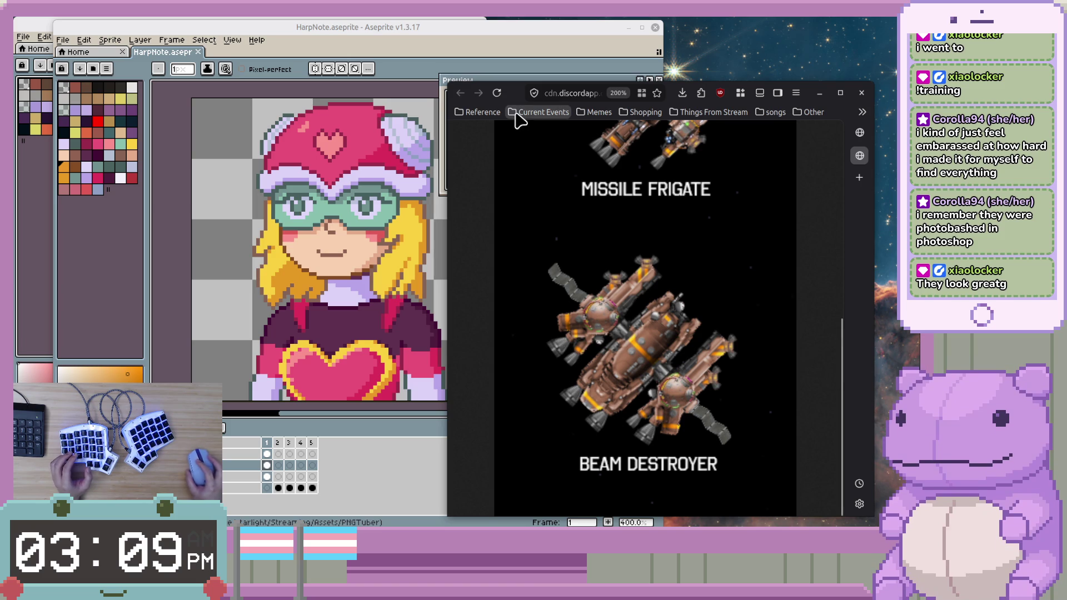
- Shift the reference window right and switch to the pencil sketch of the girl on a throne
{"action": "left_click", "coordinate": [860, 132]}
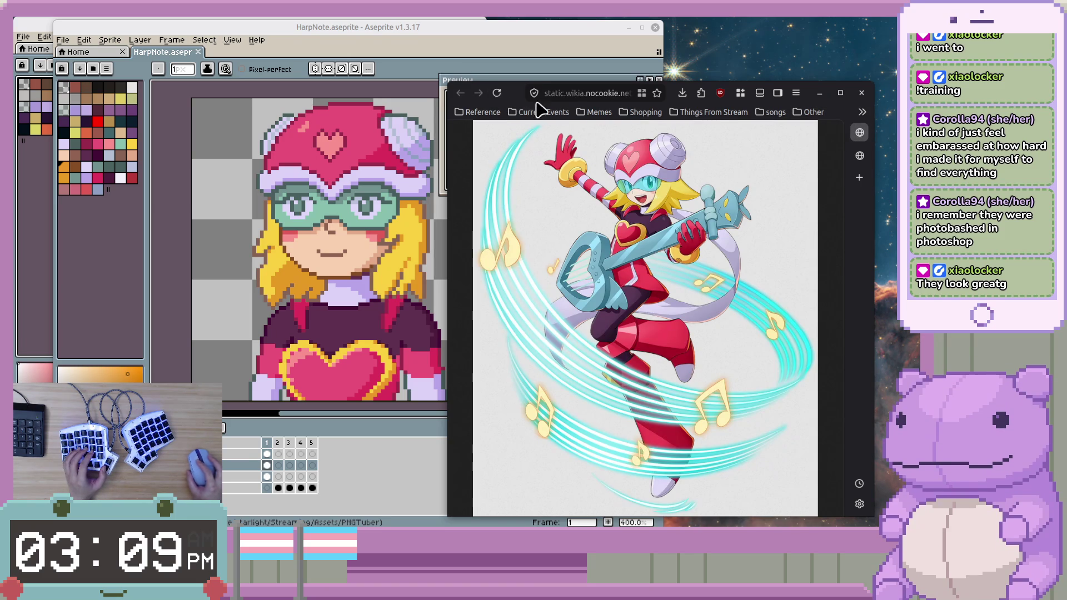
{"action": "mouse_move", "coordinate": [524, 94]}
{"action": "left_mouse_down"}
{"action": "mouse_move", "coordinate": [620, 134]}
{"action": "mouse_move", "coordinate": [636, 123]}
{"action": "left_mouse_up"}
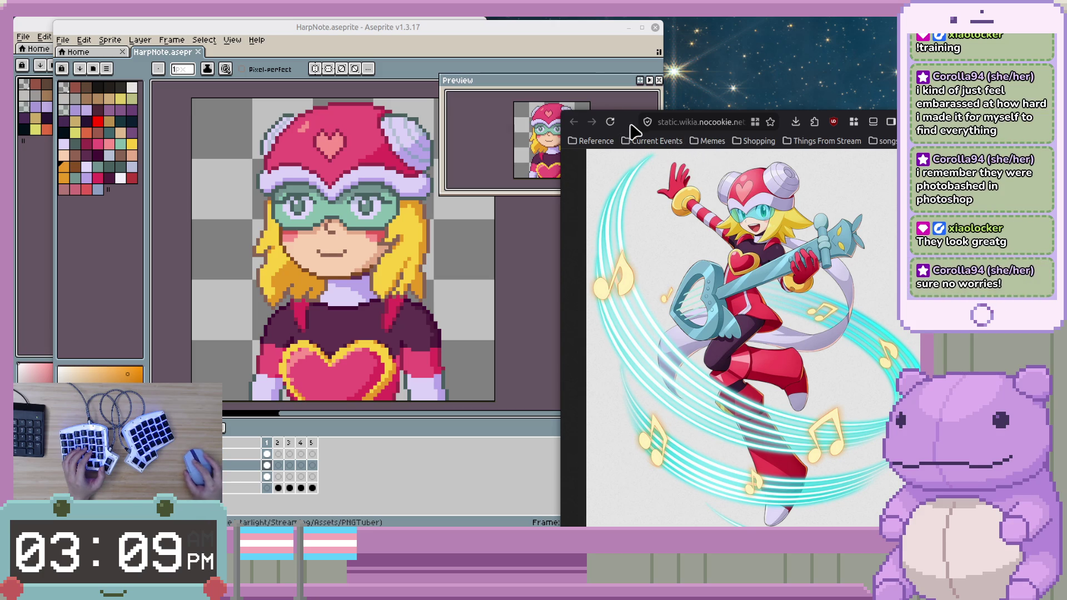
{"action": "key", "text": "ctrl+Tab"}
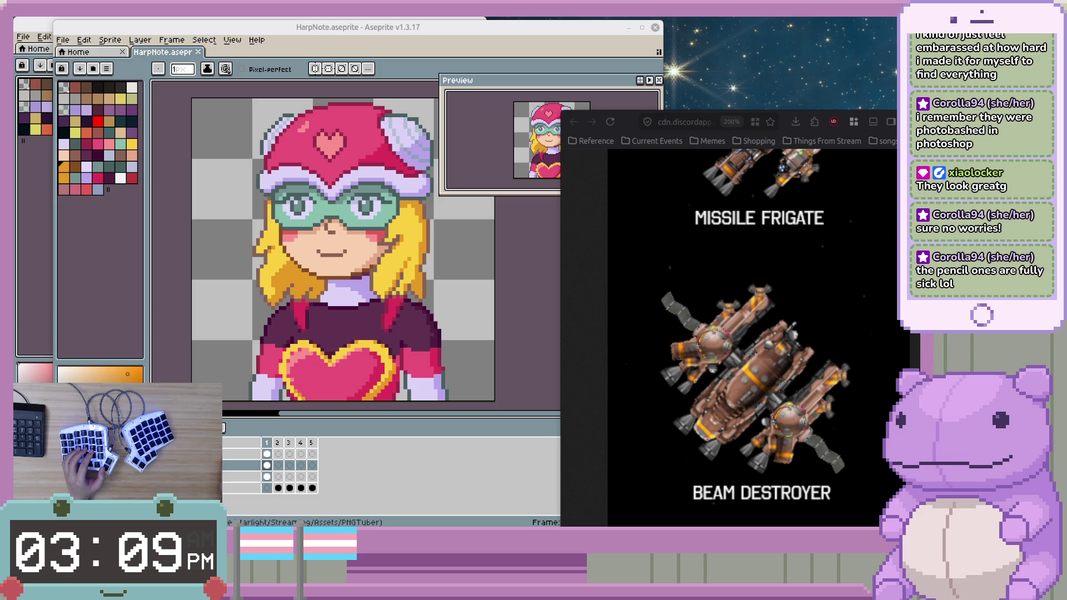
{"action": "key", "text": "ctrl+shift+Tab"}
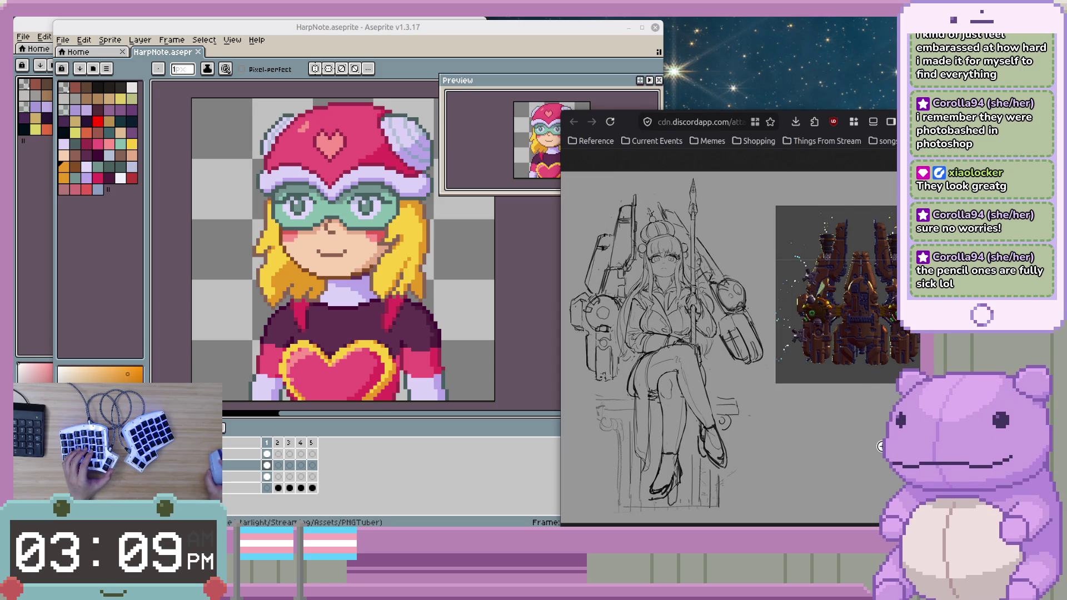
- View the ship render full size, move the window left over the canvas, then open the coloured ship drawing
{"action": "left_click", "coordinate": [817, 295]}
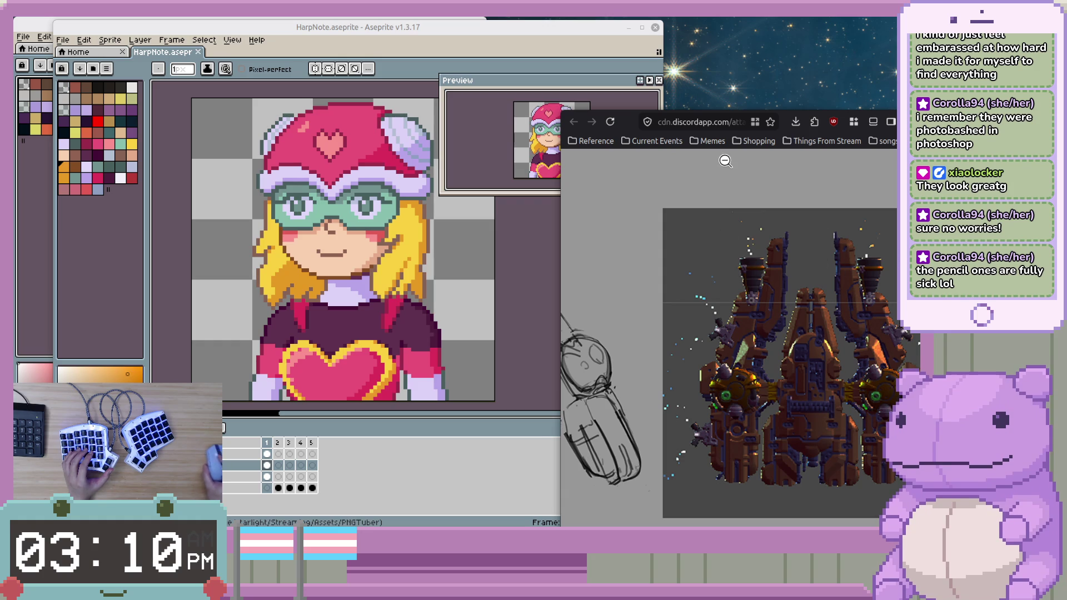
{"action": "left_click_drag", "start_coordinate": [626, 129], "coordinate": [579, 117]}
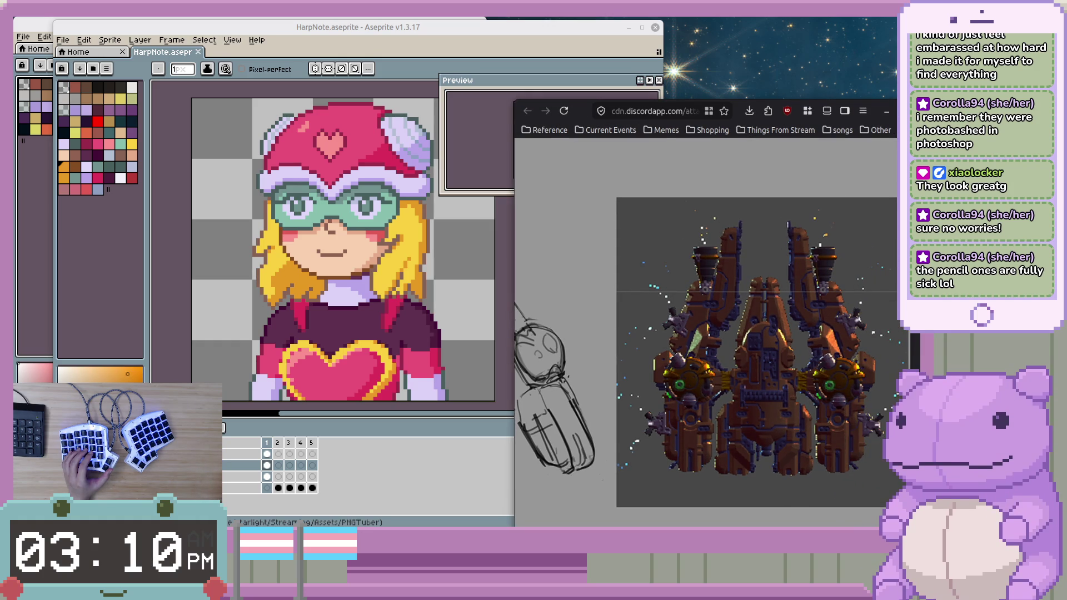
{"action": "left_click_drag", "start_coordinate": [579, 118], "coordinate": [494, 114]}
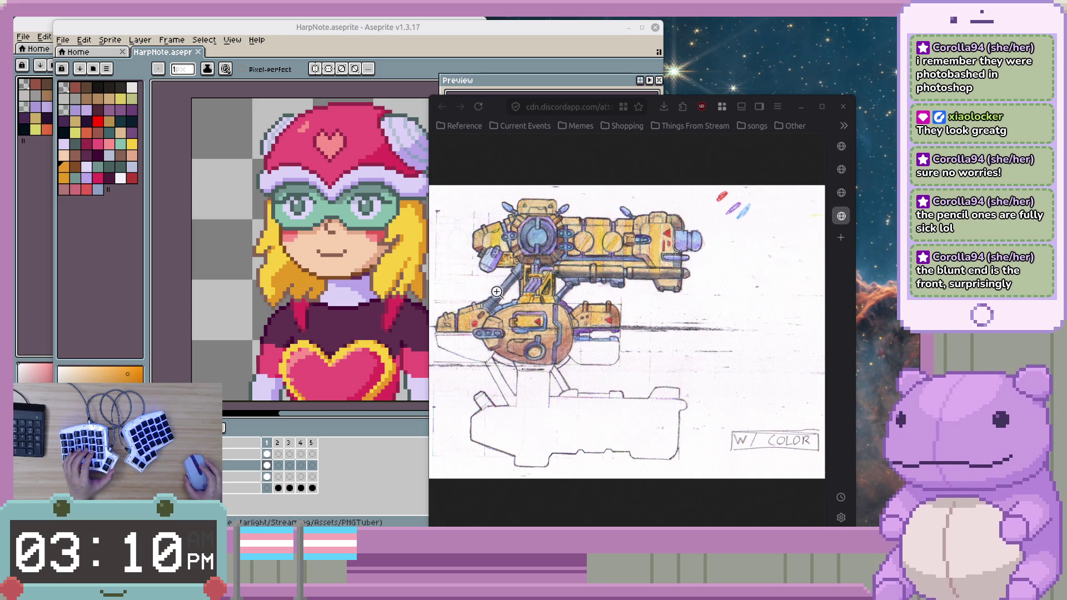
{"action": "left_click", "coordinate": [538, 292]}
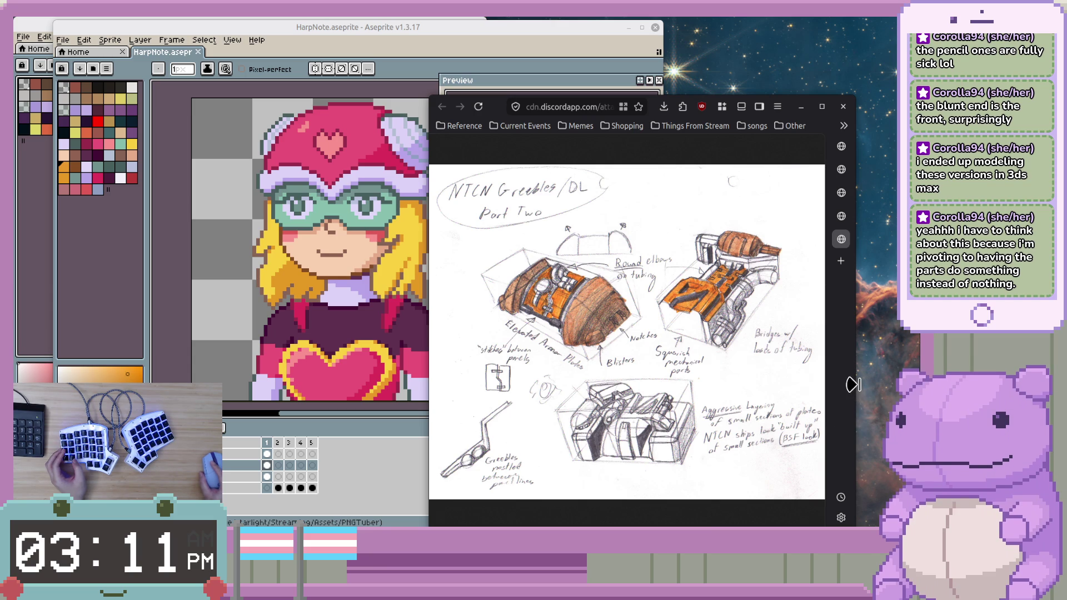
- Widen the reference window and switch to the NTCN 127mm Gun [Baikal] sketch, briefly zooming its V1 drawing
{"action": "left_click_drag", "start_coordinate": [857, 384], "coordinate": [920, 385]}
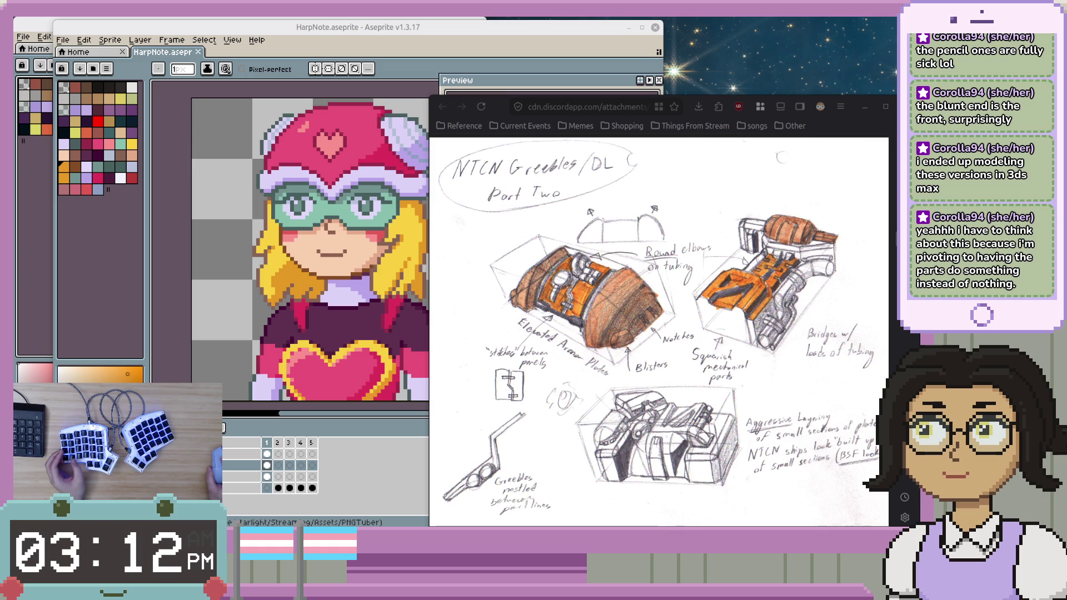
{"action": "key", "text": "ctrl+Tab"}
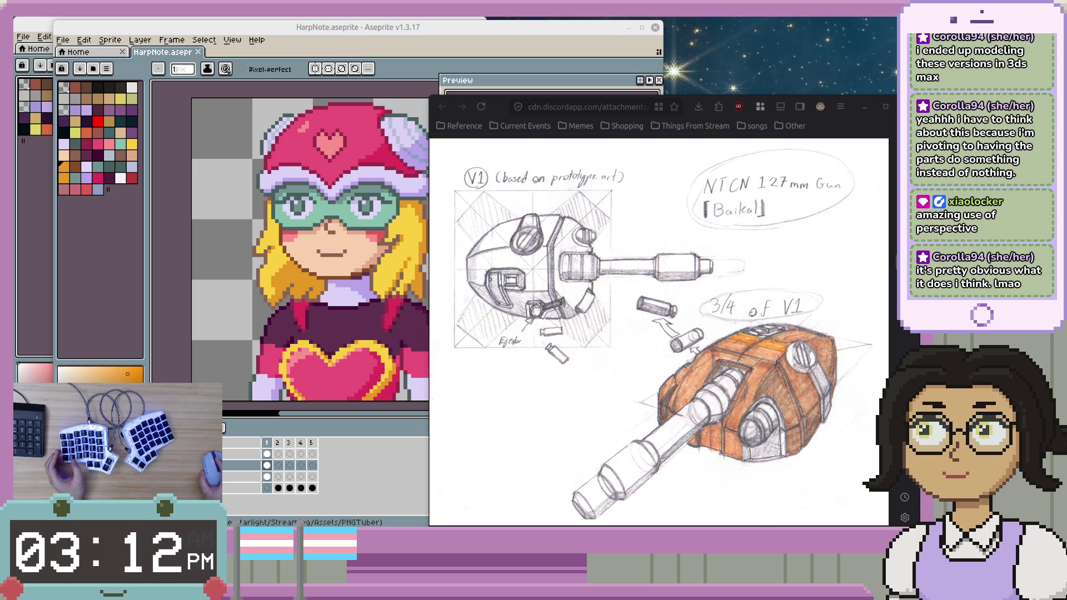
{"action": "left_click", "coordinate": [451, 328]}
{"action": "left_click", "coordinate": [480, 322]}
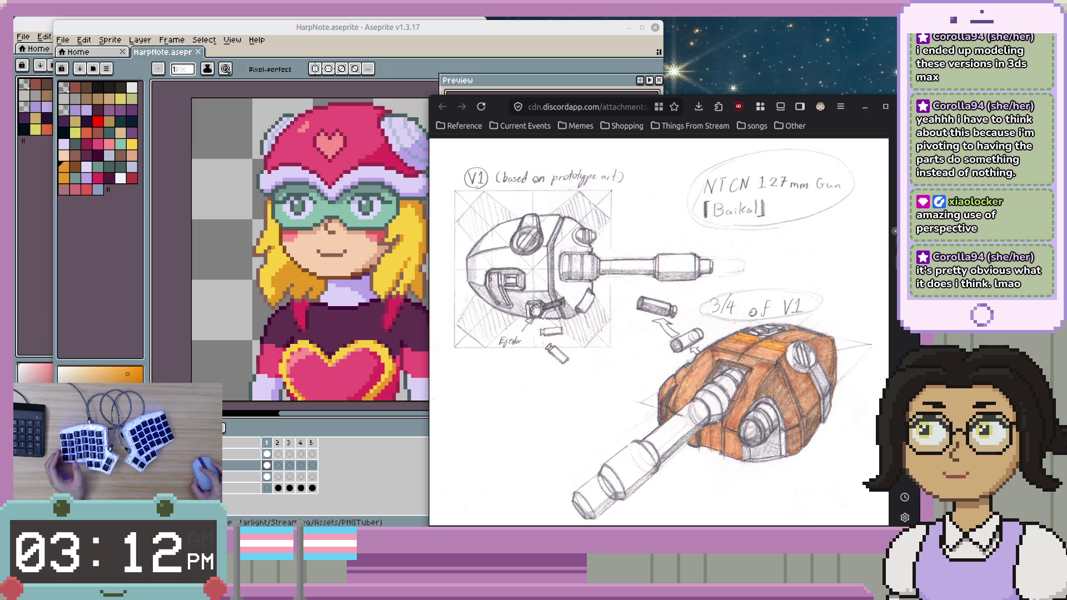
- Page through the yellow turret reference and the grey ship render poster
{"action": "key", "text": "ctrl+Tab"}
{"action": "left_click", "coordinate": [894, 214]}
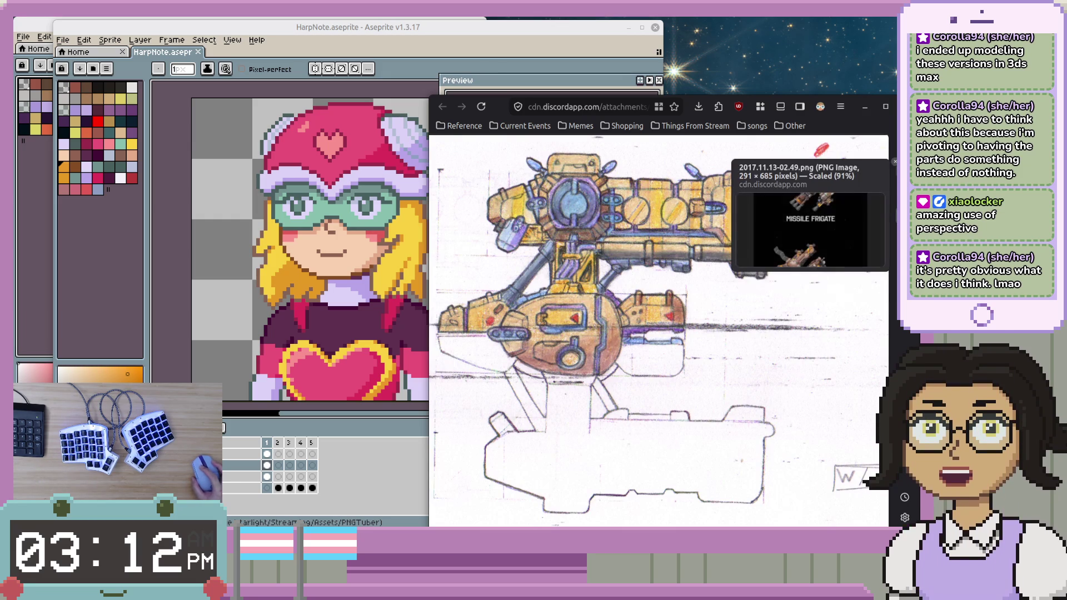
{"action": "left_click", "coordinate": [894, 189]}
{"action": "scroll", "coordinate": [603, 291], "scroll_direction": "down", "scroll_amount": 4}
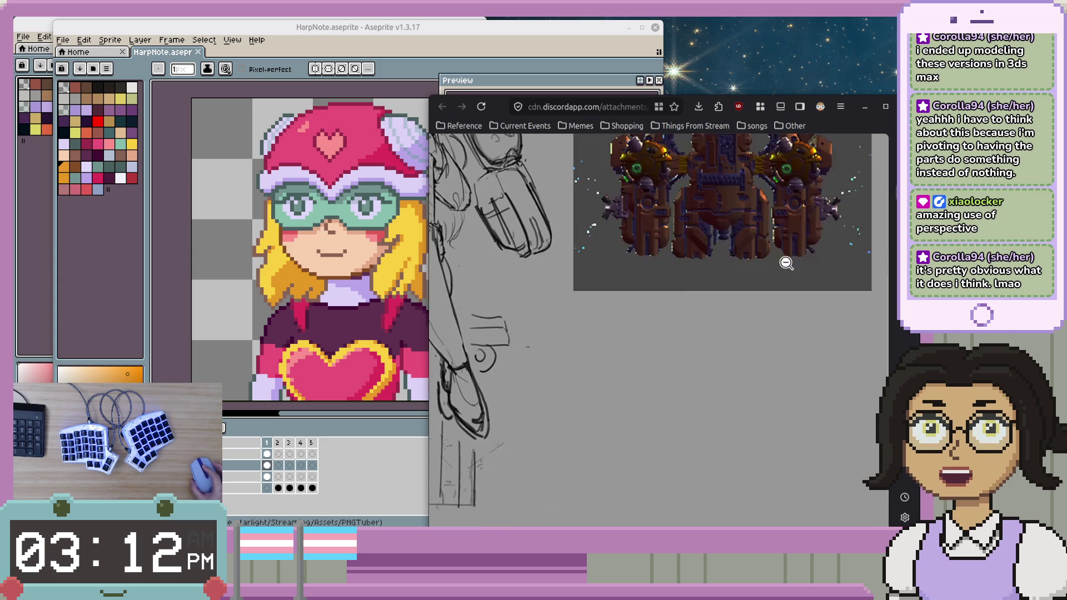
{"action": "scroll", "coordinate": [607, 499], "scroll_direction": "up", "scroll_amount": 2}
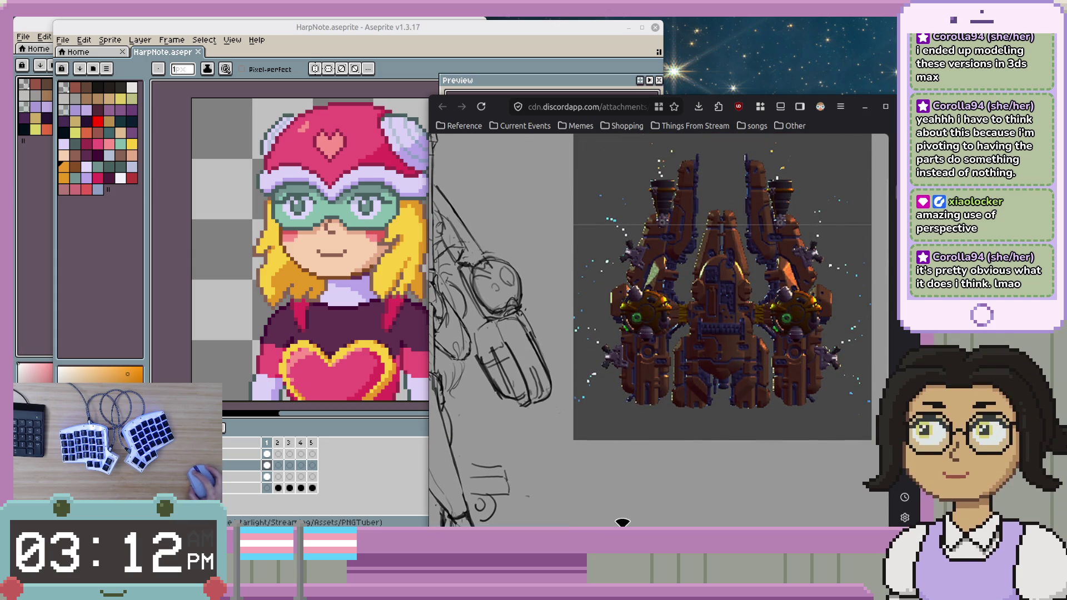
{"action": "scroll", "coordinate": [607, 499], "scroll_direction": "left", "scroll_amount": 2}
{"action": "scroll", "coordinate": [678, 421], "scroll_direction": "right", "scroll_amount": 2}
{"action": "scroll", "coordinate": [679, 421], "scroll_direction": "down", "scroll_amount": 2}
{"action": "scroll", "coordinate": [678, 422], "scroll_direction": "up", "scroll_amount": 2}
- Check the missile frigate and beam destroyer poster, then close it to reveal the Harp Note artwork
{"action": "key", "text": "ctrl+Tab"}
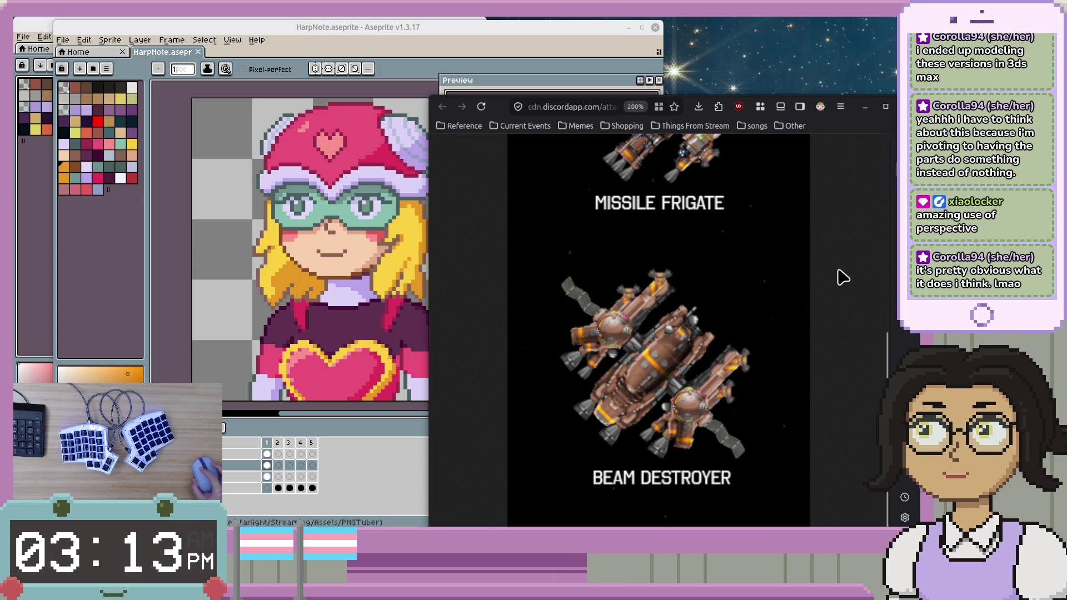
{"action": "scroll", "coordinate": [838, 286], "scroll_direction": "up", "scroll_amount": 3}
{"action": "scroll", "coordinate": [839, 286], "scroll_direction": "up", "scroll_amount": 3}
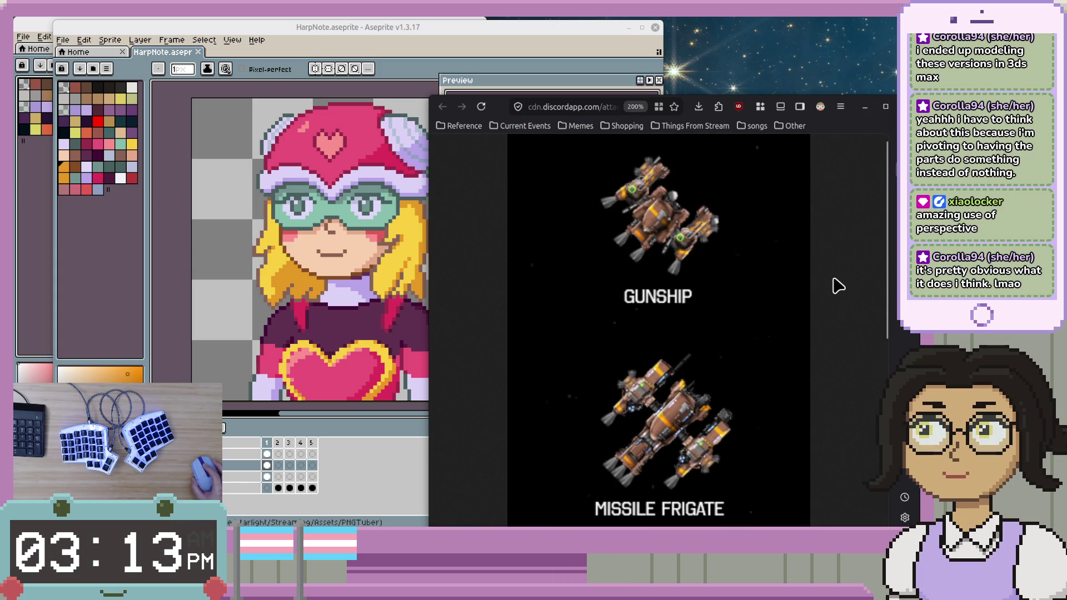
{"action": "scroll", "coordinate": [838, 286], "scroll_direction": "up", "scroll_amount": 1}
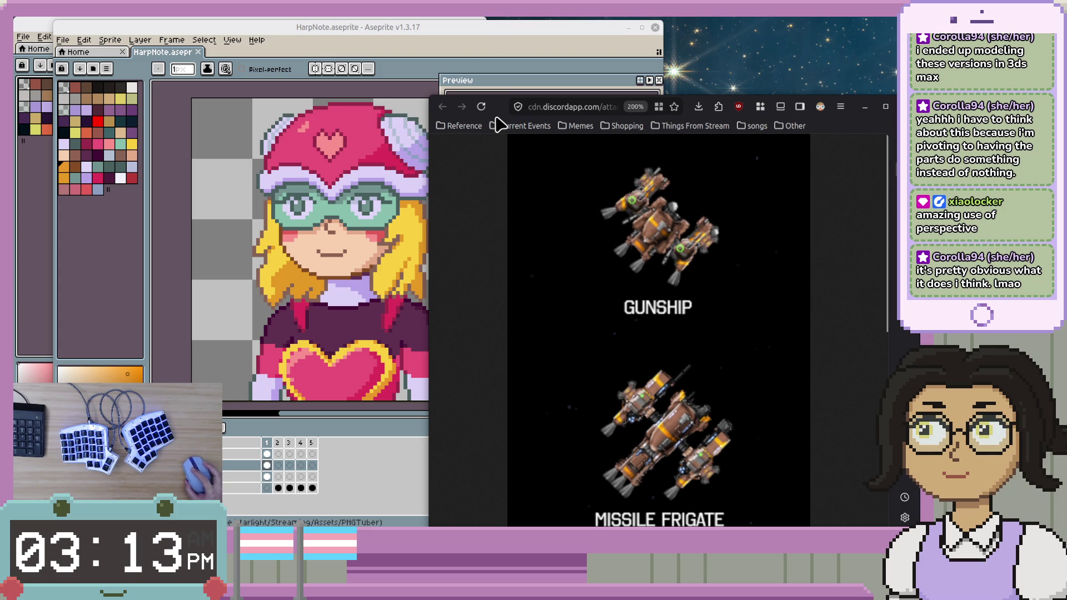
{"action": "key", "text": "ctrl+w"}
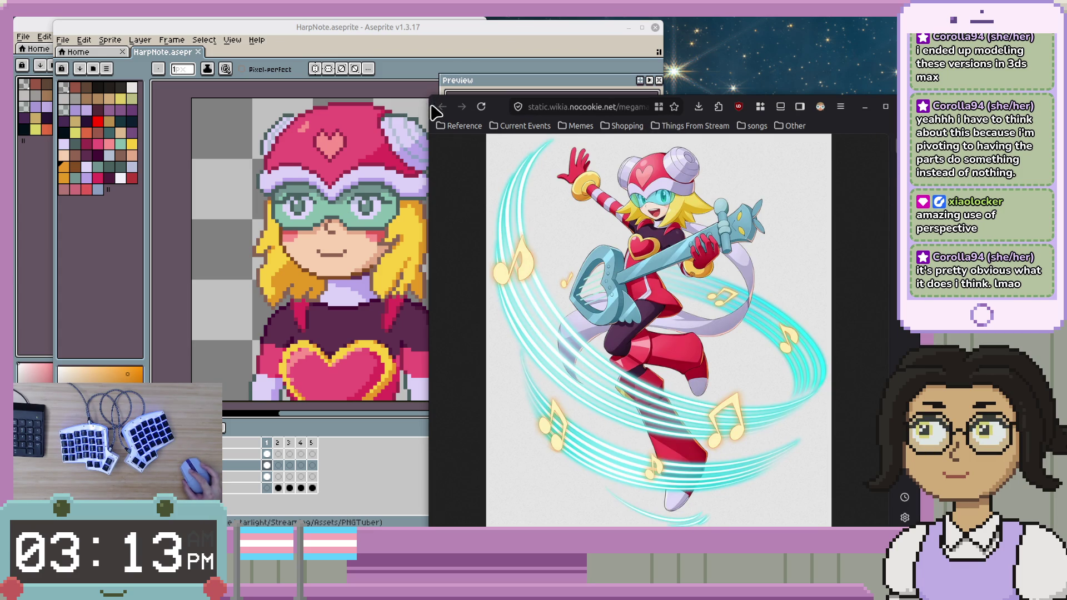
- Shrink the browser toward the right to uncover the pixel-art canvas and reframe the bust
{"action": "mouse_move", "coordinate": [437, 103]}
{"action": "left_mouse_down"}
{"action": "mouse_move", "coordinate": [677, 251]}
{"action": "mouse_move", "coordinate": [692, 113]}
{"action": "left_mouse_up"}
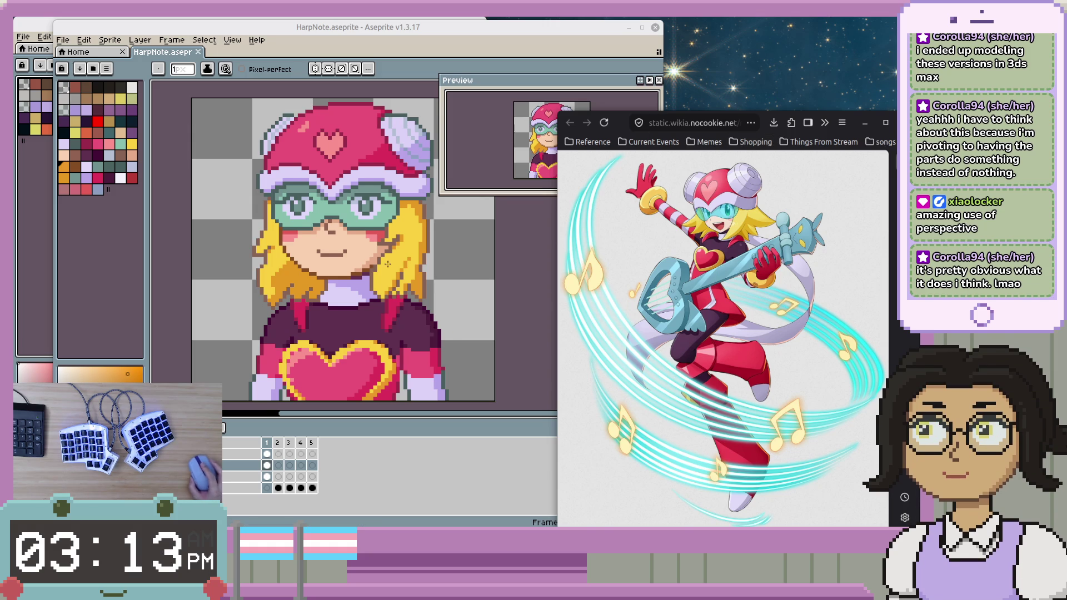
{"action": "scroll", "coordinate": [383, 266], "scroll_direction": "down", "scroll_amount": 1}
{"action": "left_click_drag", "start_coordinate": [383, 266], "coordinate": [420, 307]}
{"action": "scroll", "coordinate": [420, 307], "scroll_direction": "up", "scroll_amount": 1}
{"action": "scroll", "coordinate": [427, 328], "scroll_direction": "up", "scroll_amount": 1}
- Pan and zoom the canvas until the whole bust sits fully visible beside the wiki artwork
{"action": "left_click_drag", "start_coordinate": [426, 328], "coordinate": [416, 324]}
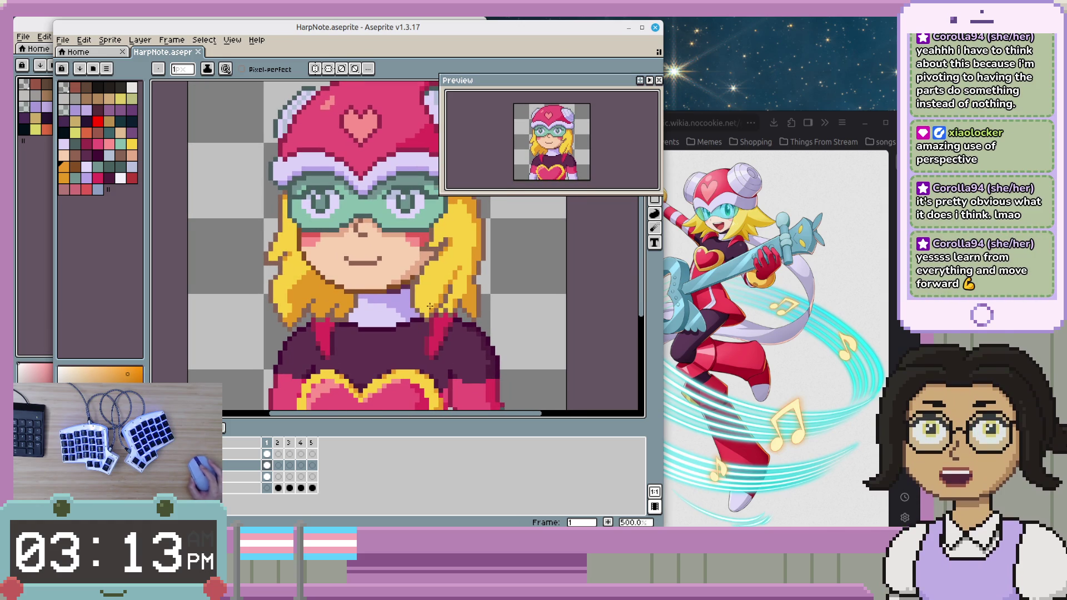
{"action": "left_click_drag", "start_coordinate": [417, 325], "coordinate": [468, 284]}
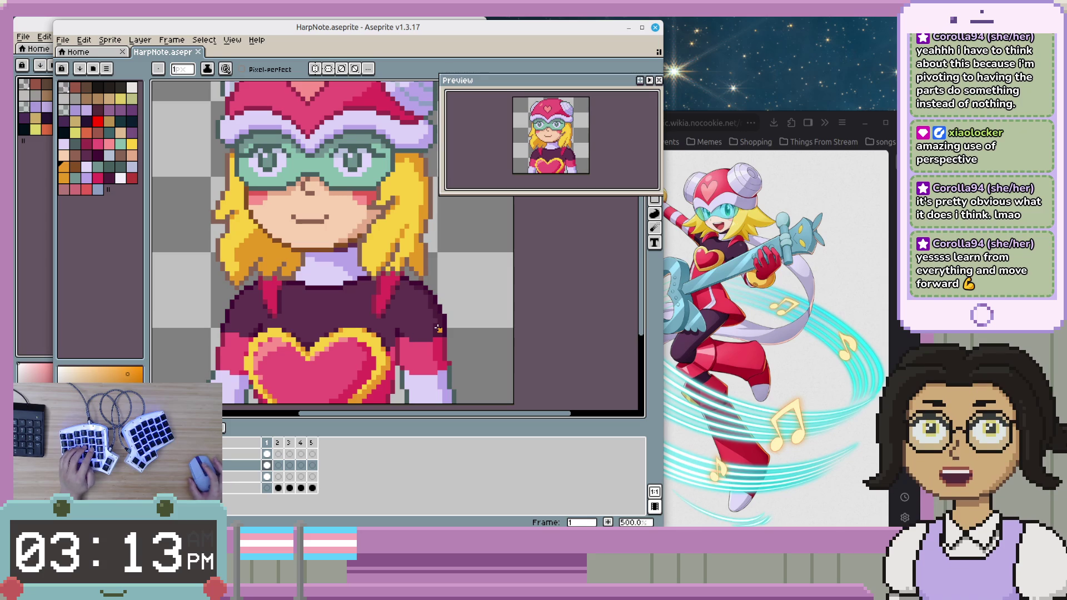
{"action": "left_click_drag", "start_coordinate": [425, 317], "coordinate": [446, 312]}
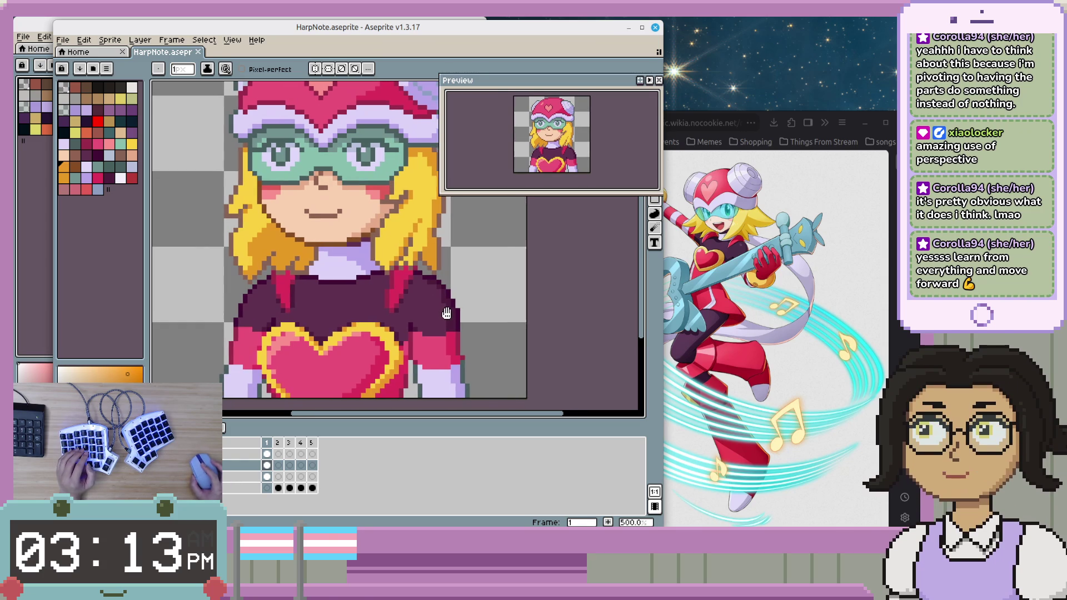
{"action": "scroll", "coordinate": [448, 314], "scroll_direction": "up", "scroll_amount": 1}
{"action": "scroll", "coordinate": [480, 236], "scroll_direction": "down", "scroll_amount": 1}
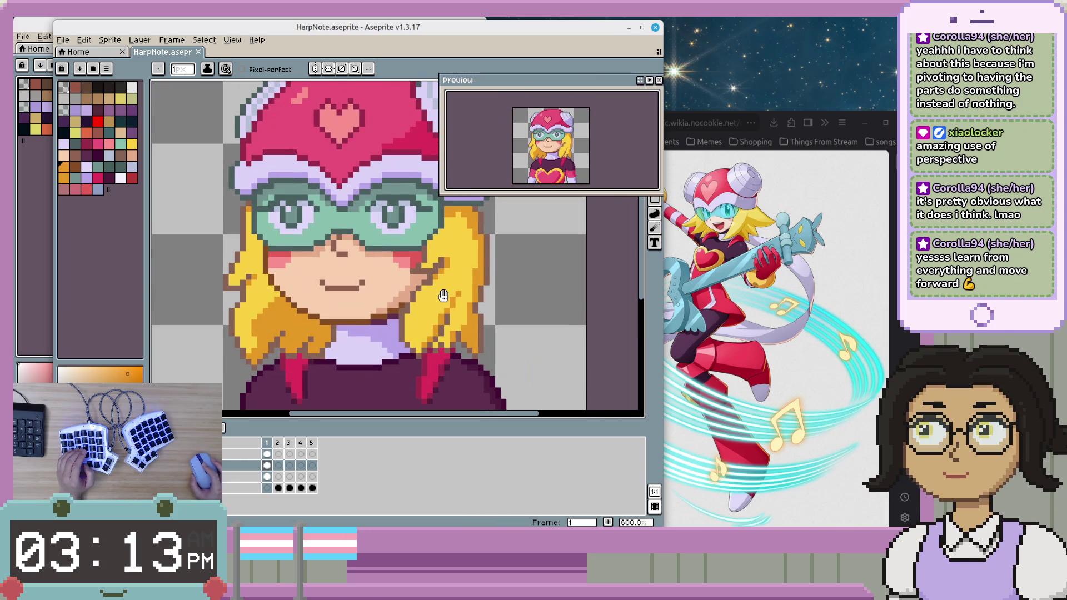
{"action": "mouse_move", "coordinate": [436, 281]}
{"action": "left_mouse_down"}
{"action": "mouse_move", "coordinate": [424, 309]}
{"action": "mouse_move", "coordinate": [421, 295]}
{"action": "left_mouse_up"}
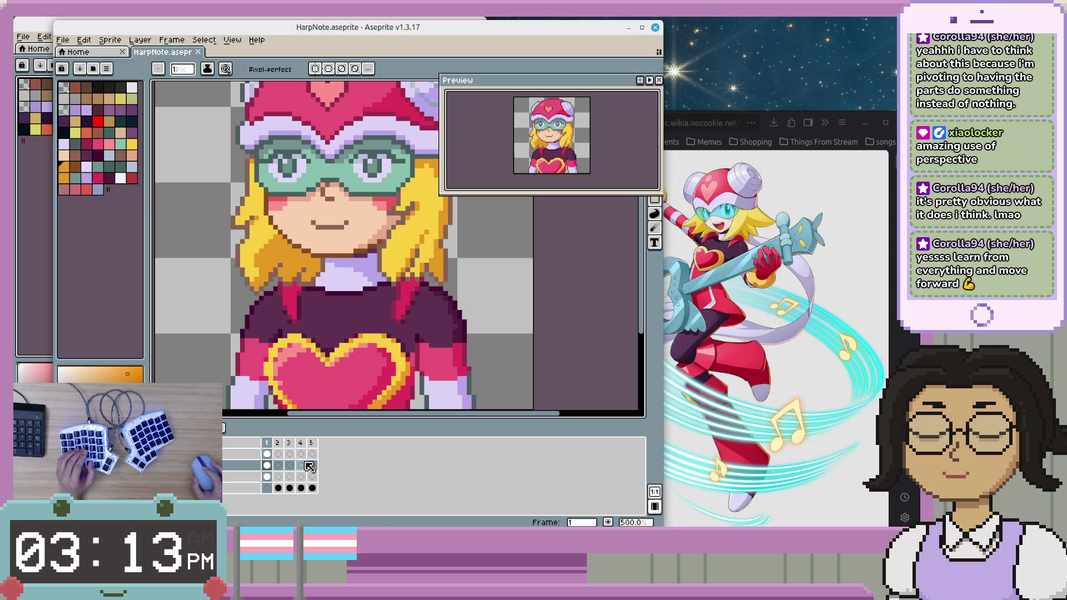
{"action": "left_click_drag", "start_coordinate": [342, 362], "coordinate": [357, 367]}
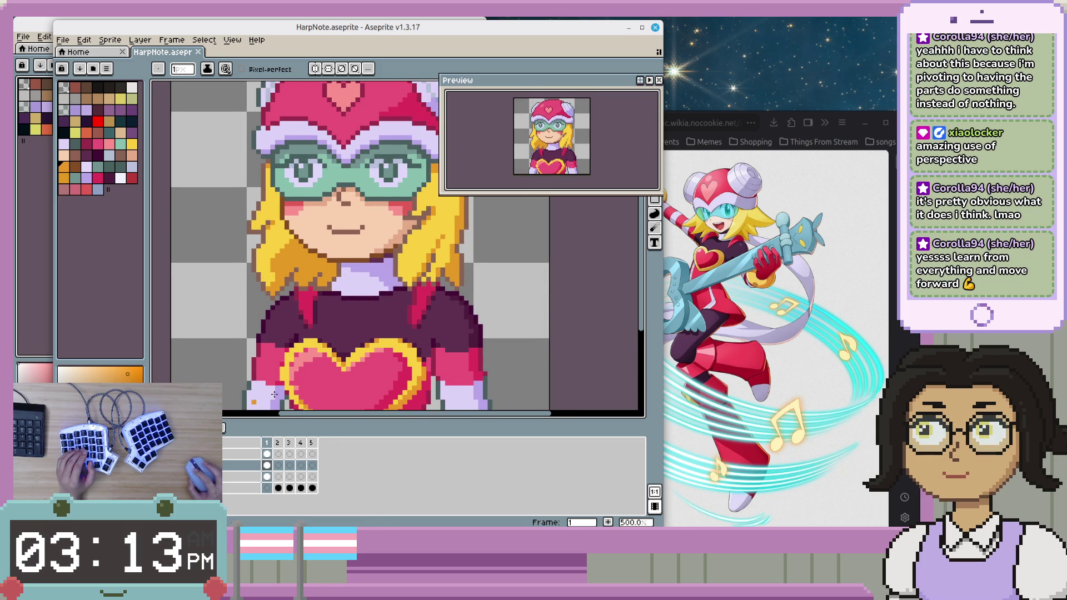
{"action": "scroll", "coordinate": [359, 361], "scroll_direction": "down", "scroll_amount": 1}
{"action": "scroll", "coordinate": [368, 337], "scroll_direction": "up", "scroll_amount": 2}
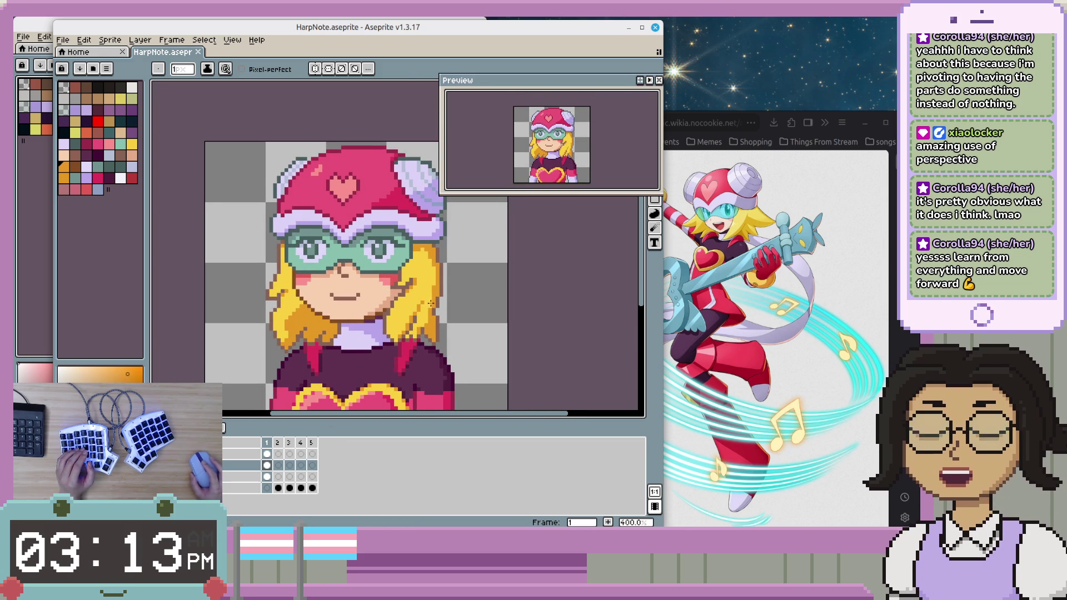
{"action": "scroll", "coordinate": [421, 271], "scroll_direction": "down", "scroll_amount": 3}
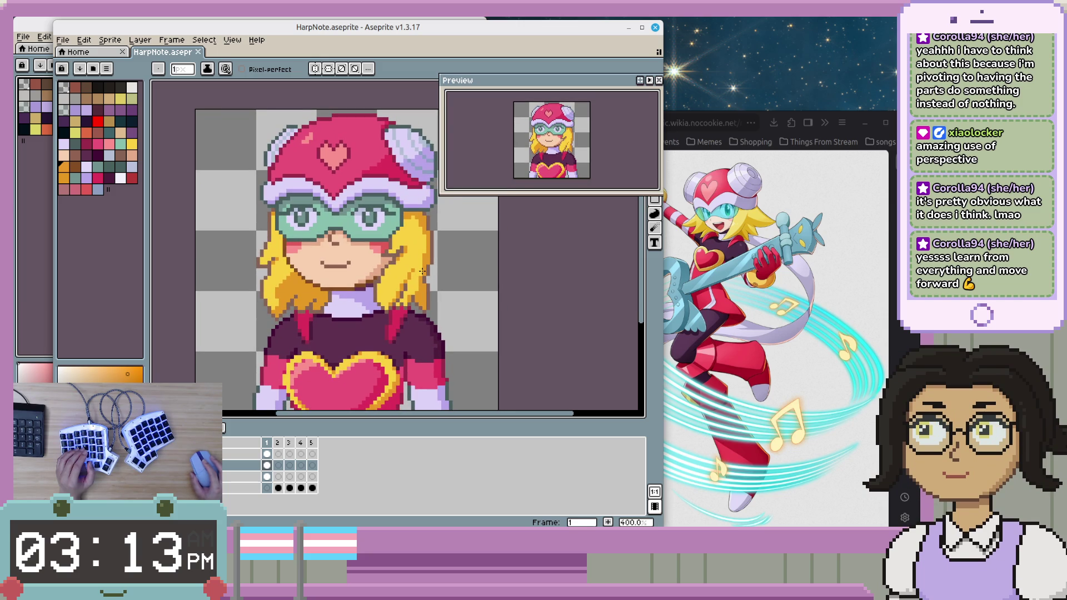
{"action": "left_click", "coordinate": [25, 265]}
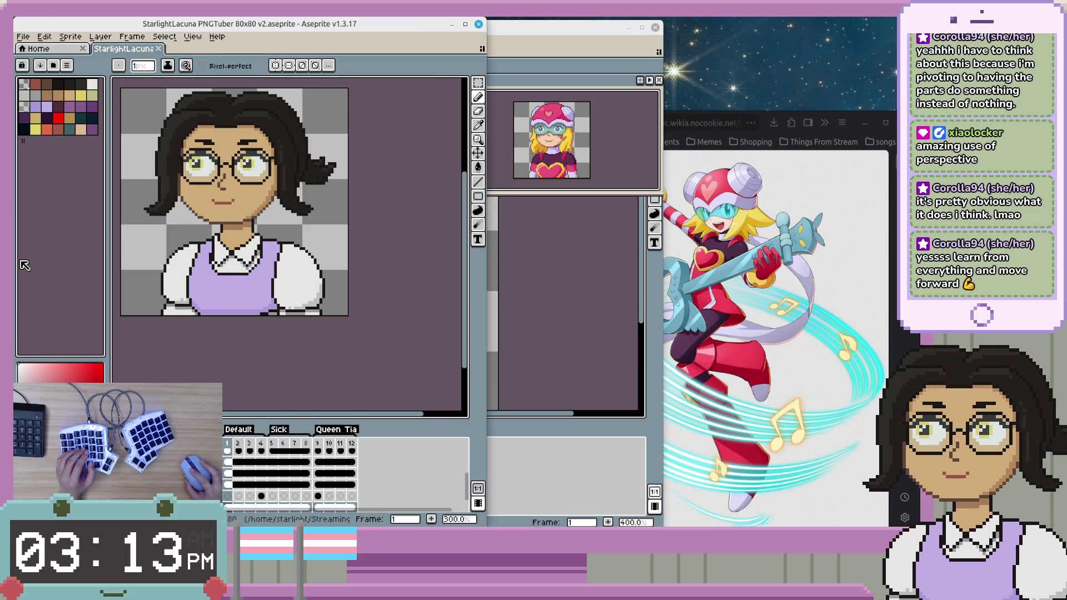
{"action": "left_click", "coordinate": [543, 453]}
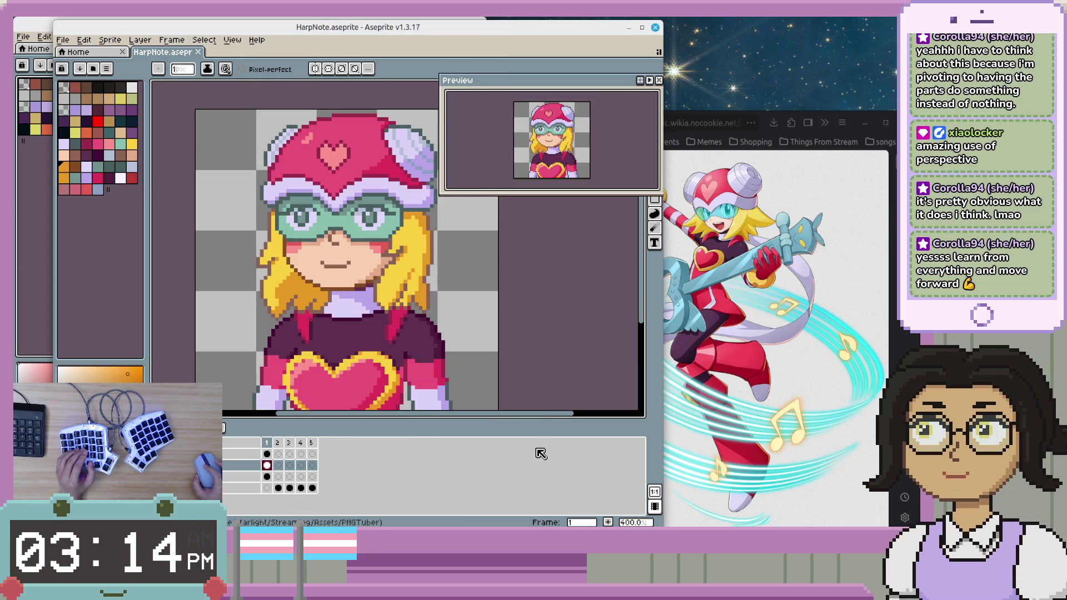
{"action": "left_click", "coordinate": [26, 289]}
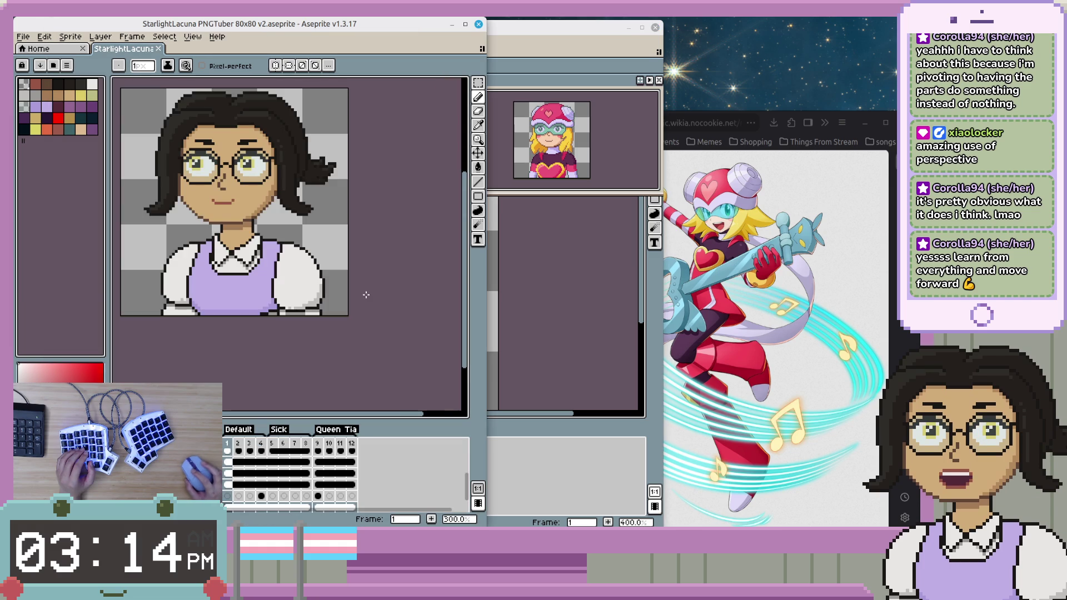
{"action": "left_click_drag", "start_coordinate": [327, 280], "coordinate": [372, 331]}
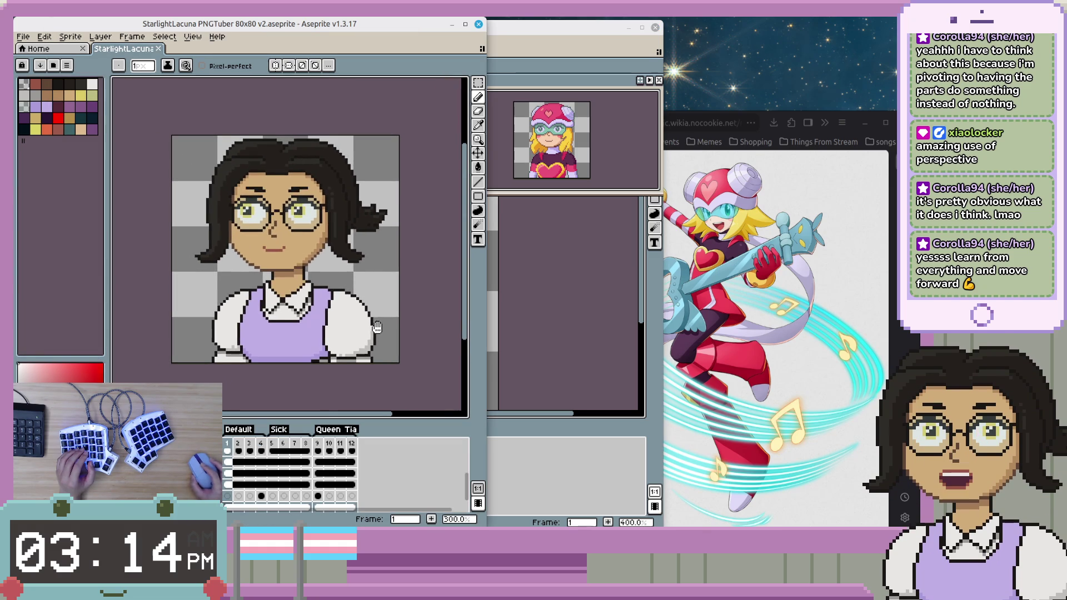
{"action": "left_click", "coordinate": [540, 462]}
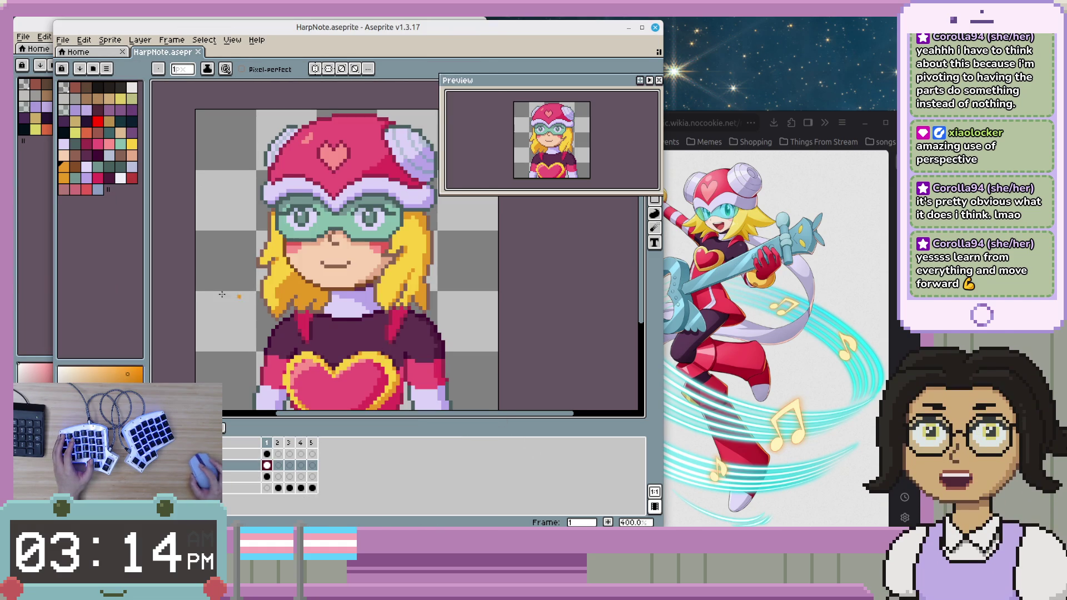
{"action": "scroll", "coordinate": [390, 181], "scroll_direction": "up", "scroll_amount": 1}
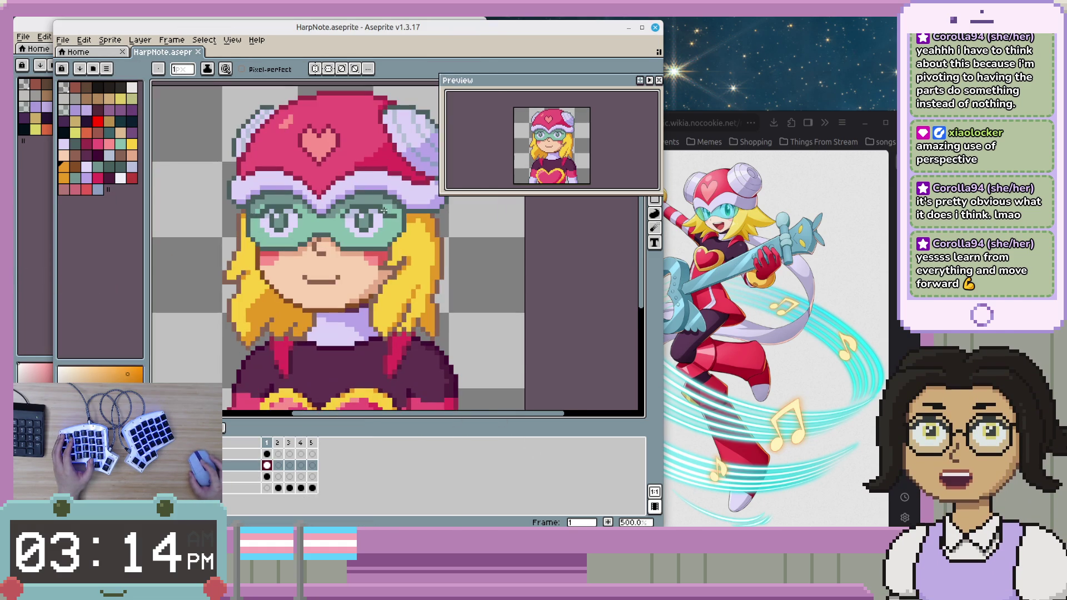
- Center the view on the face, pick the selection tool (M), and zoom to 1200% on the left eye
{"action": "left_click_drag", "start_coordinate": [390, 181], "coordinate": [406, 230]}
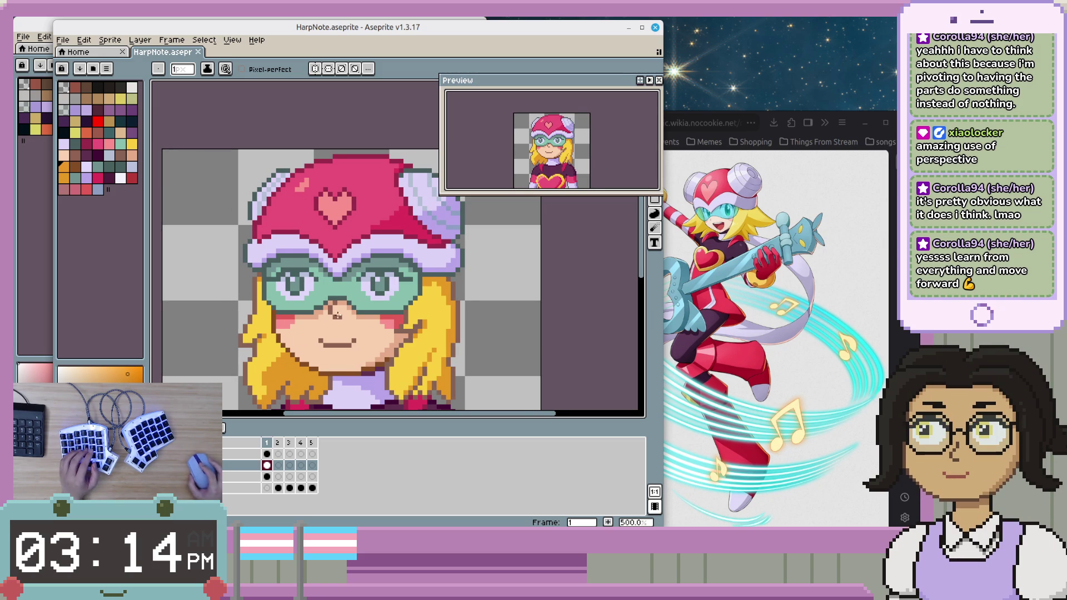
{"action": "left_click_drag", "start_coordinate": [397, 257], "coordinate": [407, 250]}
{"action": "scroll", "coordinate": [315, 277], "scroll_direction": "up", "scroll_amount": 1}
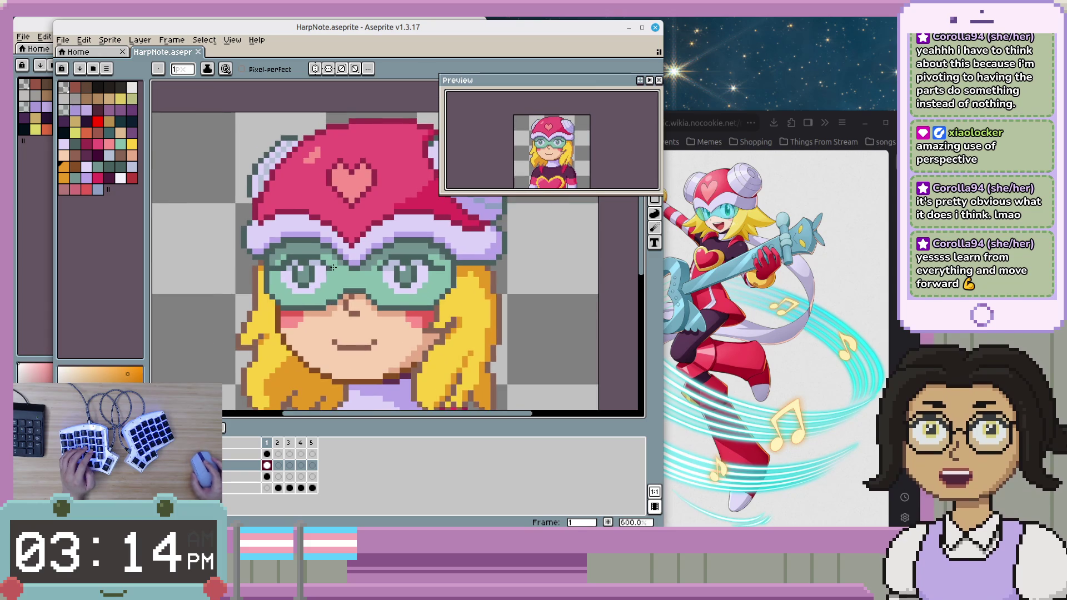
{"action": "scroll", "coordinate": [333, 268], "scroll_direction": "up", "scroll_amount": 1}
{"action": "scroll", "coordinate": [326, 301], "scroll_direction": "down", "scroll_amount": 1}
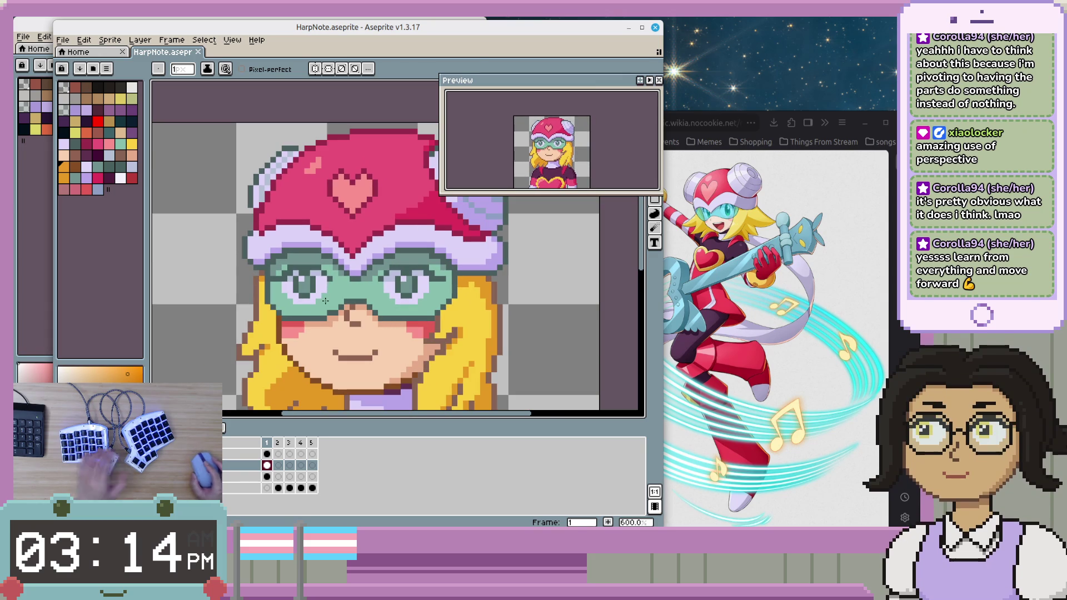
{"action": "key", "text": "m"}
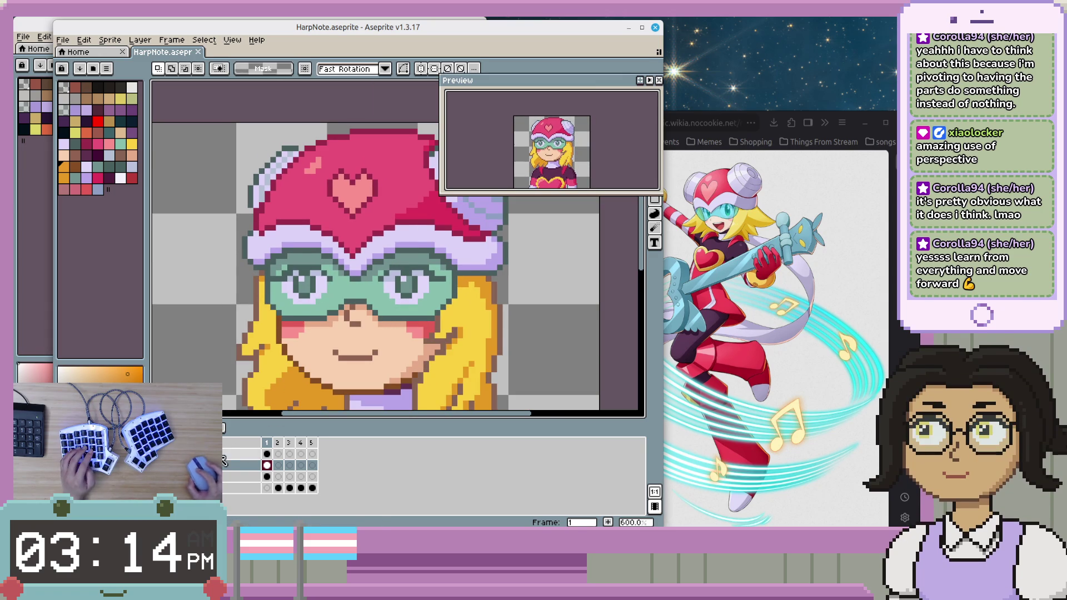
{"action": "scroll", "coordinate": [272, 333], "scroll_direction": "up", "scroll_amount": 1}
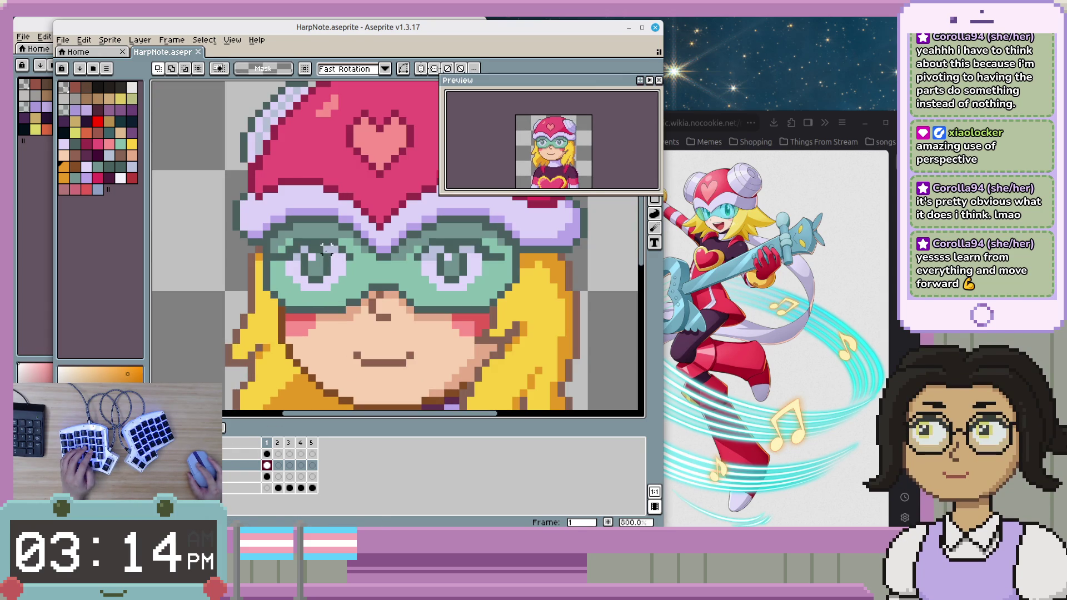
{"action": "scroll", "coordinate": [303, 280], "scroll_direction": "up", "scroll_amount": 2}
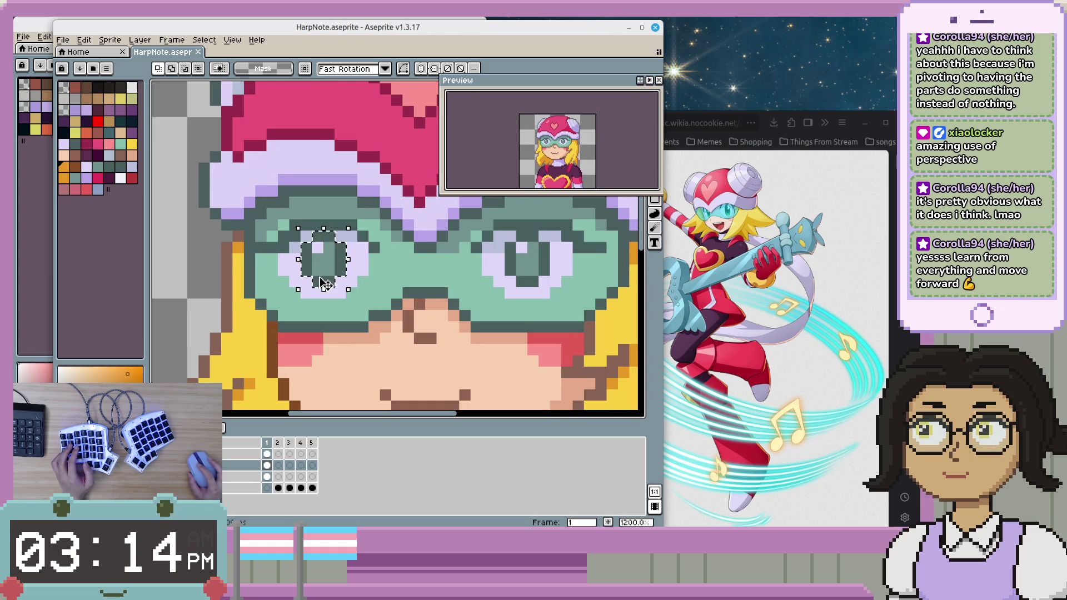
- Nudge the left pupil one pixel left and up so it looks upward
{"action": "left_click_drag", "start_coordinate": [326, 269], "coordinate": [323, 273]}
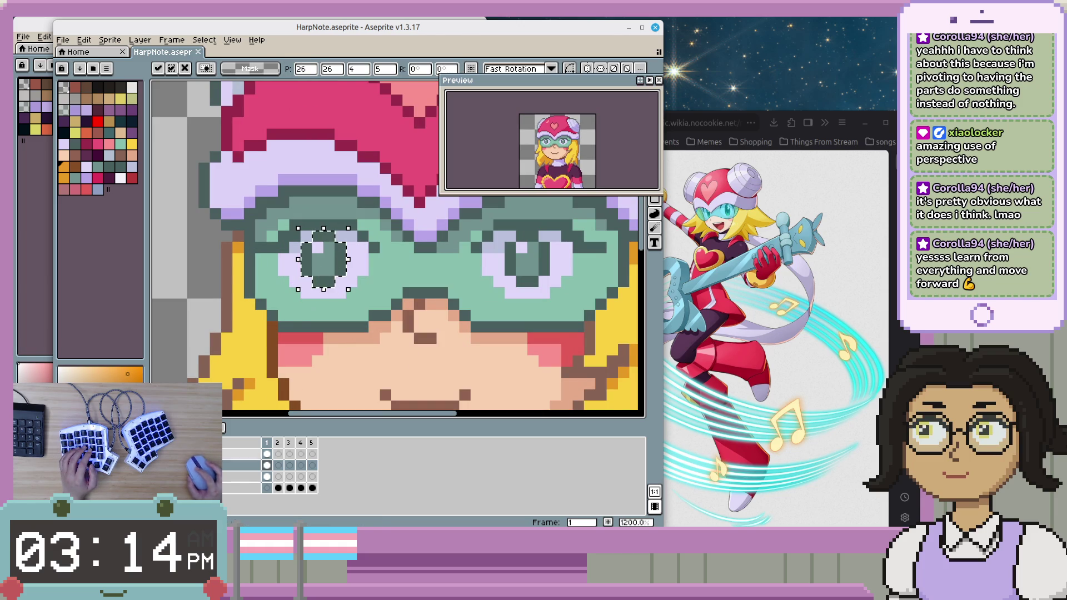
{"action": "key", "text": "Left"}
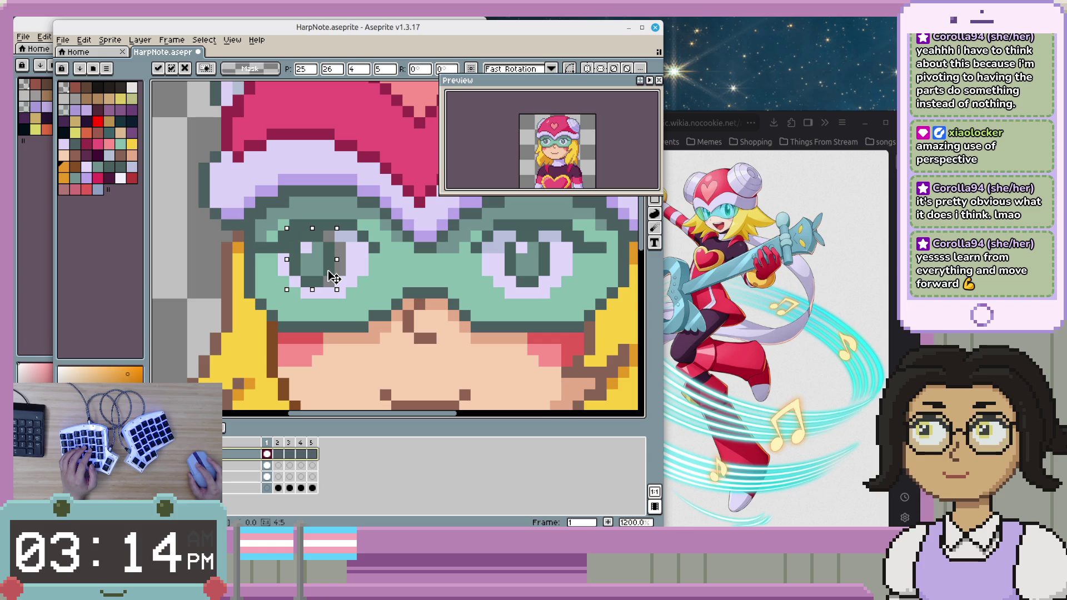
{"action": "key", "text": "Up"}
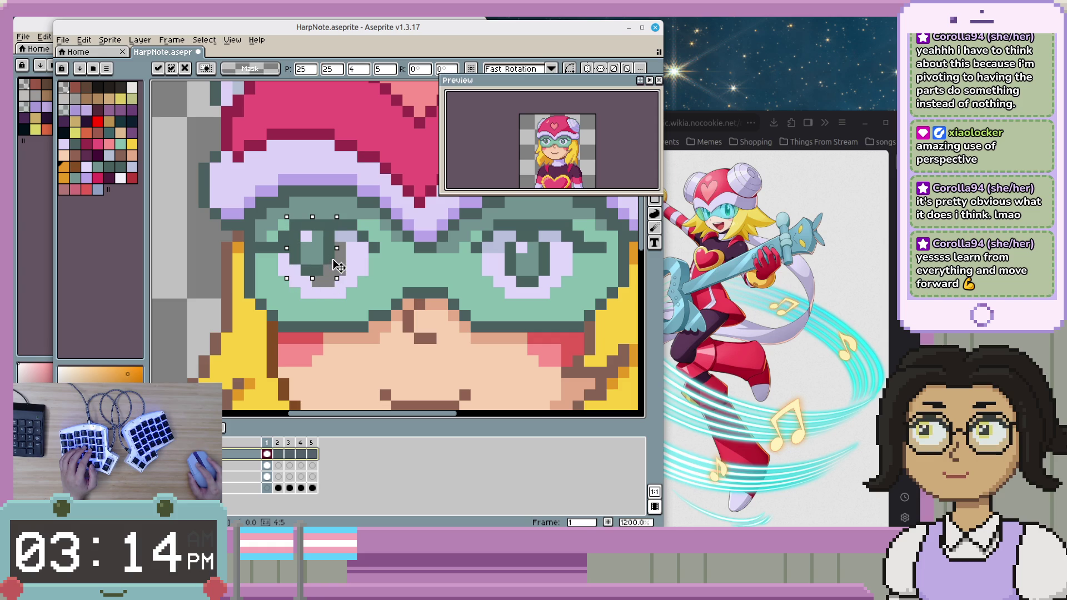
{"action": "key", "text": "Down"}
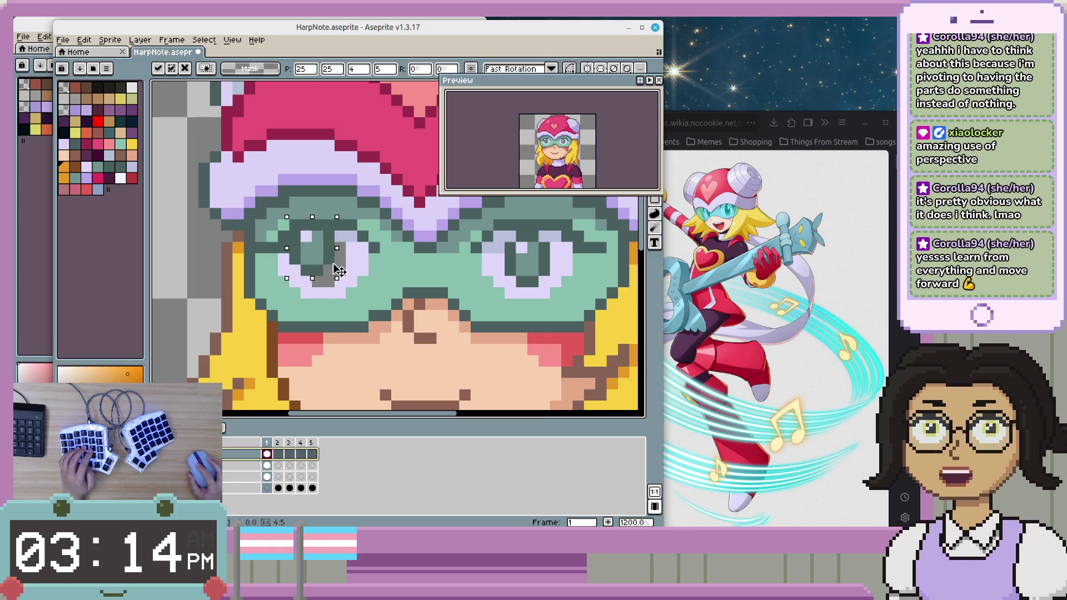
{"action": "key", "text": "Up"}
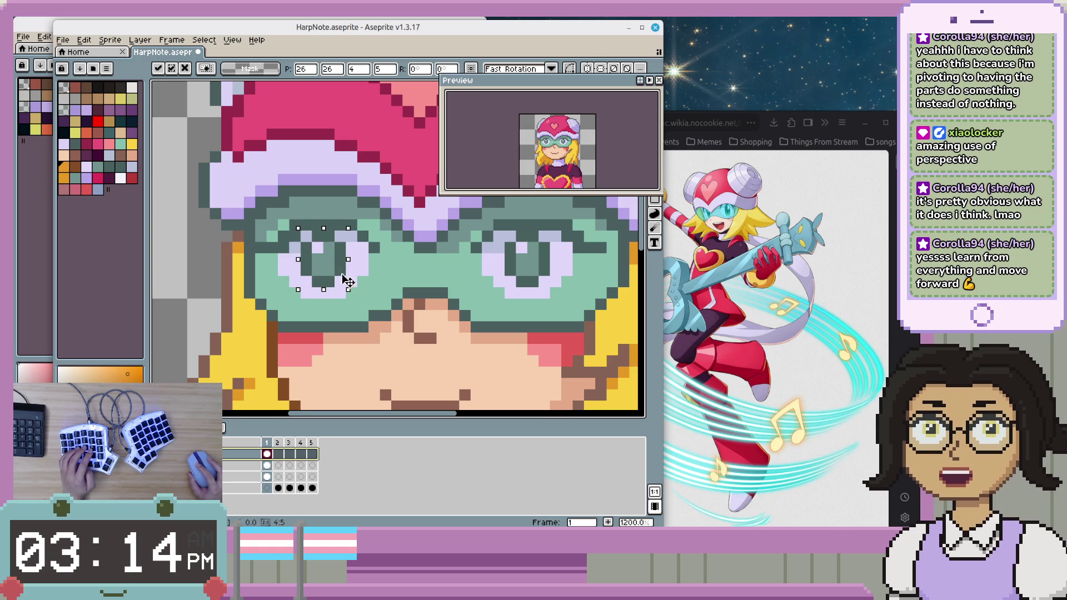
{"action": "left_click_drag", "start_coordinate": [337, 271], "coordinate": [343, 279]}
{"action": "key", "text": "Up"}
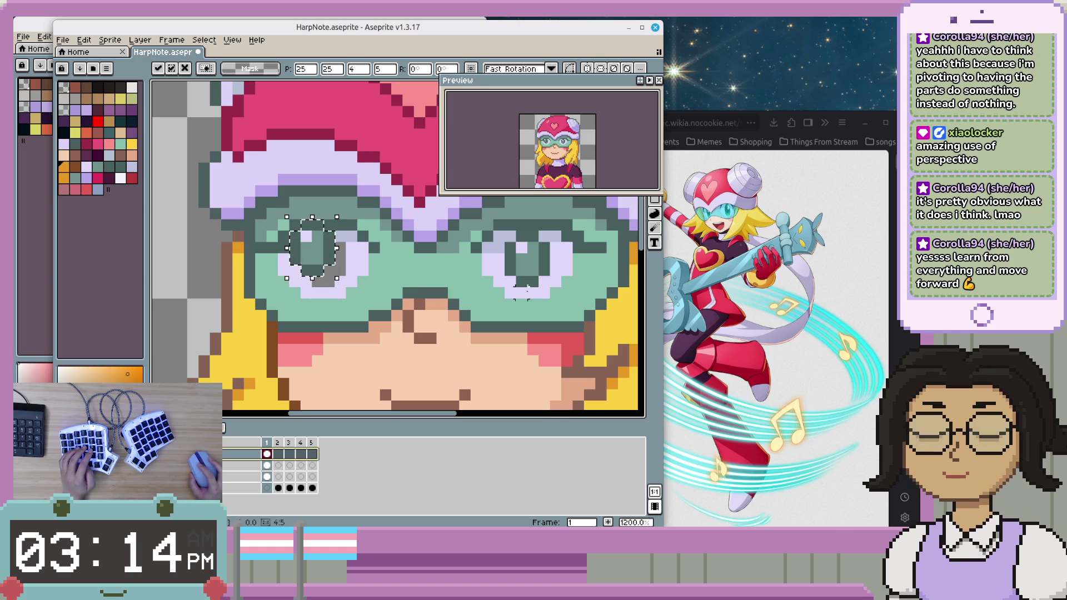
- Select the right pupil, move it up and left, and undo the leftover stray grey pixels
{"action": "left_click_drag", "start_coordinate": [502, 240], "coordinate": [552, 278]}
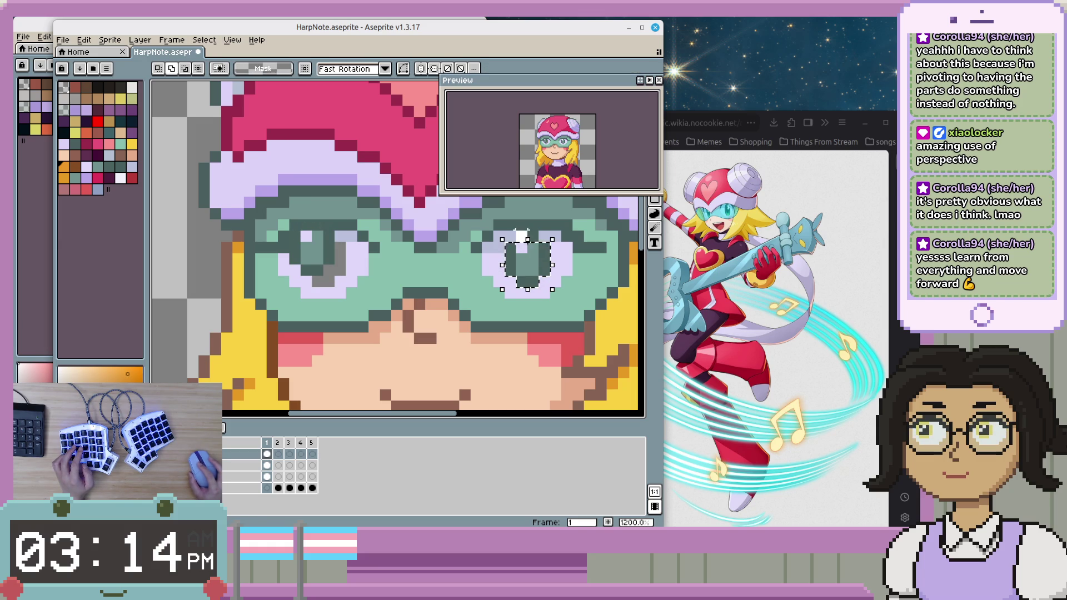
{"action": "left_click_drag", "start_coordinate": [528, 280], "coordinate": [525, 267]}
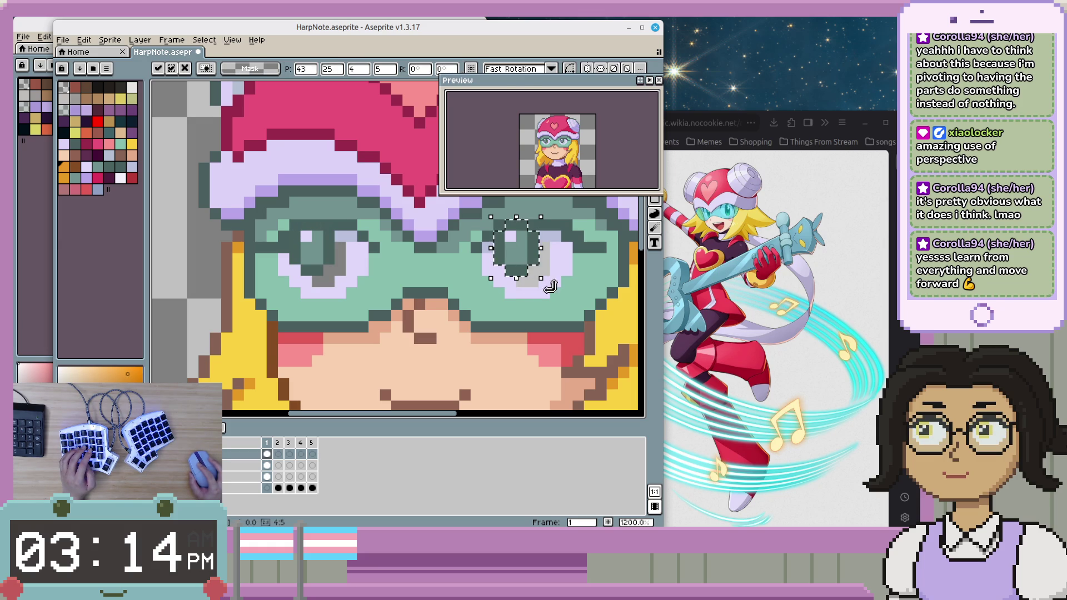
{"action": "key", "text": "w"}
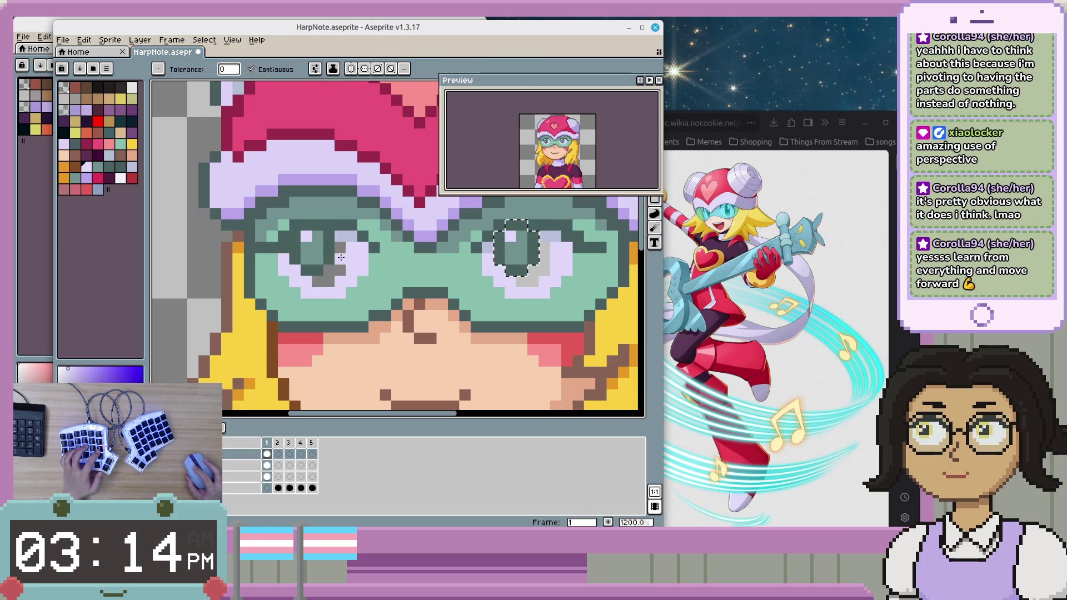
{"action": "key", "text": "ctrl+z"}
{"action": "key", "text": "ctrl+z"}
{"action": "key", "text": "ctrl+z"}
{"action": "key", "text": "ctrl+z"}
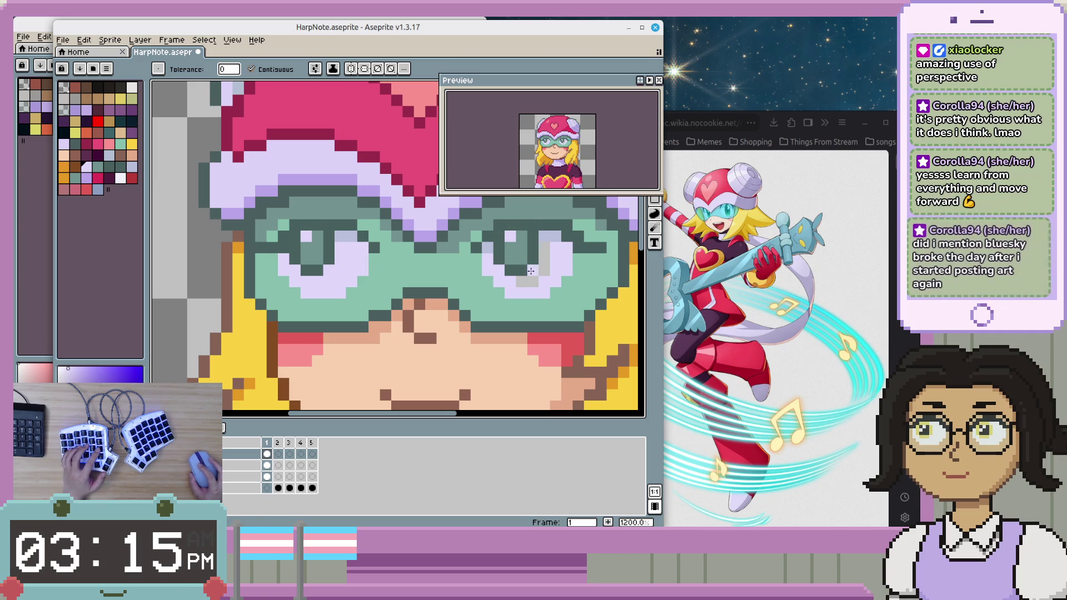
{"action": "key", "text": "ctrl+z"}
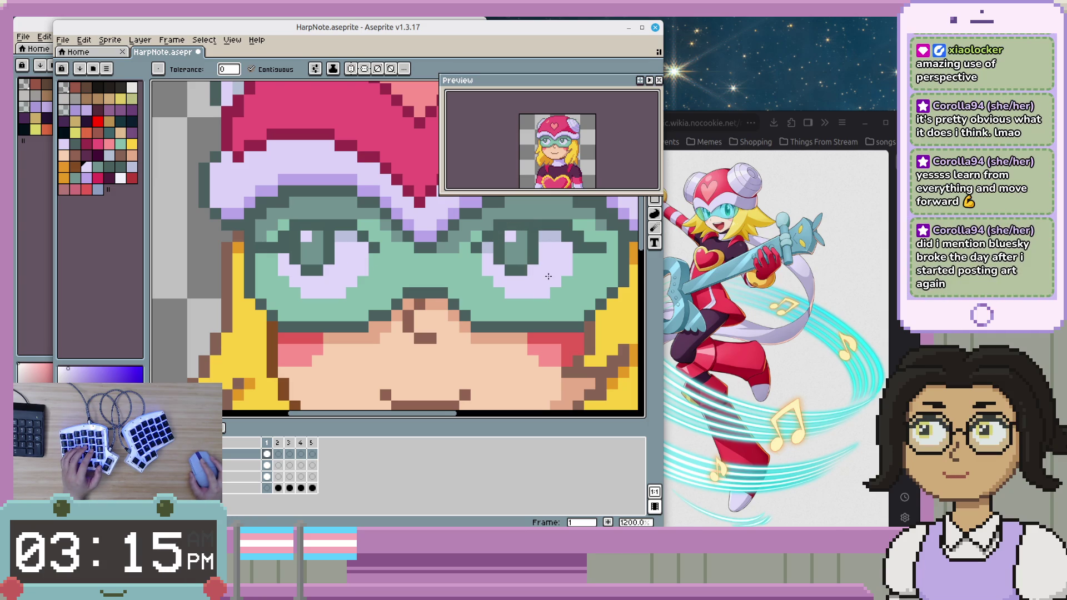
{"action": "scroll", "coordinate": [548, 276], "scroll_direction": "down", "scroll_amount": 2}
{"action": "scroll", "coordinate": [575, 322], "scroll_direction": "down", "scroll_amount": 3}
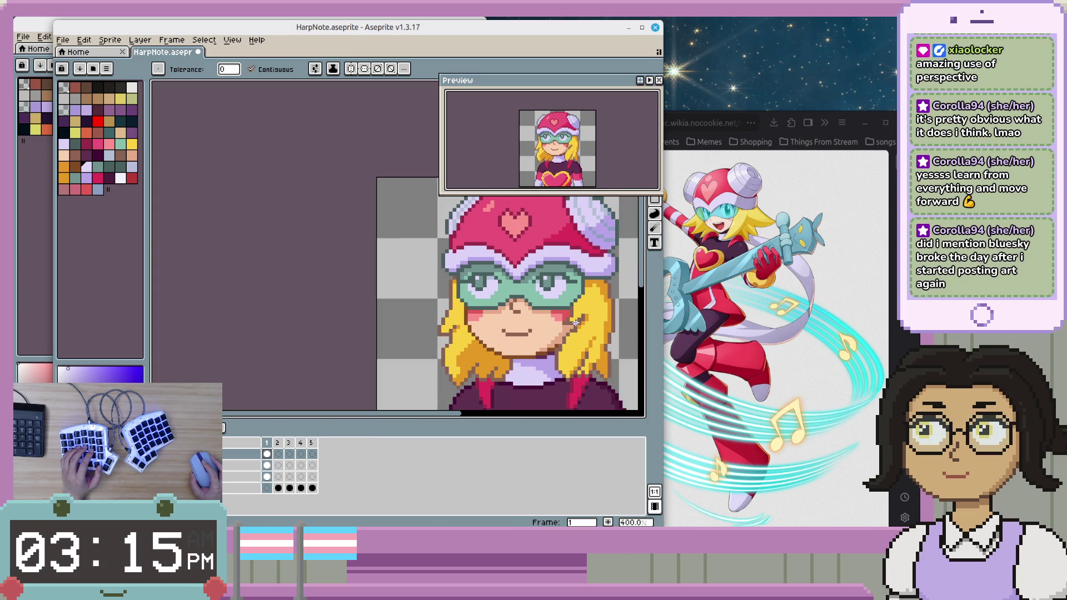
{"action": "scroll", "coordinate": [567, 319], "scroll_direction": "up", "scroll_amount": 2}
{"action": "scroll", "coordinate": [533, 303], "scroll_direction": "up", "scroll_amount": 2}
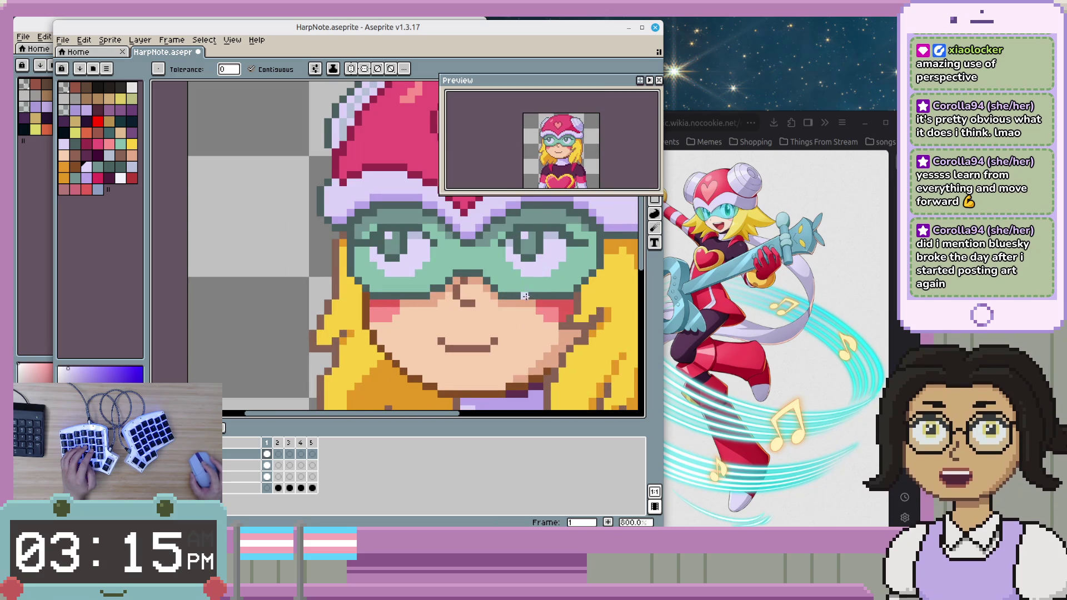
{"action": "scroll", "coordinate": [525, 295], "scroll_direction": "down", "scroll_amount": 1}
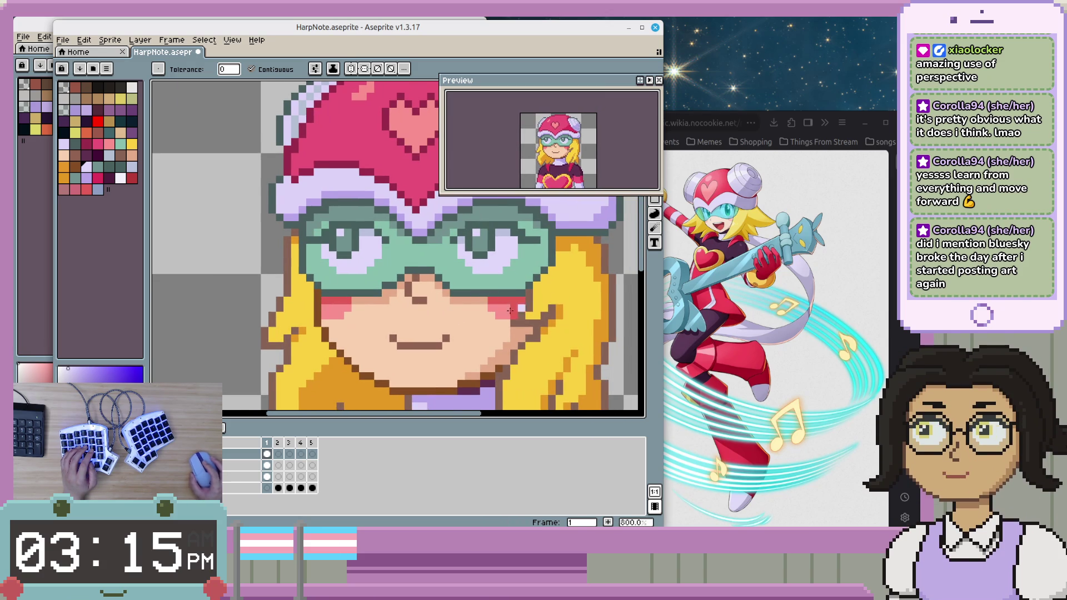
{"action": "left_click_drag", "start_coordinate": [508, 263], "coordinate": [477, 300]}
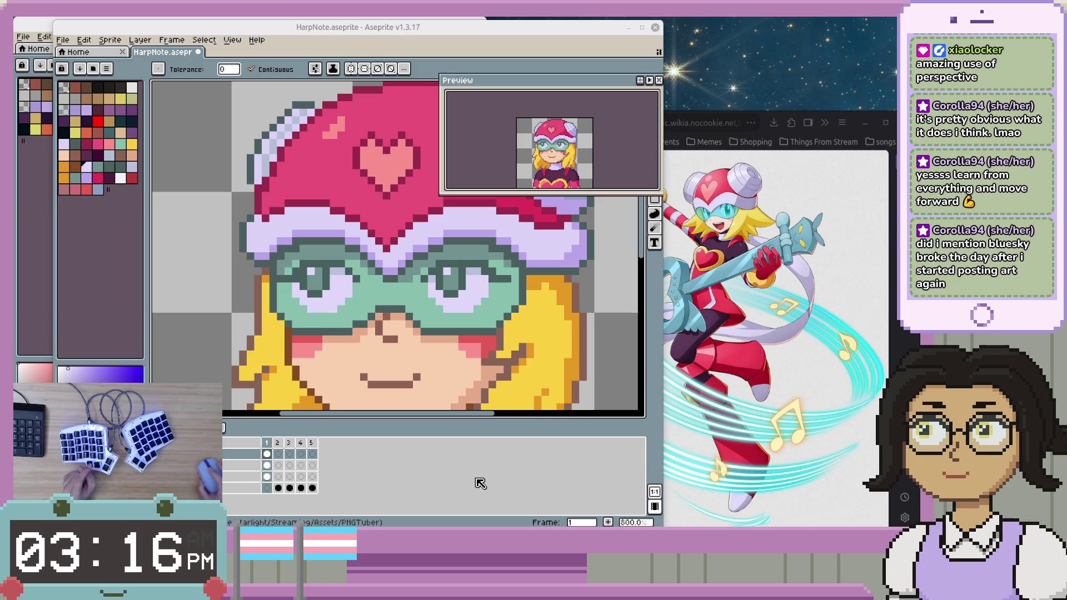
- Zoom out on the HarpNote canvas to review the whole bust
{"action": "left_click", "coordinate": [477, 498]}
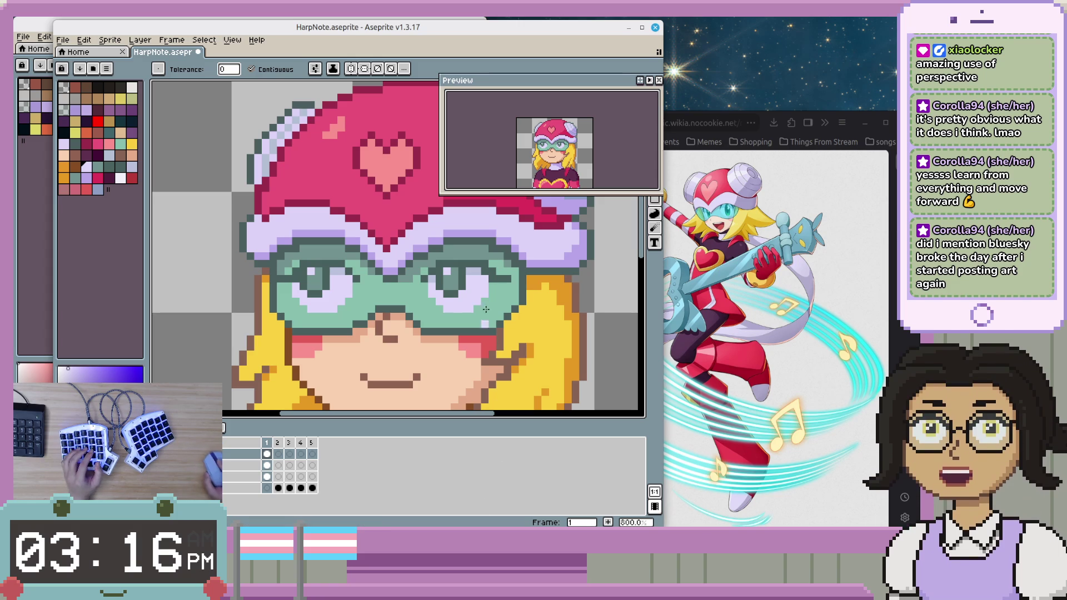
{"action": "scroll", "coordinate": [480, 300], "scroll_direction": "down", "scroll_amount": 2}
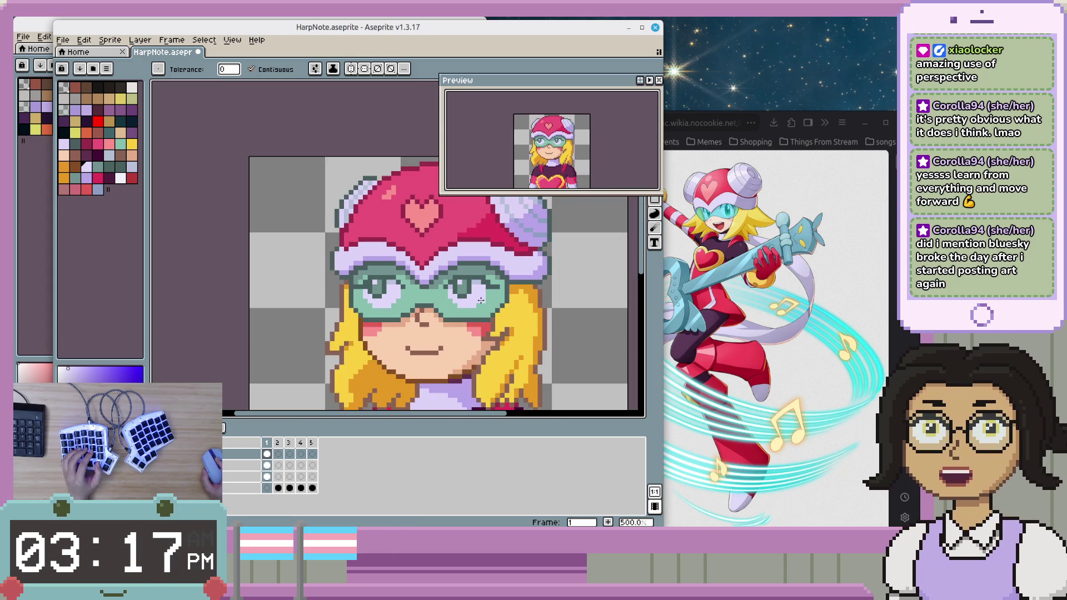
{"action": "scroll", "coordinate": [481, 300], "scroll_direction": "up", "scroll_amount": 1}
{"action": "scroll", "coordinate": [491, 300], "scroll_direction": "up", "scroll_amount": 1}
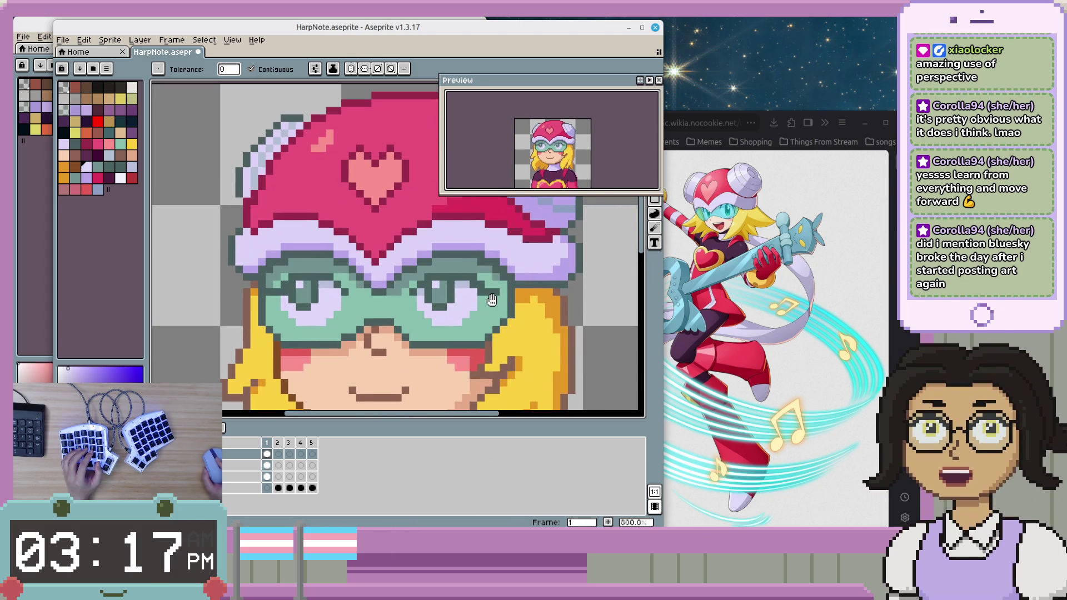
{"action": "scroll", "coordinate": [490, 303], "scroll_direction": "down", "scroll_amount": 1}
{"action": "scroll", "coordinate": [489, 278], "scroll_direction": "down", "scroll_amount": 1}
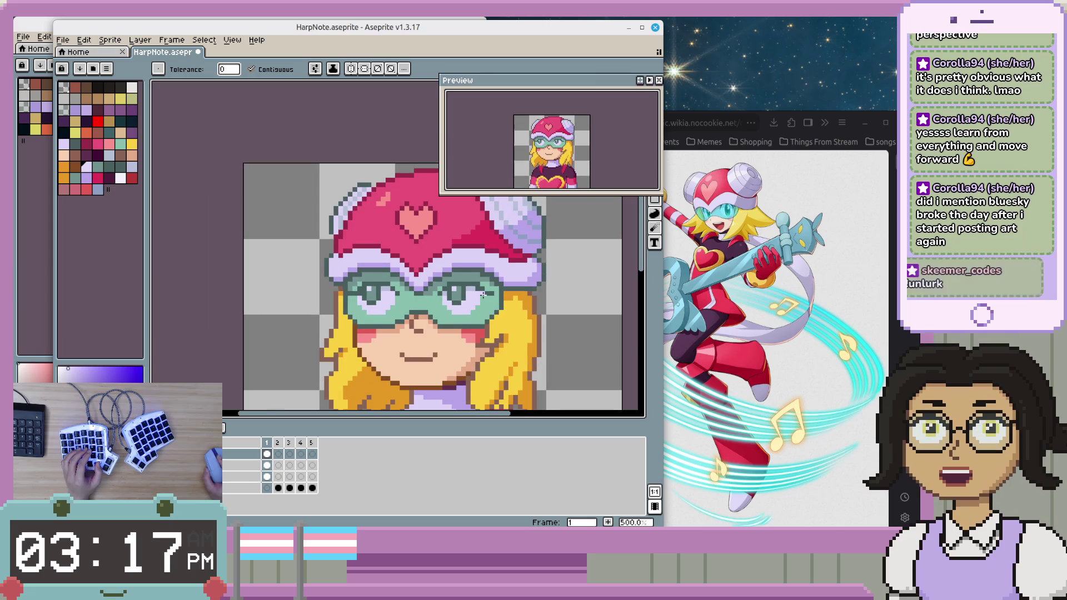
{"action": "scroll", "coordinate": [445, 284], "scroll_direction": "down", "scroll_amount": 1}
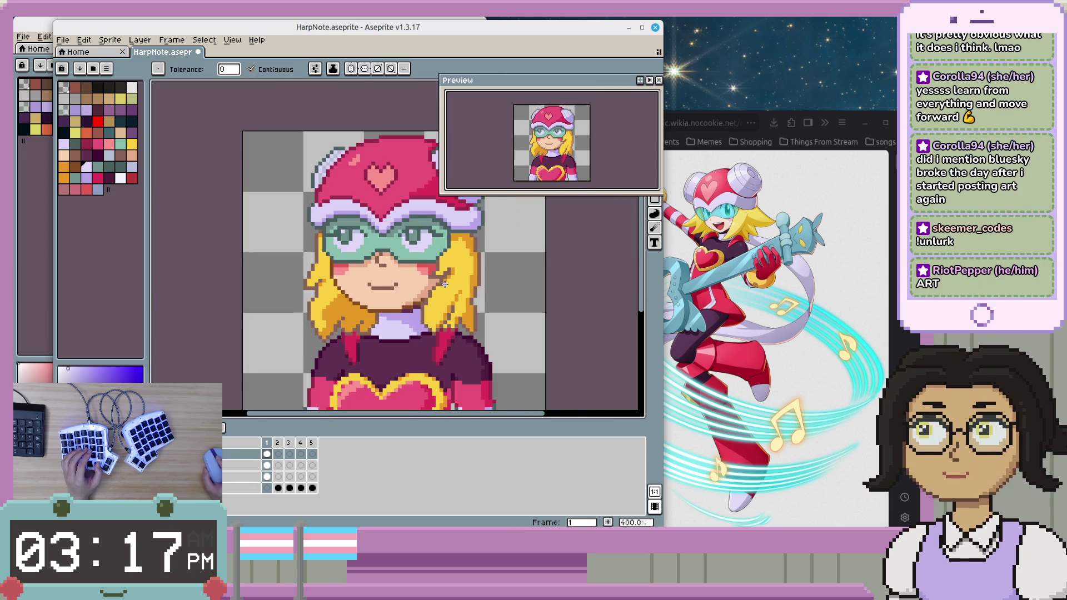
- Pan to the chest heart emblem, then bring the StarlightLacuna PNGTuber 80x80 v2 sprite forward
{"action": "left_click_drag", "start_coordinate": [490, 300], "coordinate": [452, 262]}
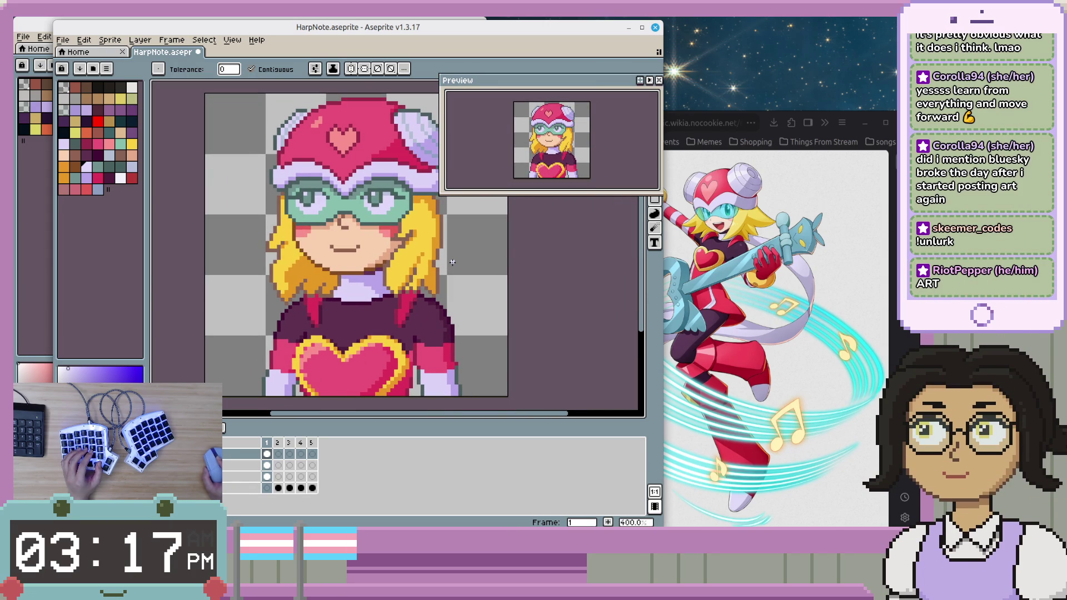
{"action": "scroll", "coordinate": [452, 262], "scroll_direction": "down", "scroll_amount": 2}
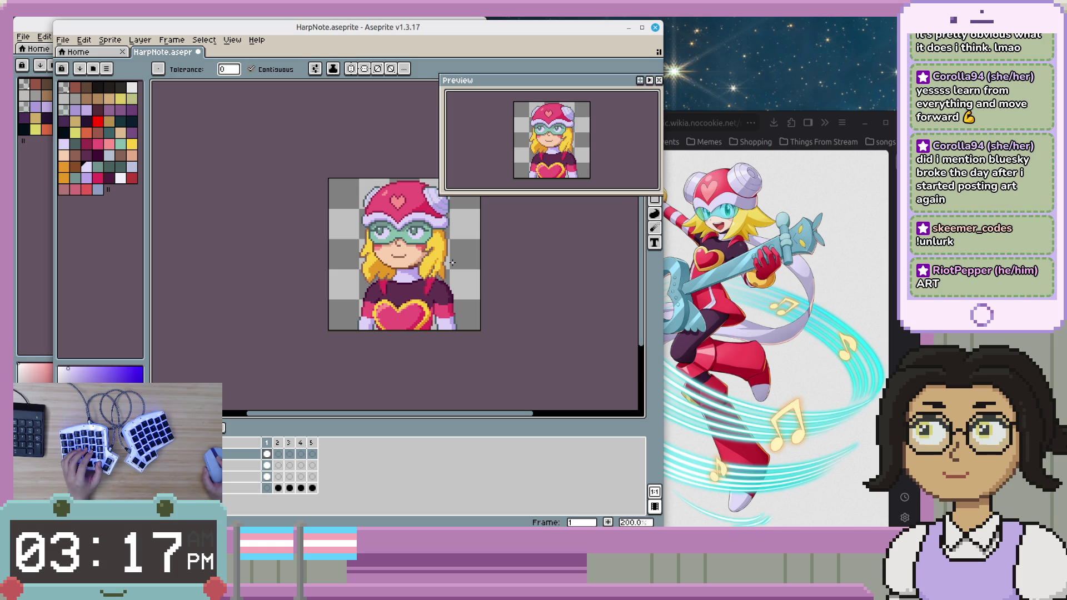
{"action": "left_click", "coordinate": [46, 310]}
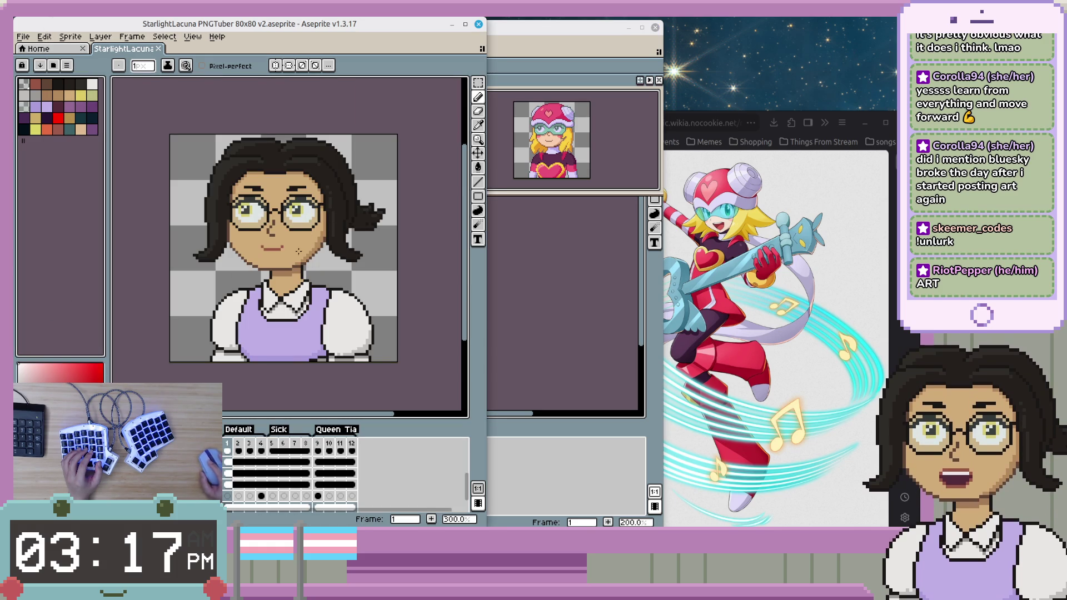
{"action": "left_click", "coordinate": [489, 293]}
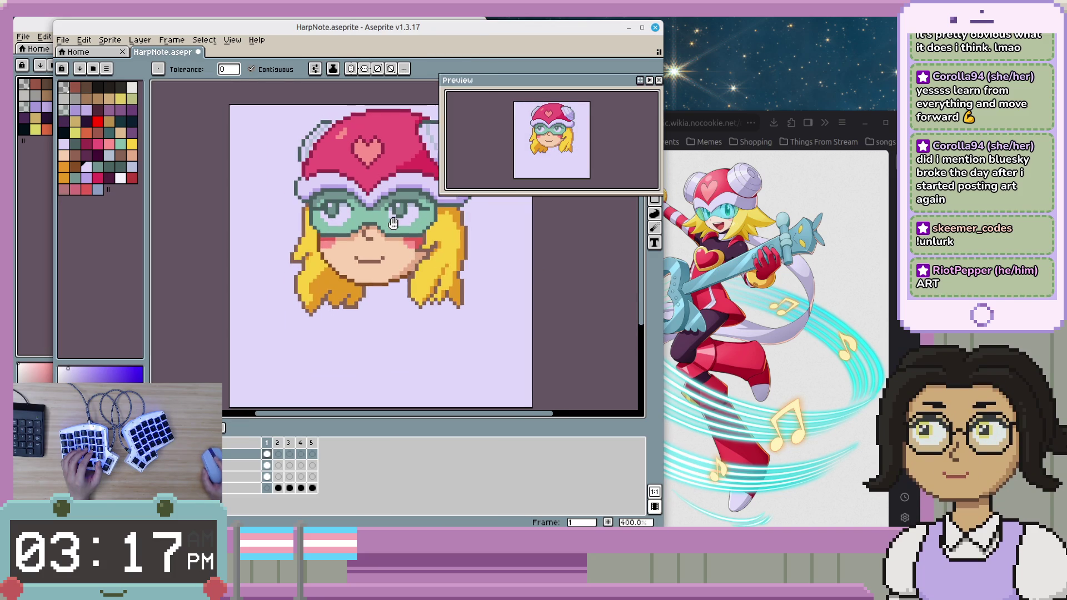
{"action": "scroll", "coordinate": [383, 232], "scroll_direction": "up", "scroll_amount": 1}
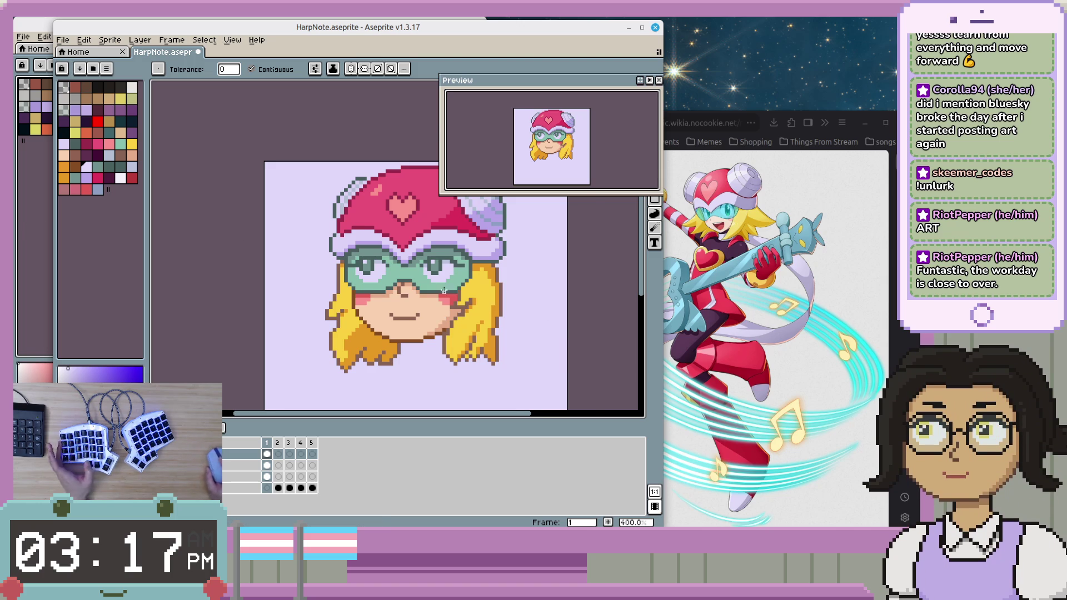
{"action": "scroll", "coordinate": [452, 293], "scroll_direction": "up", "scroll_amount": 1}
{"action": "scroll", "coordinate": [451, 292], "scroll_direction": "up", "scroll_amount": 1}
{"action": "scroll", "coordinate": [449, 286], "scroll_direction": "up", "scroll_amount": 1}
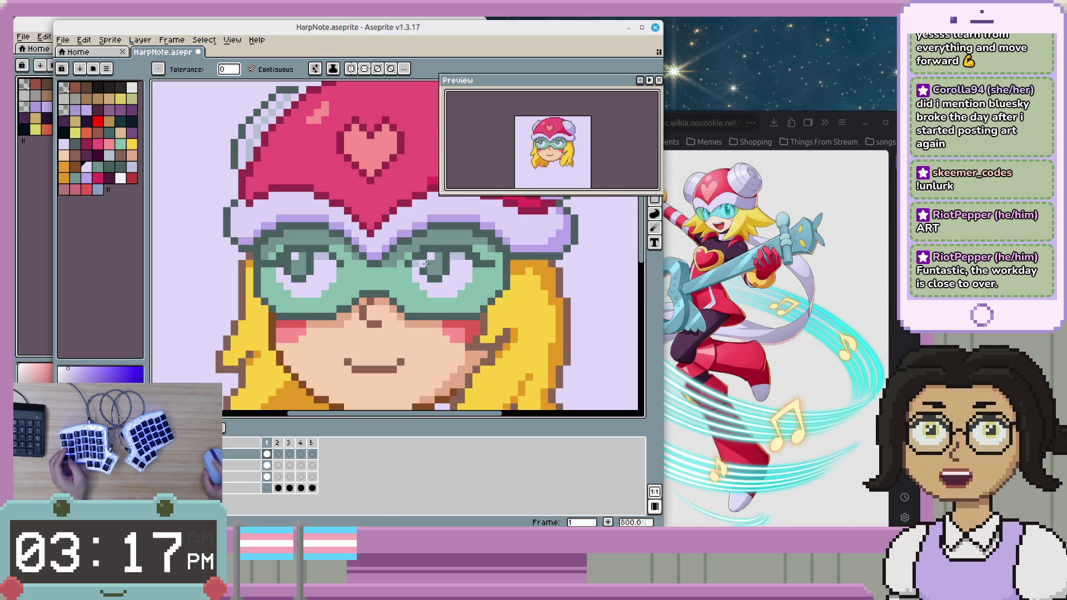
- Undo the lavender background fill, leaving the bust on a transparent background
{"action": "key", "text": "v"}
{"action": "key", "text": "ctrl+z"}
{"action": "key", "text": "g"}
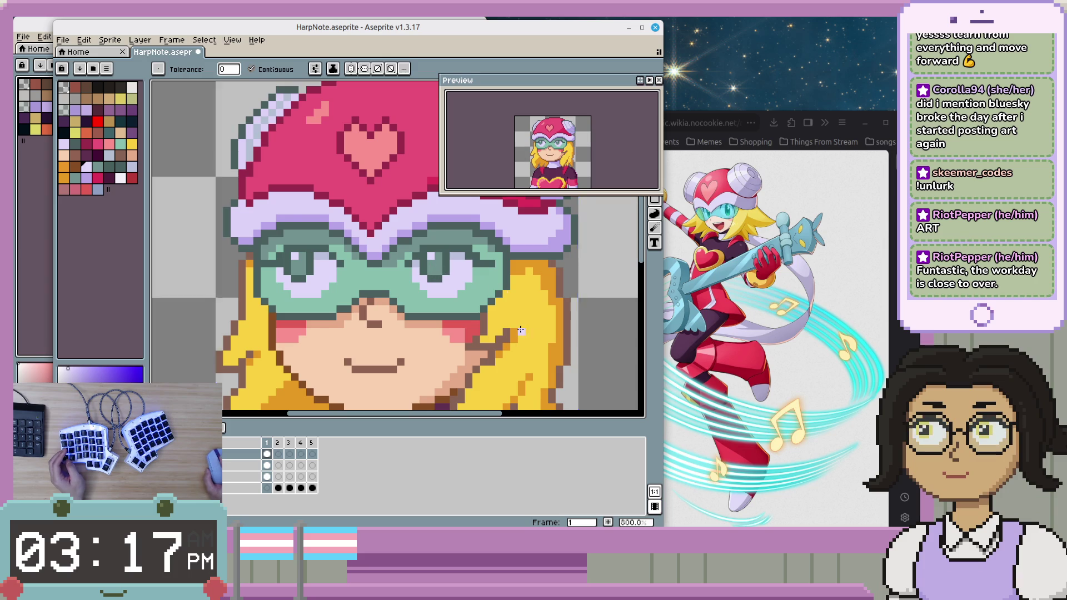
{"action": "scroll", "coordinate": [521, 329], "scroll_direction": "down", "scroll_amount": 5}
{"action": "scroll", "coordinate": [521, 329], "scroll_direction": "up", "scroll_amount": 1}
- Undo the latest eye pixel edits and pan to see more of the bust
{"action": "key", "text": "v"}
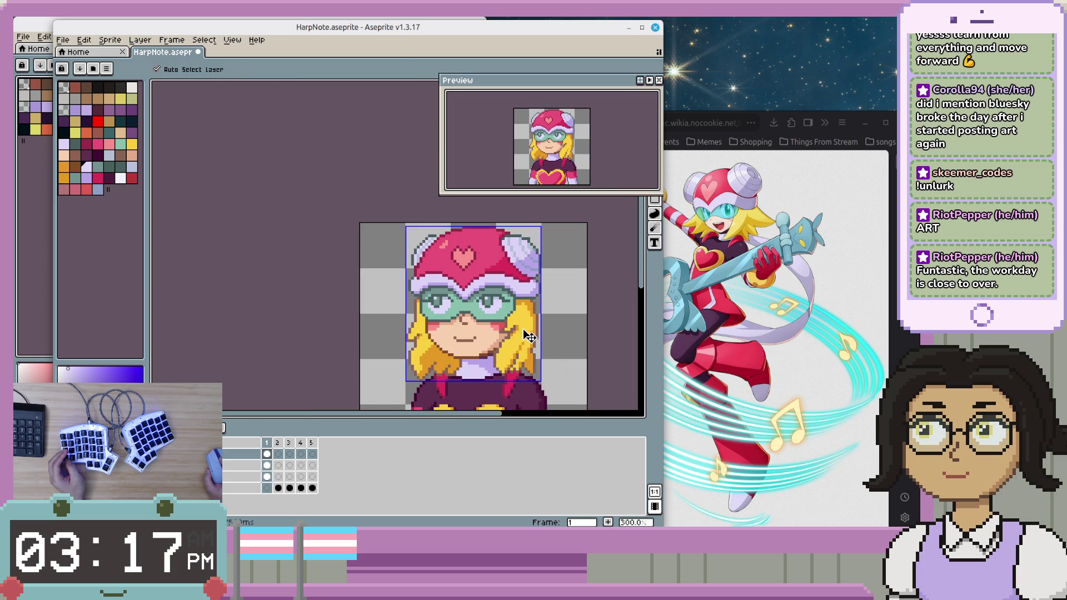
{"action": "key", "text": "ctrl+z"}
{"action": "key", "text": "ctrl+z"}
{"action": "key", "text": "ctrl+z"}
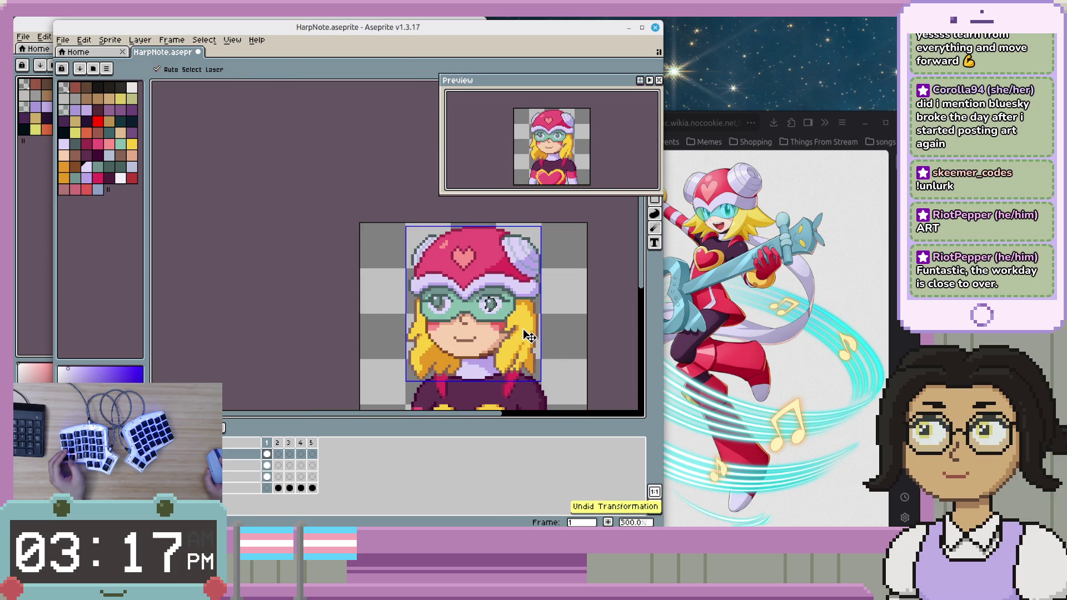
{"action": "key", "text": "ctrl+z"}
{"action": "key", "text": "g"}
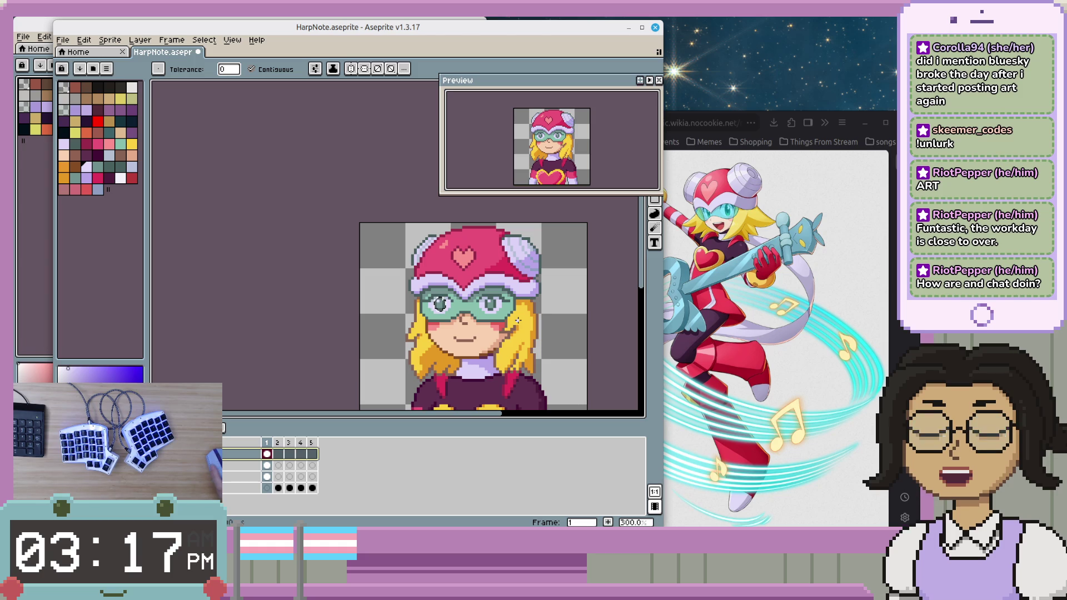
{"action": "key", "text": "ctrl+z"}
{"action": "key", "text": "ctrl+z"}
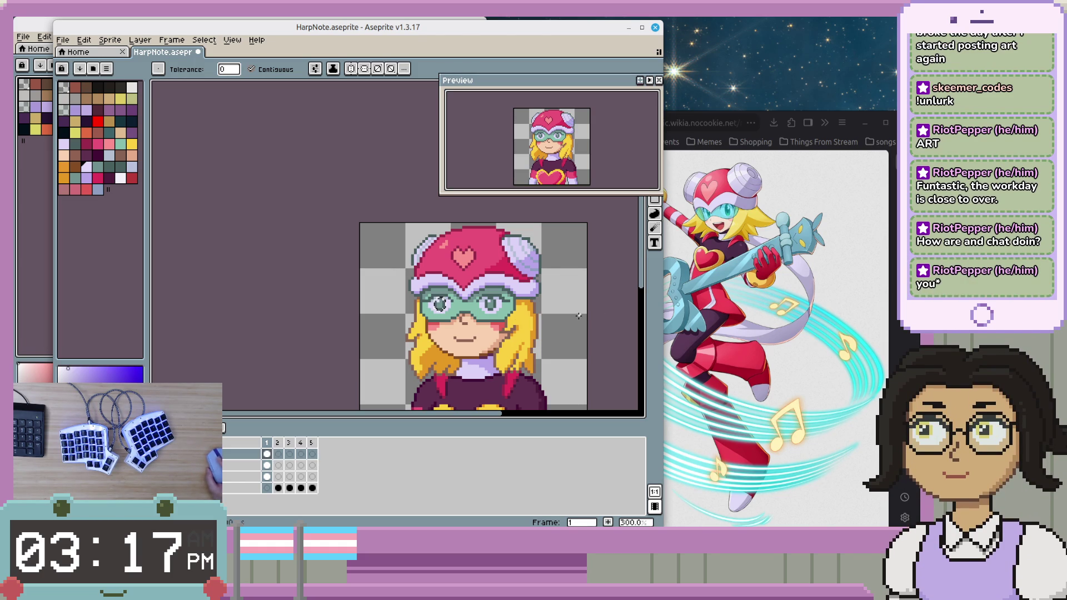
{"action": "mouse_move", "coordinate": [587, 335]}
{"action": "left_mouse_down"}
{"action": "mouse_move", "coordinate": [551, 303]}
{"action": "mouse_move", "coordinate": [457, 268]}
{"action": "left_mouse_up"}
{"action": "scroll", "coordinate": [356, 252], "scroll_direction": "up", "scroll_amount": 2}
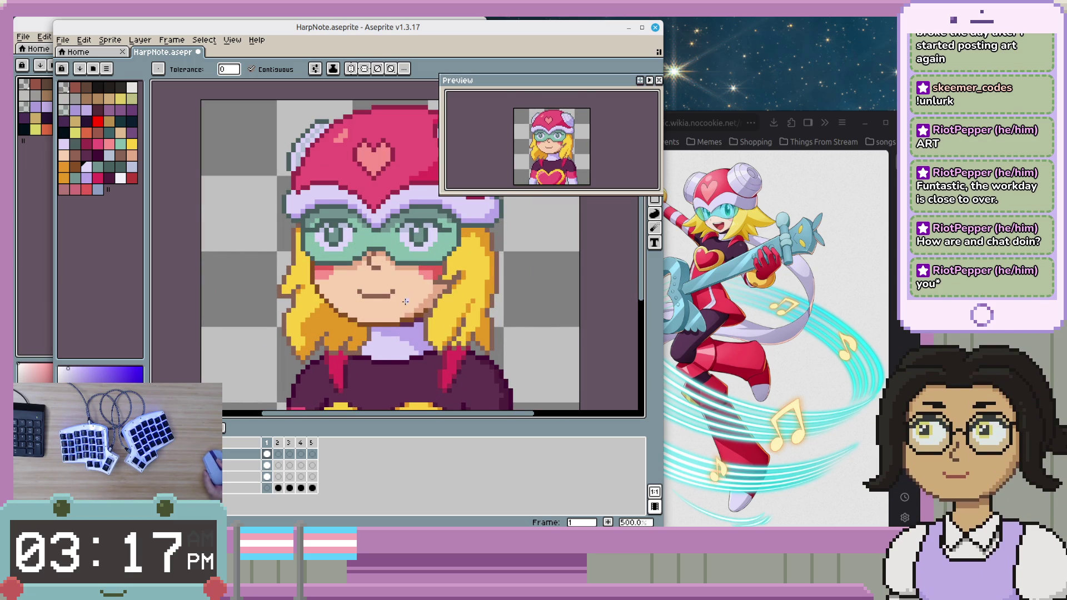
{"action": "scroll", "coordinate": [405, 300], "scroll_direction": "down", "scroll_amount": 1}
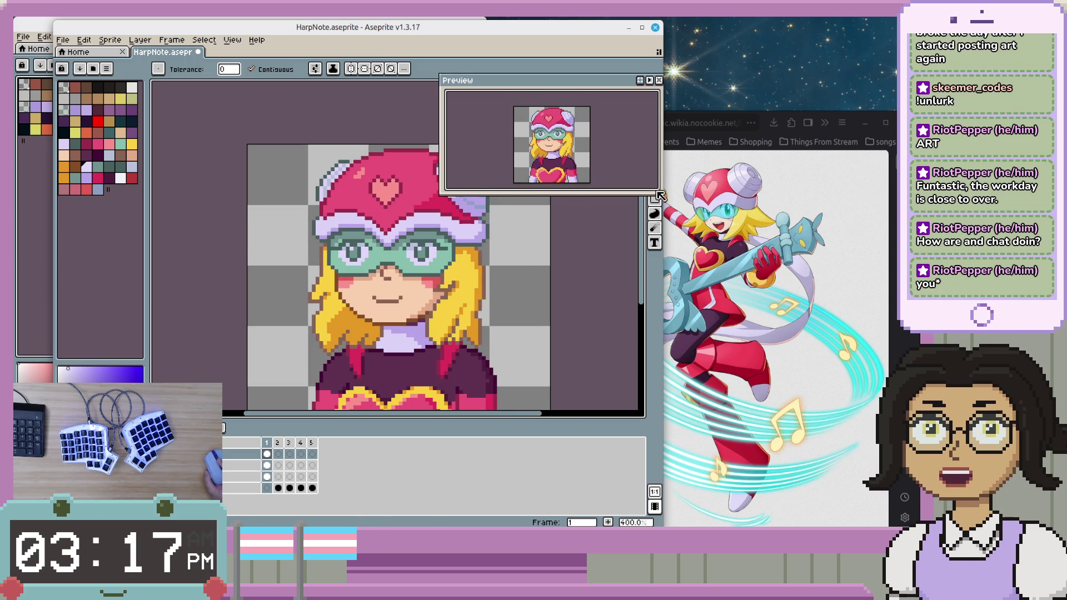
{"action": "left_click", "coordinate": [765, 140]}
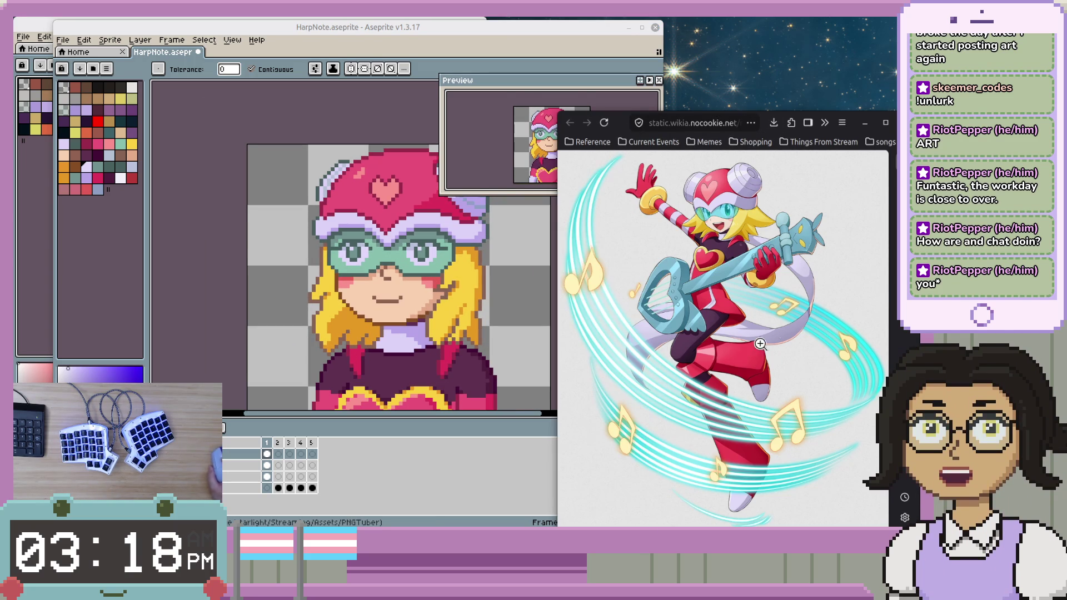
{"action": "left_click", "coordinate": [496, 271]}
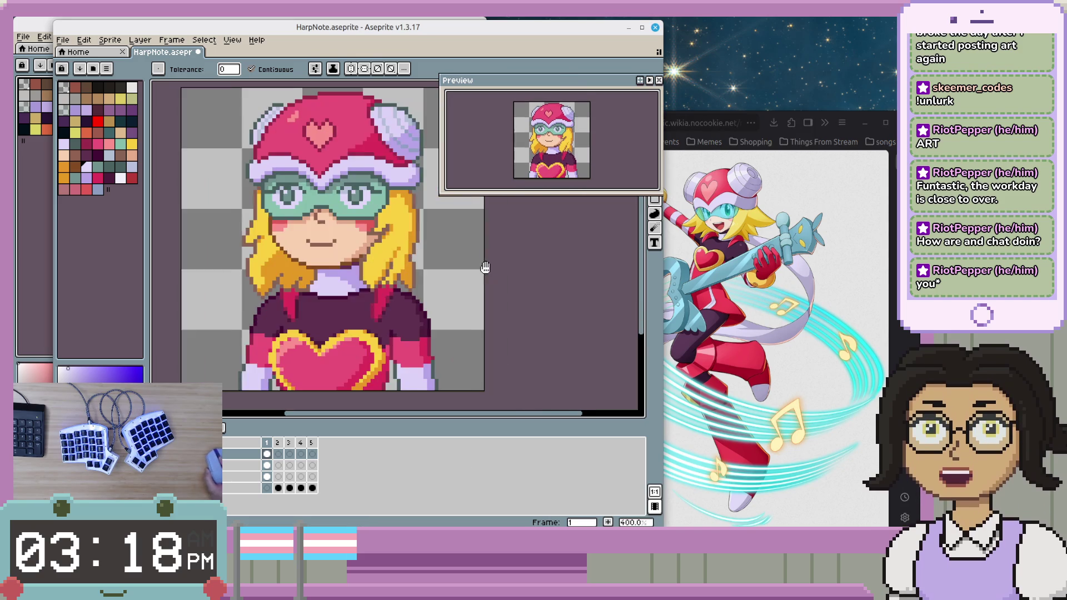
{"action": "left_click_drag", "start_coordinate": [497, 271], "coordinate": [524, 275]}
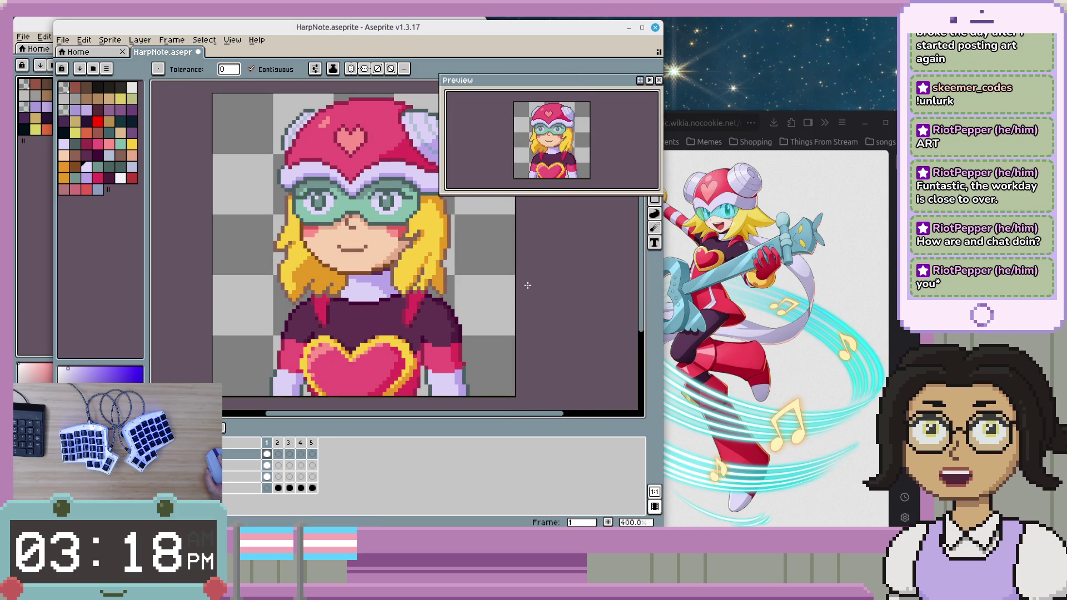
{"action": "scroll", "coordinate": [527, 285], "scroll_direction": "down", "scroll_amount": 1}
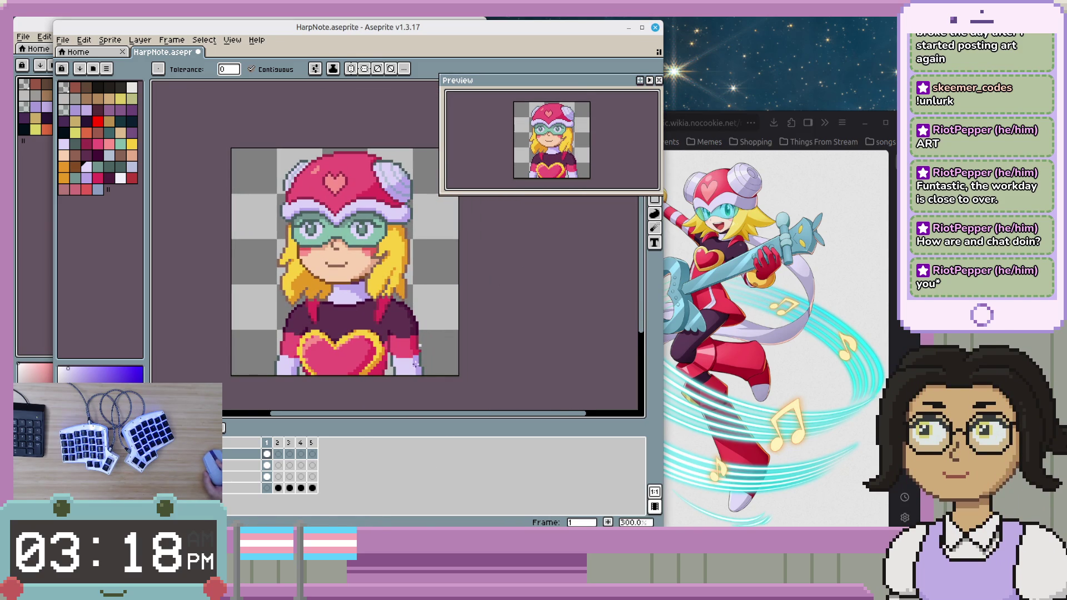
{"action": "left_click", "coordinate": [278, 444]}
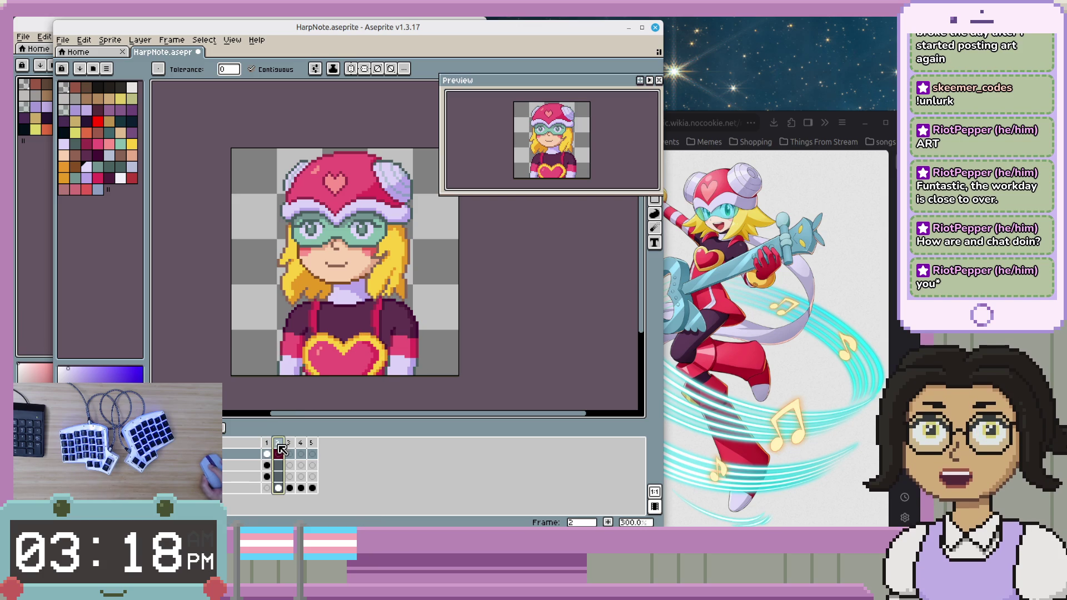
{"action": "left_click", "coordinate": [269, 445]}
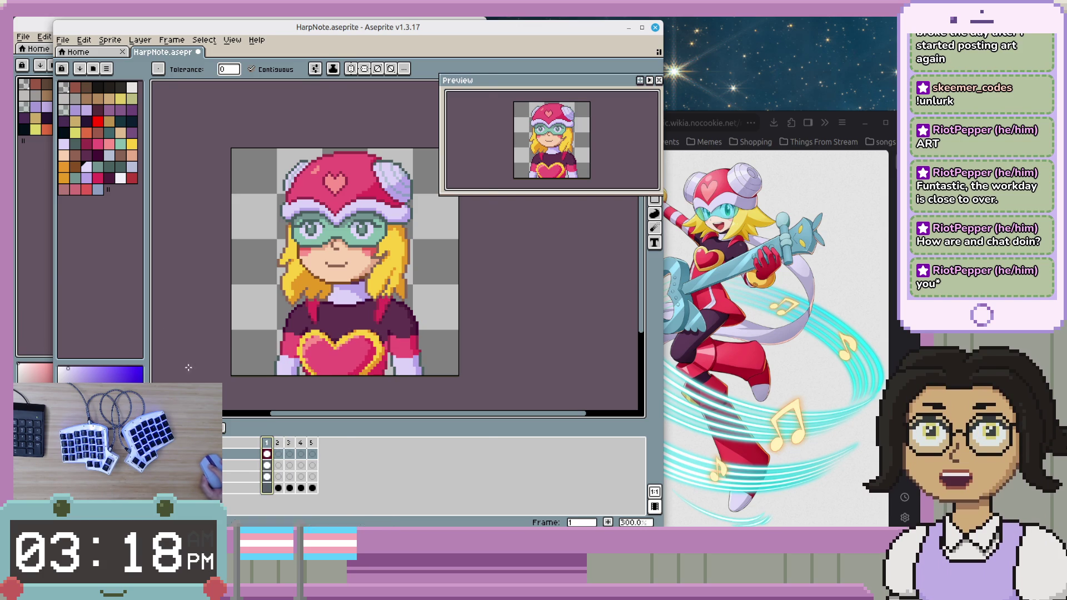
{"action": "left_click", "coordinate": [33, 265]}
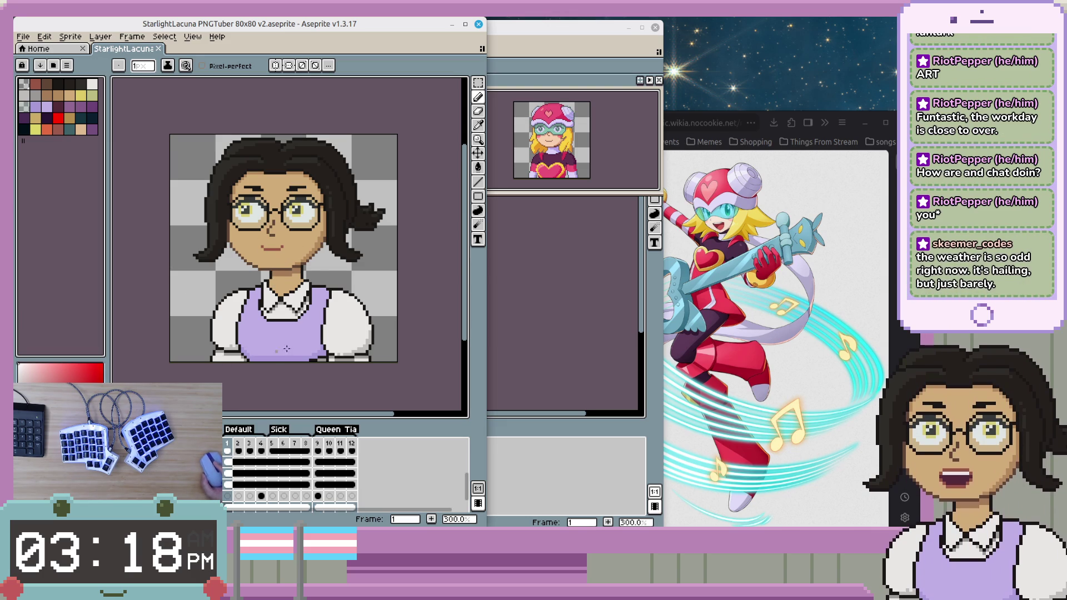
{"action": "left_click", "coordinate": [571, 460]}
{"action": "left_click", "coordinate": [278, 443]}
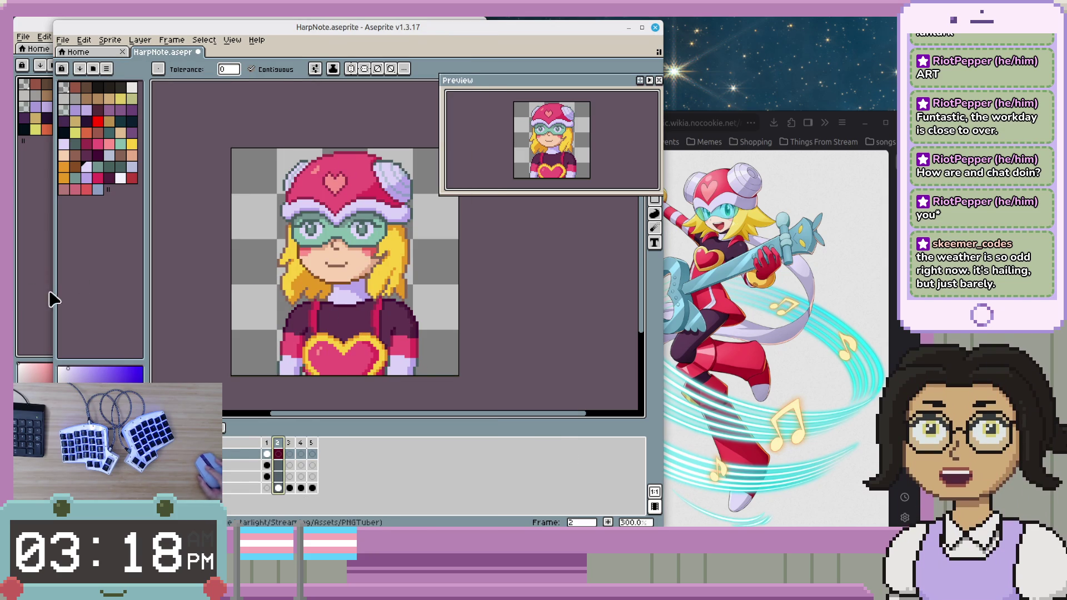
{"action": "left_click", "coordinate": [269, 445]}
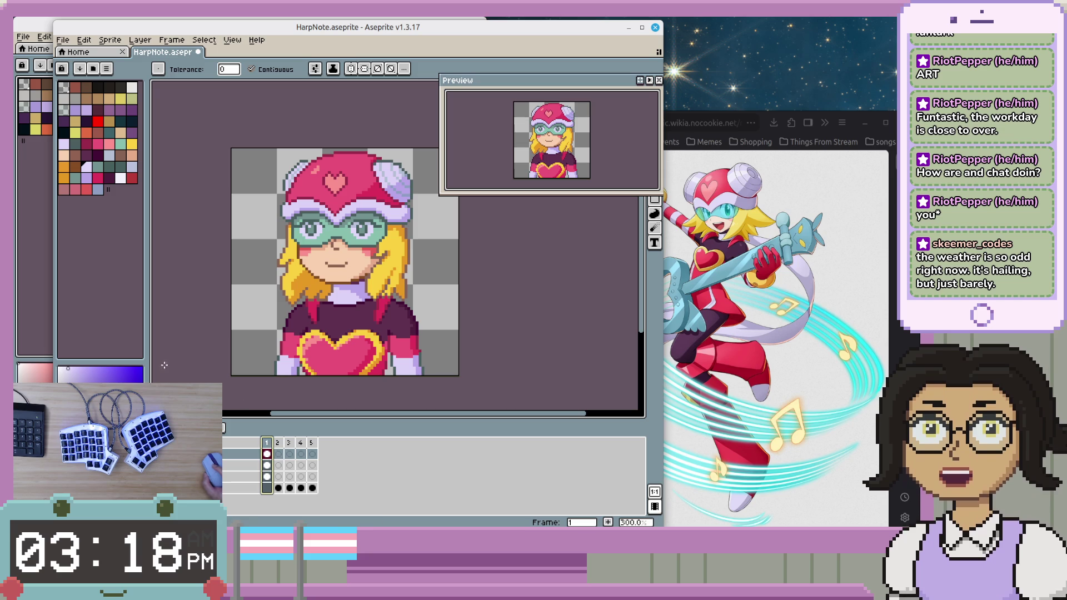
{"action": "left_click", "coordinate": [27, 205]}
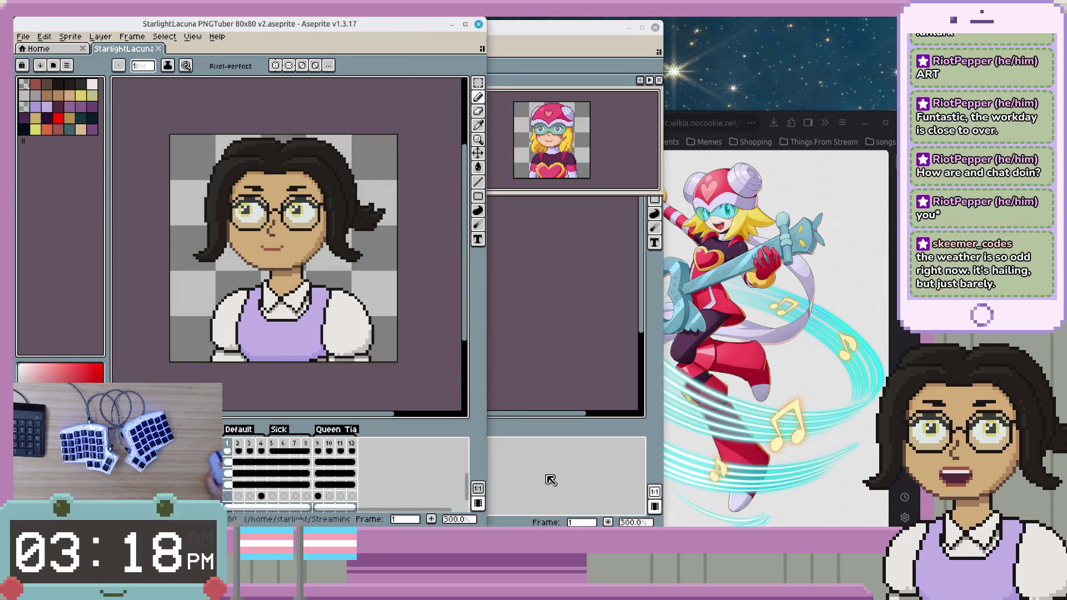
{"action": "left_click", "coordinate": [550, 480]}
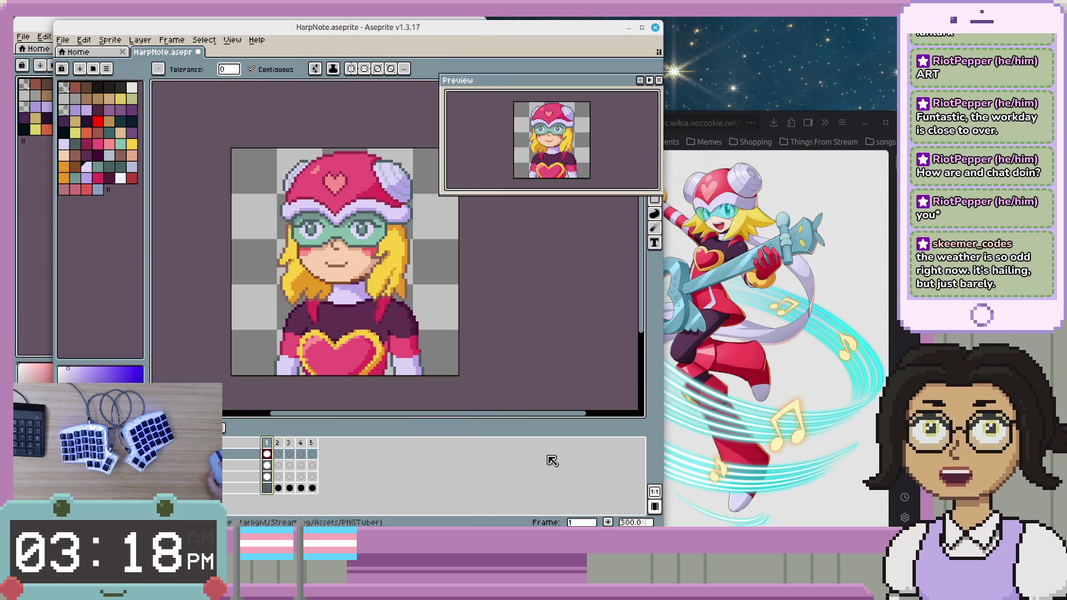
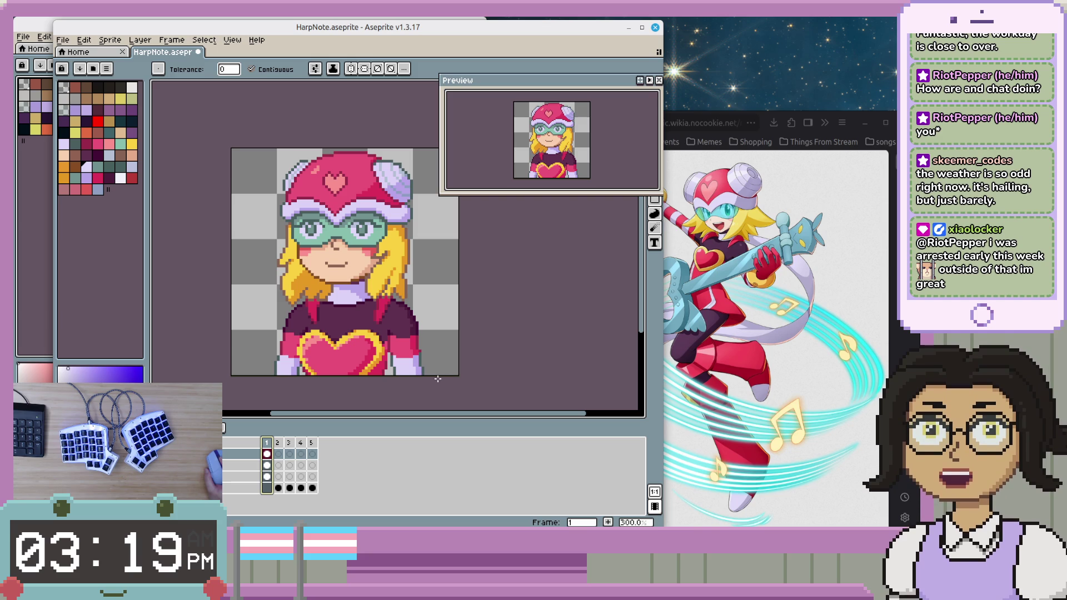
- Pan and zoom around the bust to inspect the helmet, goggles, face, shoulders and heart emblem
{"action": "scroll", "coordinate": [461, 336], "scroll_direction": "up", "scroll_amount": 2}
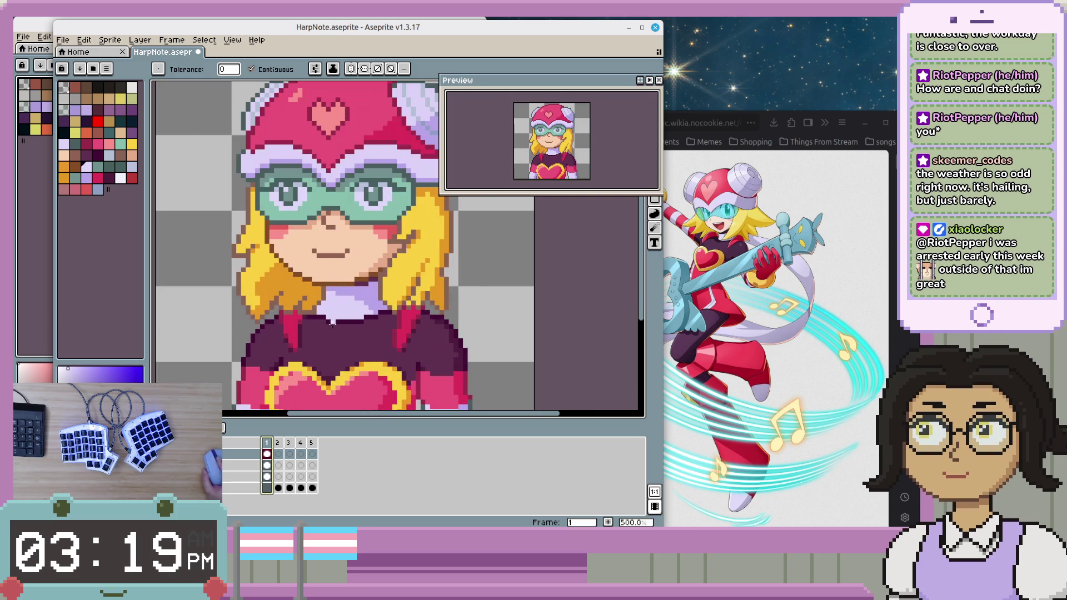
{"action": "left_click_drag", "start_coordinate": [456, 332], "coordinate": [458, 332]}
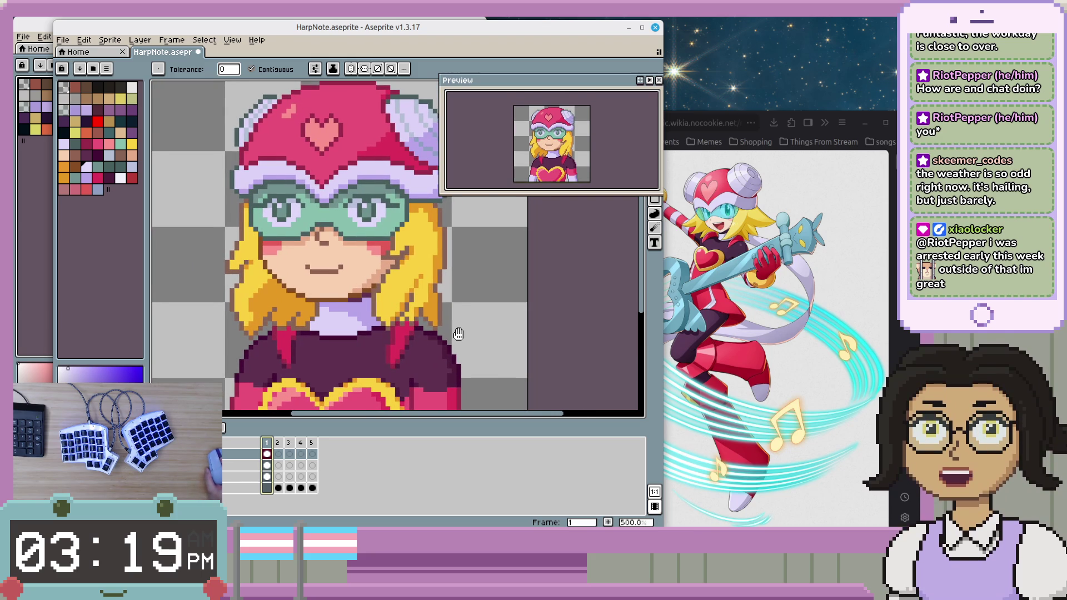
{"action": "mouse_move", "coordinate": [521, 346]}
{"action": "left_mouse_down"}
{"action": "mouse_move", "coordinate": [567, 301]}
{"action": "mouse_move", "coordinate": [582, 323]}
{"action": "left_mouse_up"}
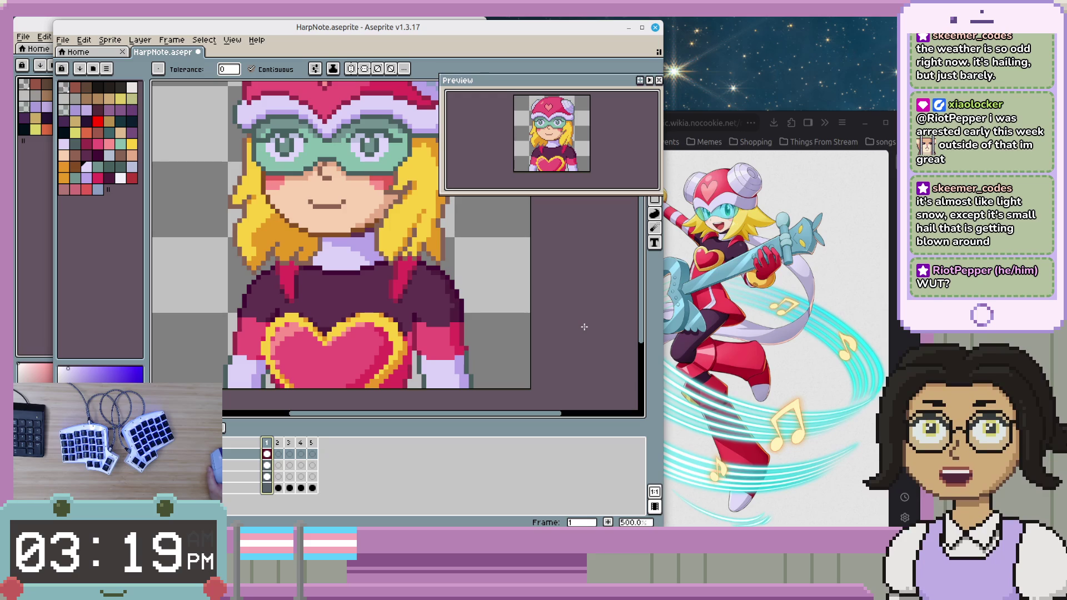
{"action": "left_click_drag", "start_coordinate": [584, 327], "coordinate": [591, 337]}
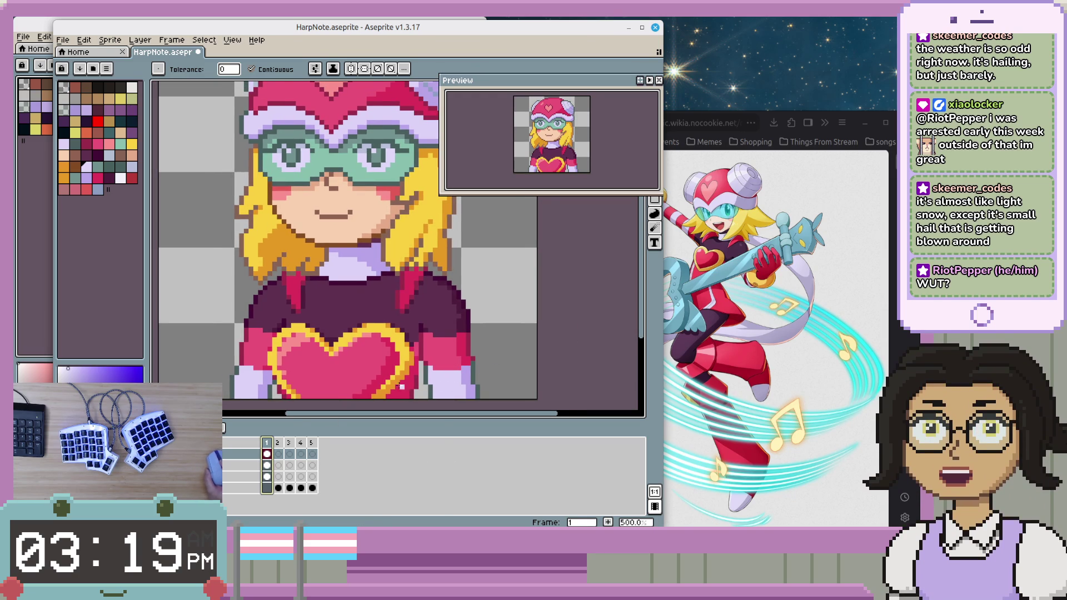
{"action": "scroll", "coordinate": [462, 388], "scroll_direction": "up", "scroll_amount": 1}
{"action": "scroll", "coordinate": [462, 387], "scroll_direction": "down", "scroll_amount": 1}
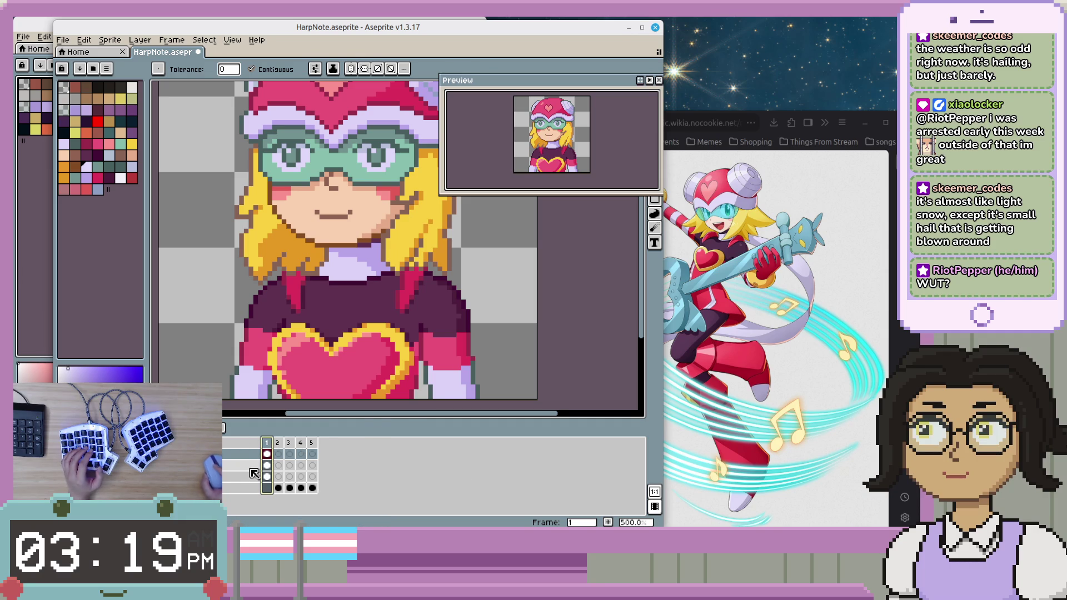
{"action": "left_click_drag", "start_coordinate": [398, 332], "coordinate": [425, 401]}
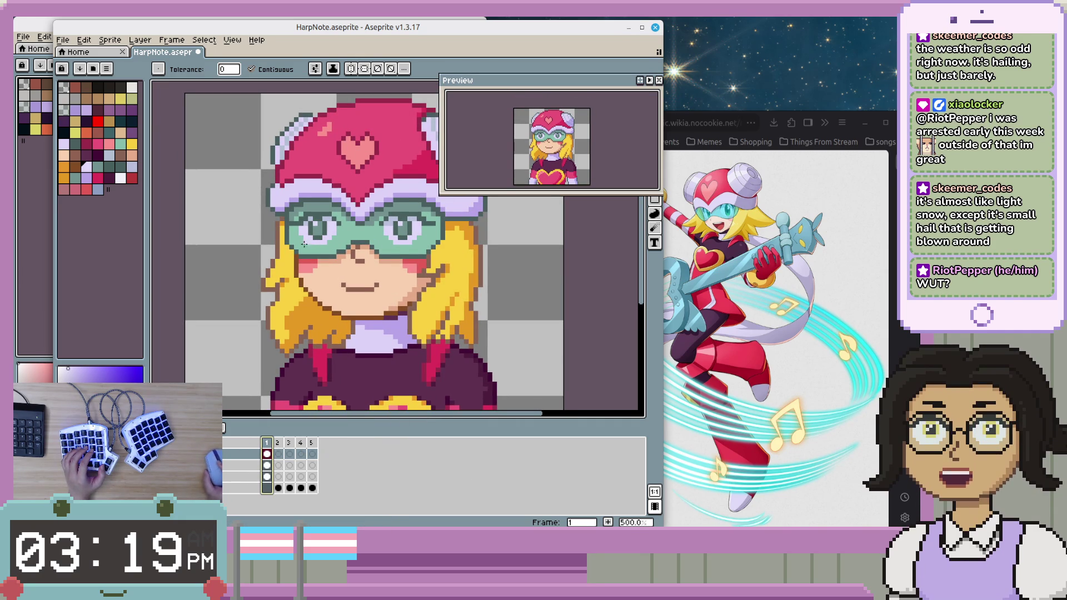
{"action": "left_click_drag", "start_coordinate": [402, 214], "coordinate": [409, 223]}
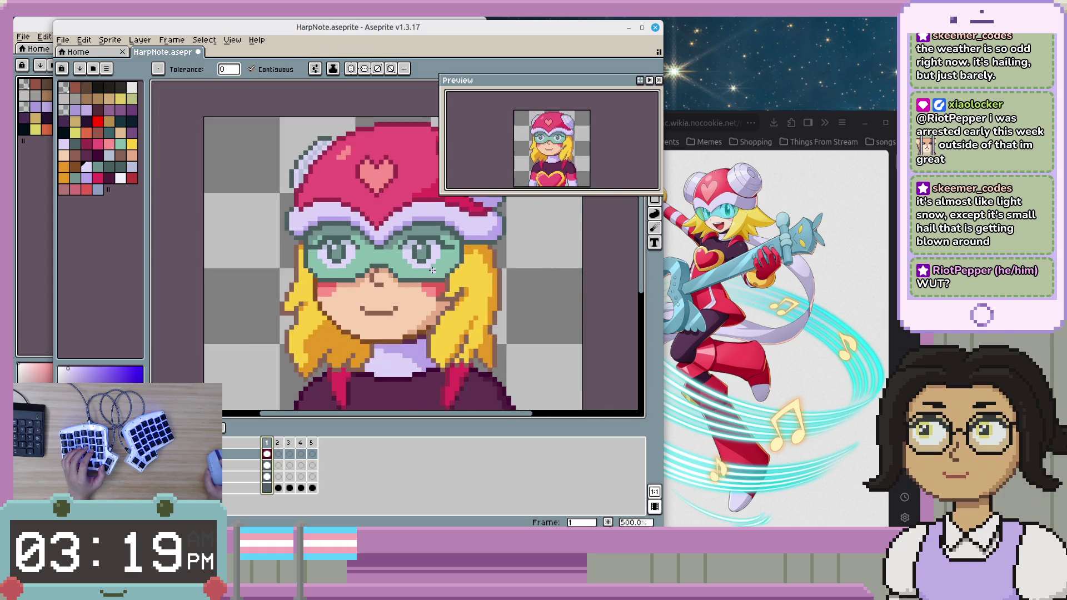
{"action": "scroll", "coordinate": [439, 276], "scroll_direction": "down", "scroll_amount": 3}
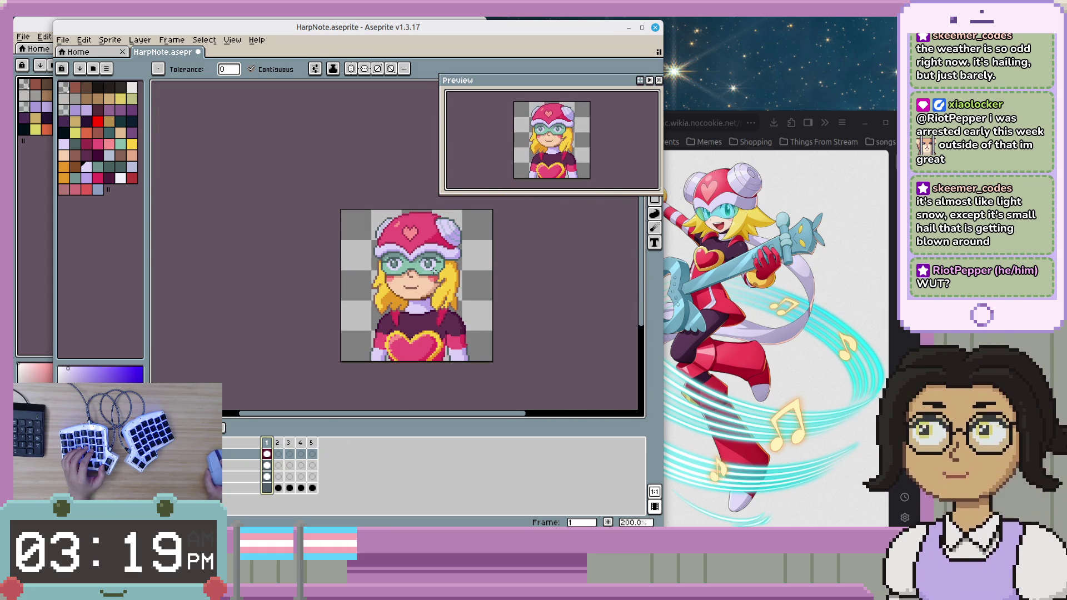
{"action": "scroll", "coordinate": [433, 265], "scroll_direction": "up", "scroll_amount": 1}
{"action": "scroll", "coordinate": [433, 264], "scroll_direction": "up", "scroll_amount": 1}
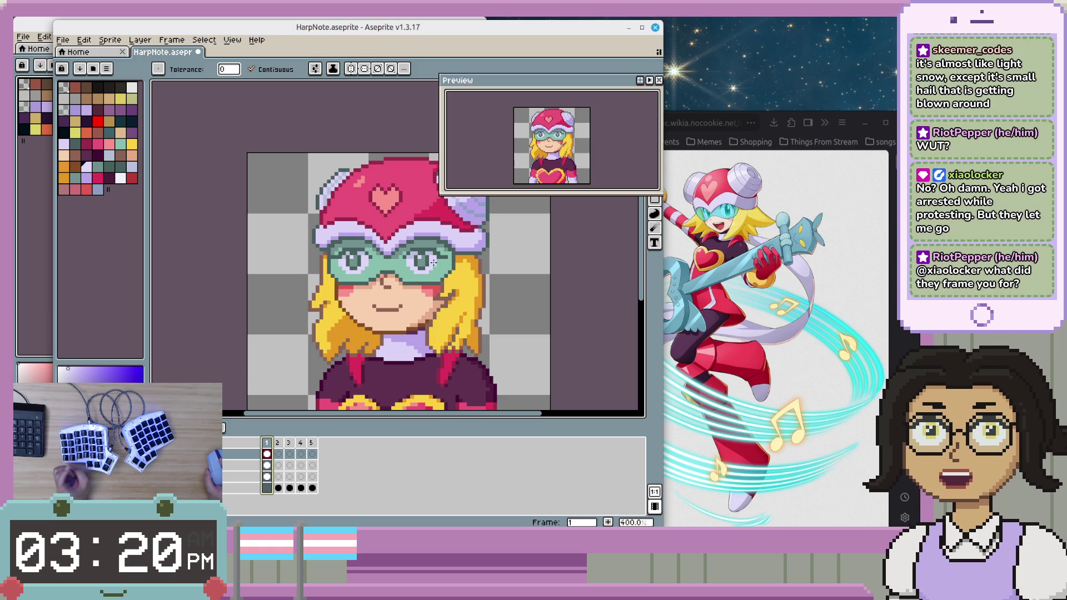
{"action": "scroll", "coordinate": [435, 259], "scroll_direction": "up", "scroll_amount": 1}
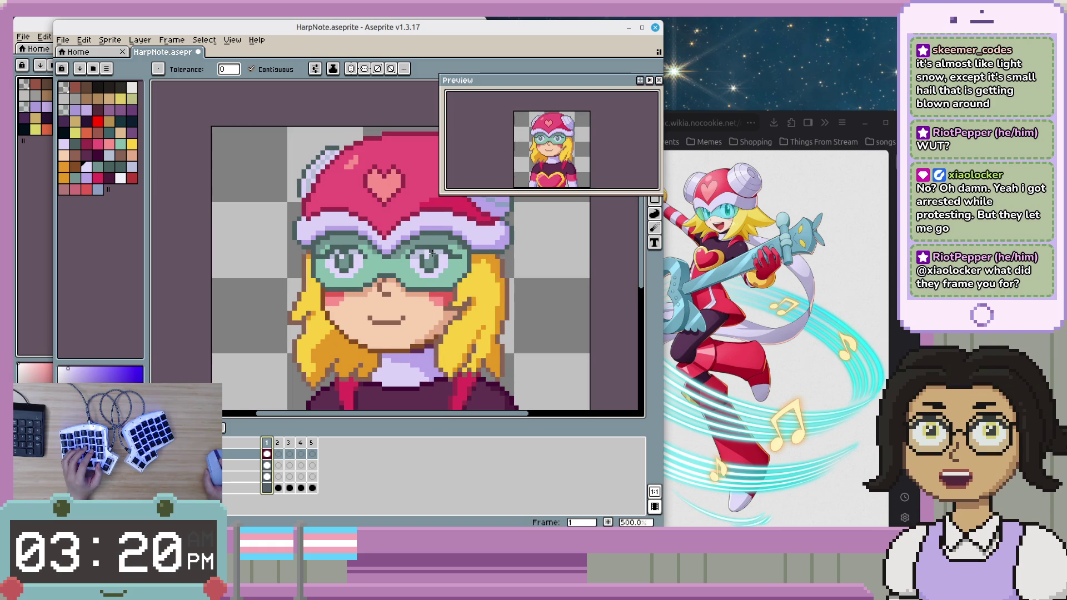
{"action": "left_click_drag", "start_coordinate": [464, 254], "coordinate": [452, 277]}
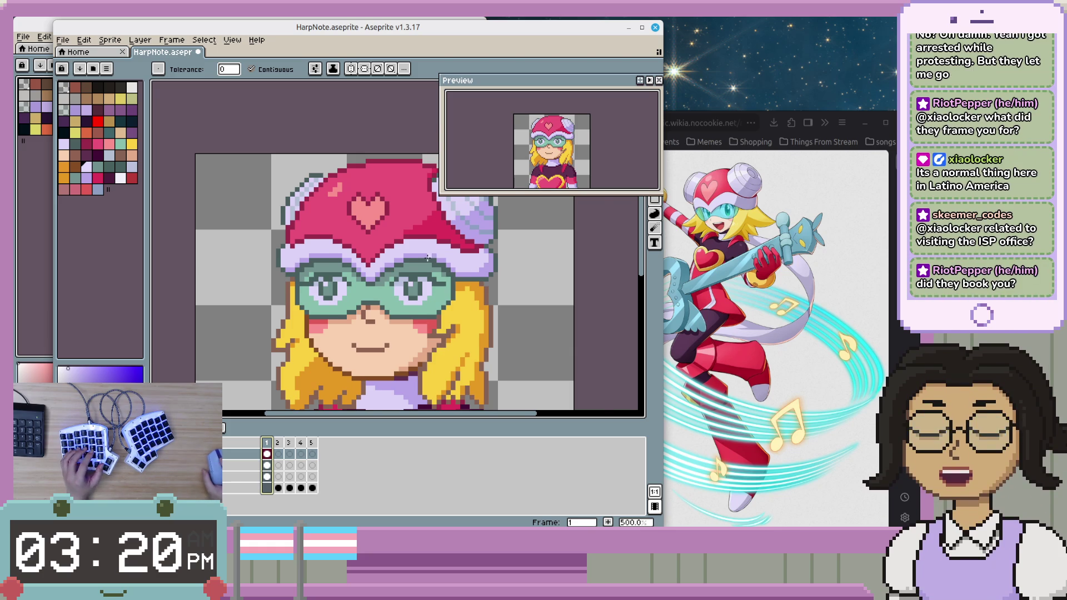
{"action": "scroll", "coordinate": [413, 302], "scroll_direction": "up", "scroll_amount": 1}
{"action": "scroll", "coordinate": [453, 292], "scroll_direction": "down", "scroll_amount": 1}
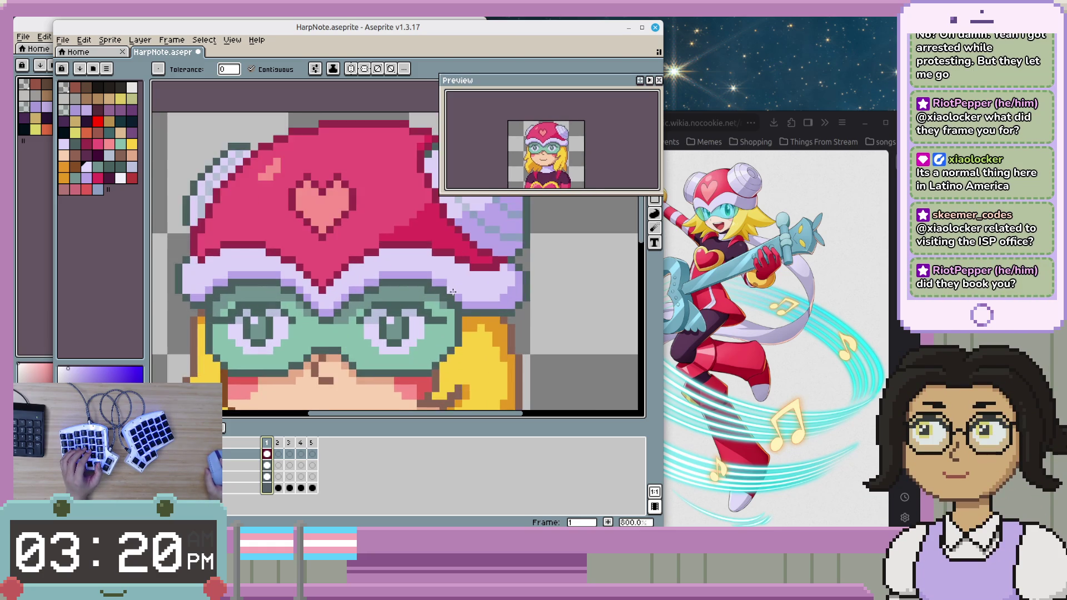
{"action": "scroll", "coordinate": [453, 292], "scroll_direction": "up", "scroll_amount": 1}
{"action": "scroll", "coordinate": [453, 292], "scroll_direction": "down", "scroll_amount": 1}
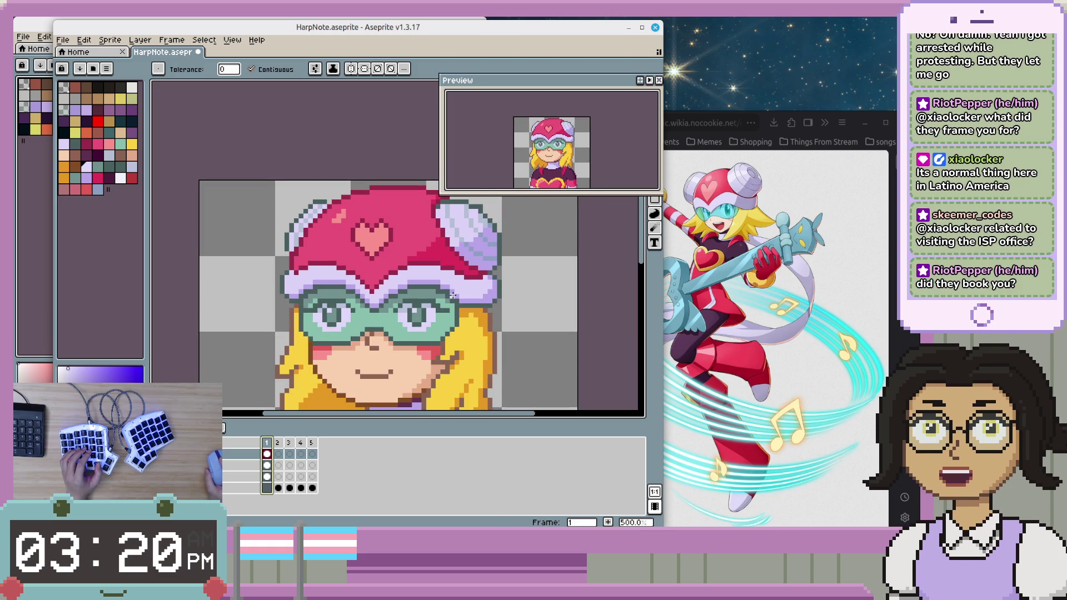
{"action": "scroll", "coordinate": [427, 317], "scroll_direction": "up", "scroll_amount": 1}
{"action": "scroll", "coordinate": [427, 316], "scroll_direction": "down", "scroll_amount": 1}
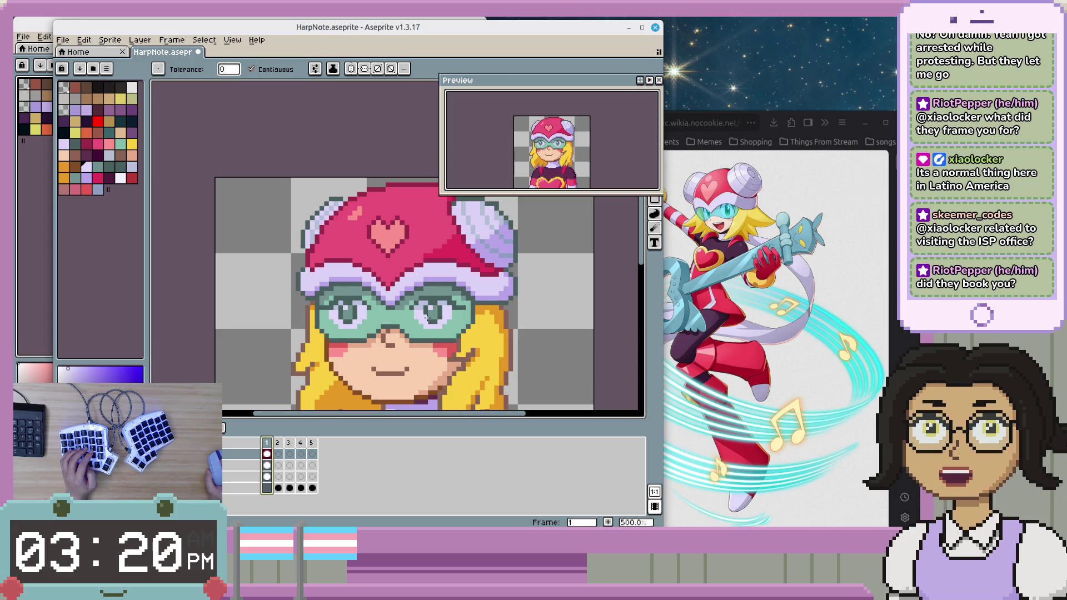
{"action": "scroll", "coordinate": [445, 316], "scroll_direction": "up", "scroll_amount": 1}
{"action": "scroll", "coordinate": [449, 315], "scroll_direction": "down", "scroll_amount": 1}
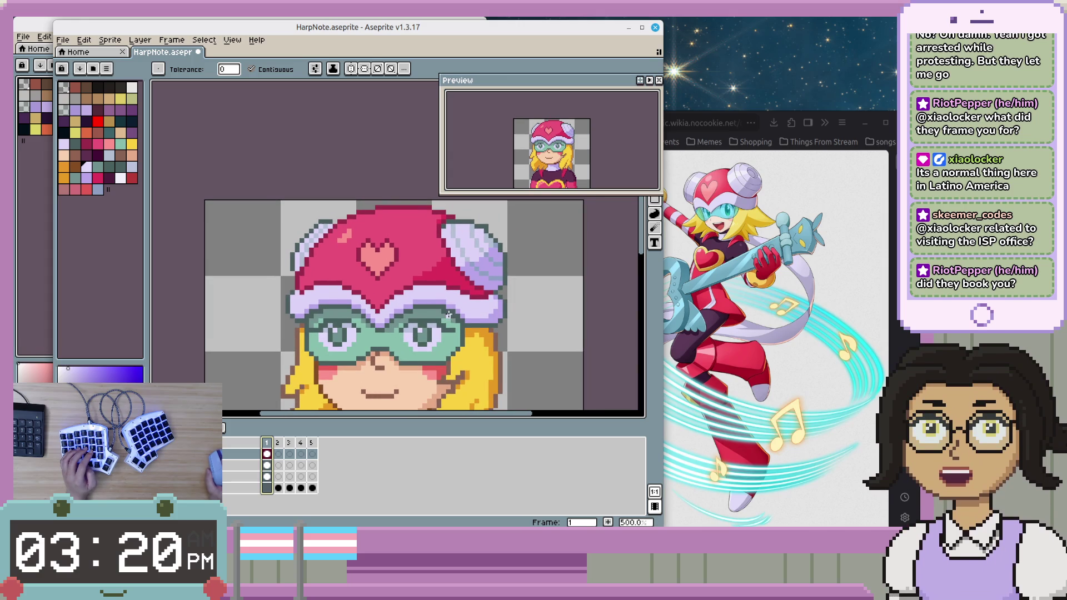
{"action": "scroll", "coordinate": [447, 310], "scroll_direction": "up", "scroll_amount": 1}
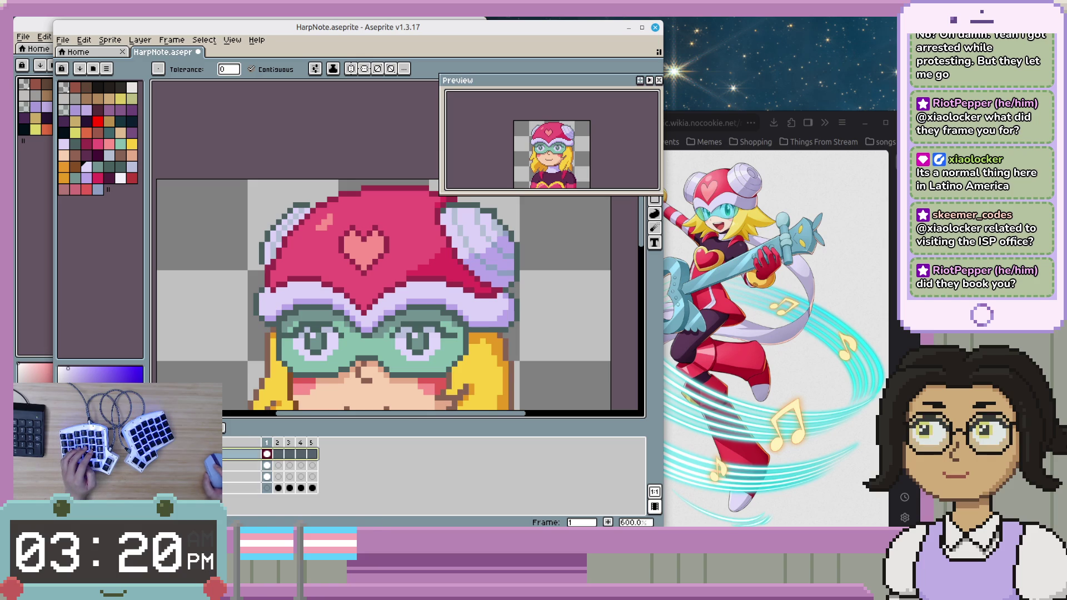
{"action": "left_click_drag", "start_coordinate": [506, 391], "coordinate": [489, 385]}
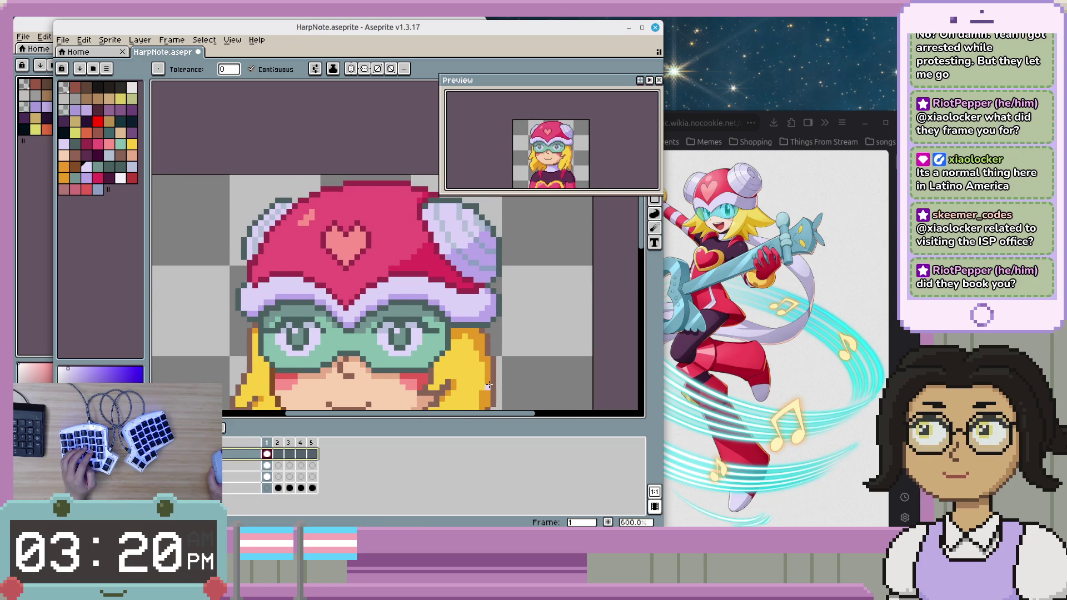
{"action": "scroll", "coordinate": [489, 385], "scroll_direction": "down", "scroll_amount": 1}
{"action": "scroll", "coordinate": [489, 385], "scroll_direction": "down", "scroll_amount": 2}
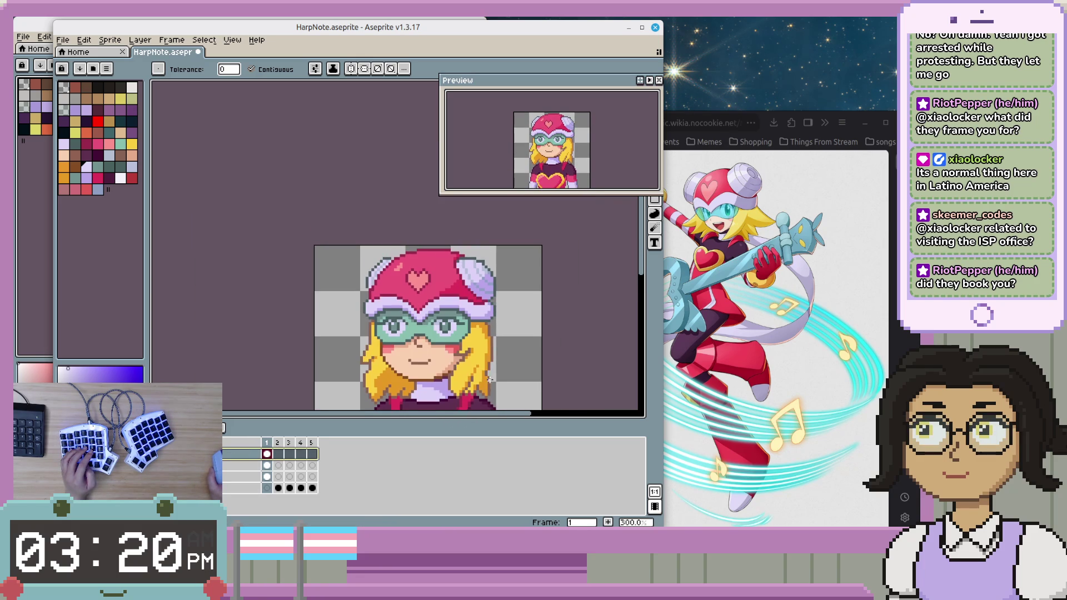
{"action": "left_click_drag", "start_coordinate": [489, 379], "coordinate": [481, 321]}
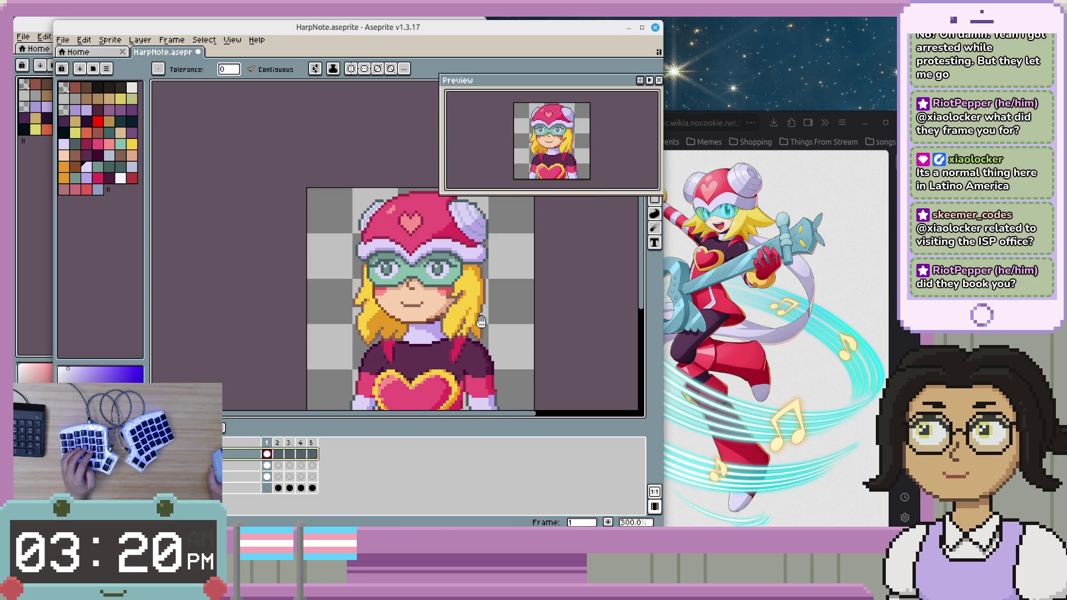
{"action": "scroll", "coordinate": [487, 320], "scroll_direction": "up", "scroll_amount": 1}
{"action": "mouse_move", "coordinate": [520, 281]}
{"action": "left_mouse_down"}
{"action": "mouse_move", "coordinate": [511, 316]}
{"action": "mouse_move", "coordinate": [448, 234]}
{"action": "left_mouse_up"}
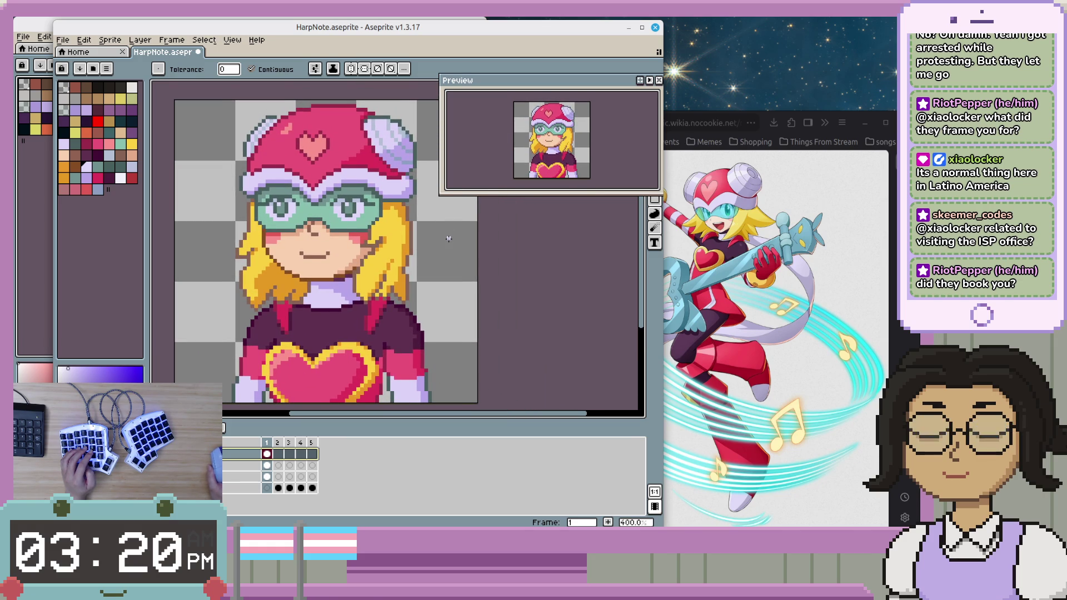
{"action": "scroll", "coordinate": [428, 308], "scroll_direction": "up", "scroll_amount": 1}
{"action": "left_click_drag", "start_coordinate": [456, 363], "coordinate": [468, 313]}
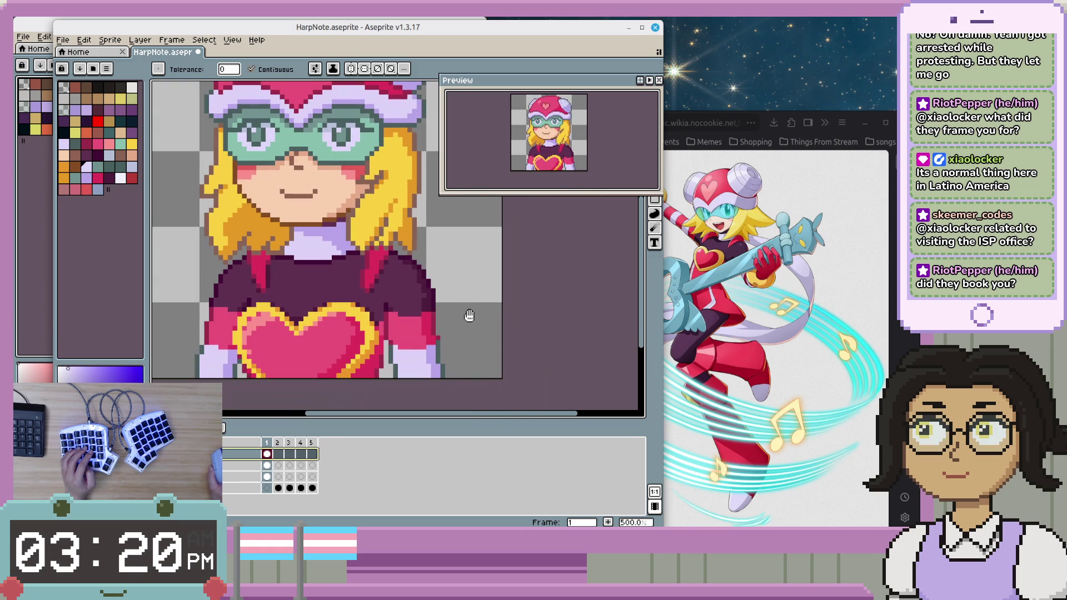
- On layer 3, select the right shoulder and sleeve and shift it one pixel right
{"action": "left_click", "coordinate": [223, 478]}
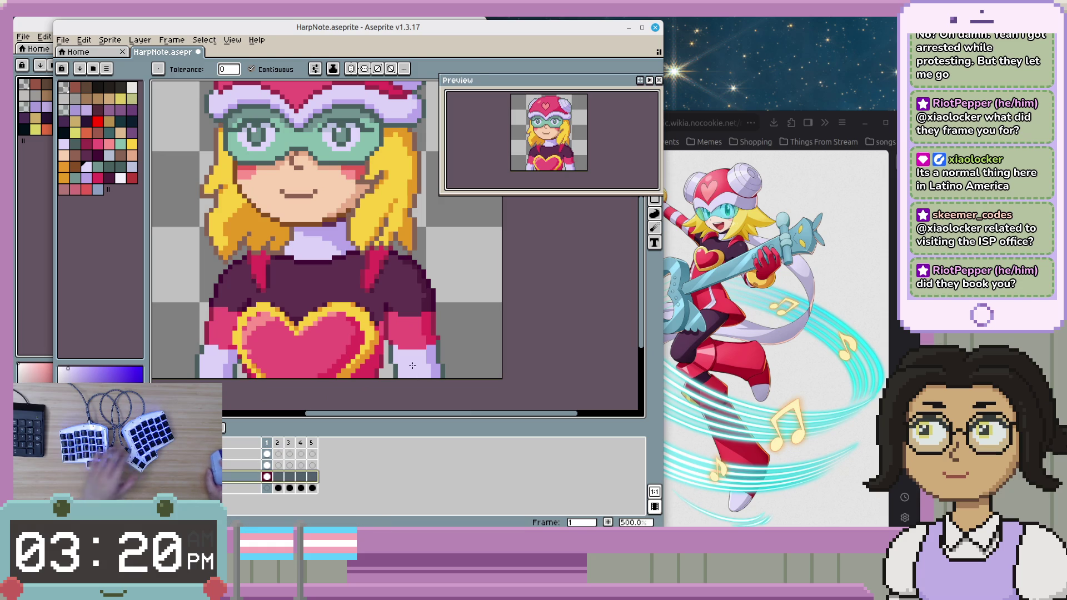
{"action": "key", "text": "m"}
{"action": "left_click_drag", "start_coordinate": [467, 253], "coordinate": [414, 405]}
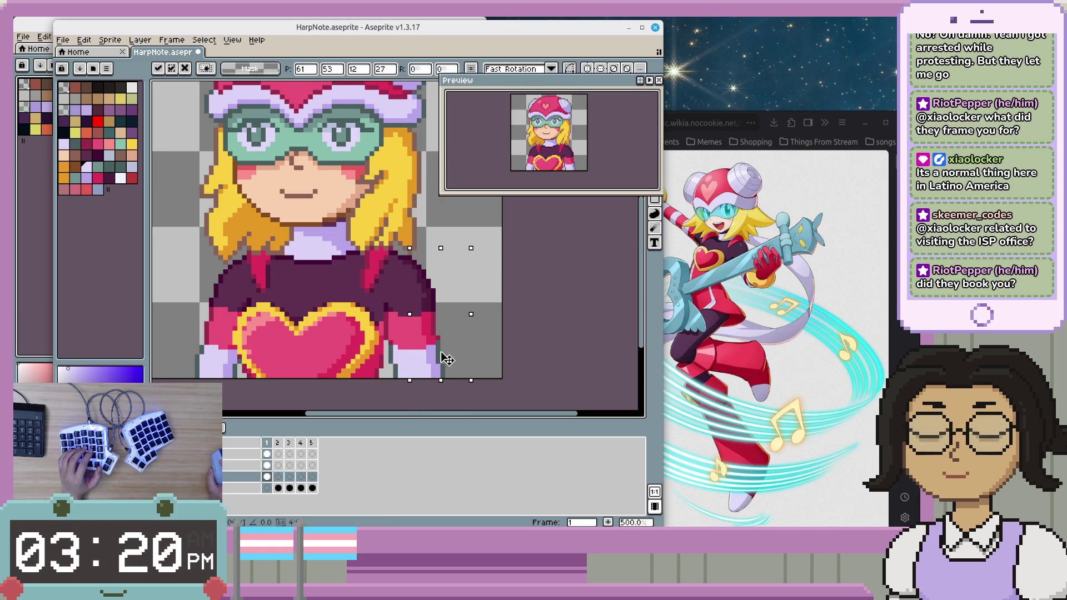
{"action": "key", "text": "ctrl+d"}
{"action": "left_click_drag", "start_coordinate": [466, 243], "coordinate": [400, 385]}
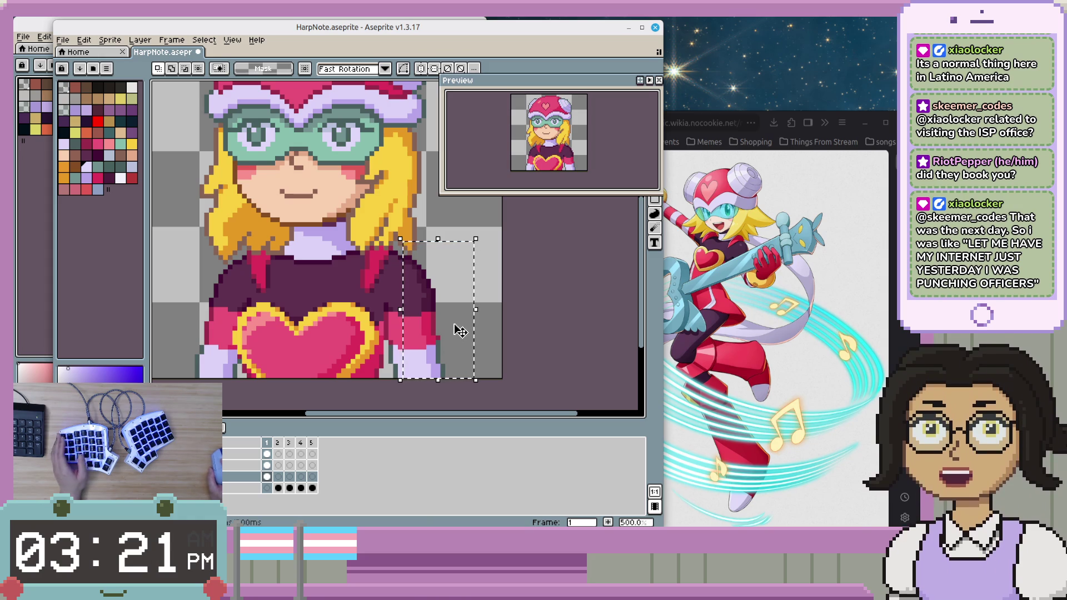
{"action": "key", "text": "Right"}
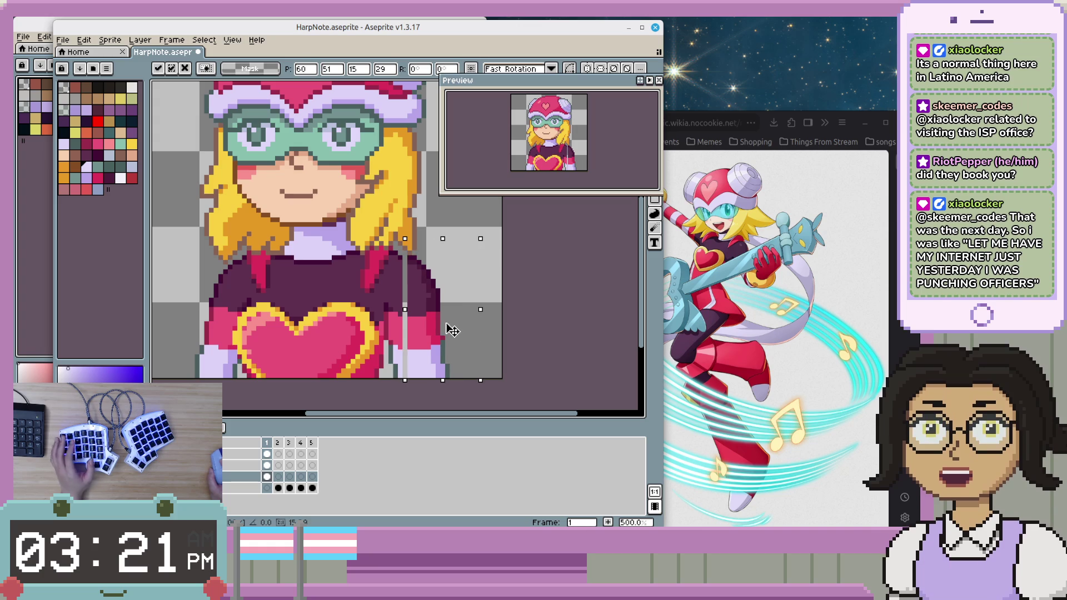
{"action": "key", "text": "Return"}
- Sample the outfit's pink as the drawing colour and switch to the Pencil
{"action": "scroll", "coordinate": [382, 328], "scroll_direction": "up", "scroll_amount": 2}
{"action": "scroll", "coordinate": [382, 328], "scroll_direction": "up", "scroll_amount": 2}
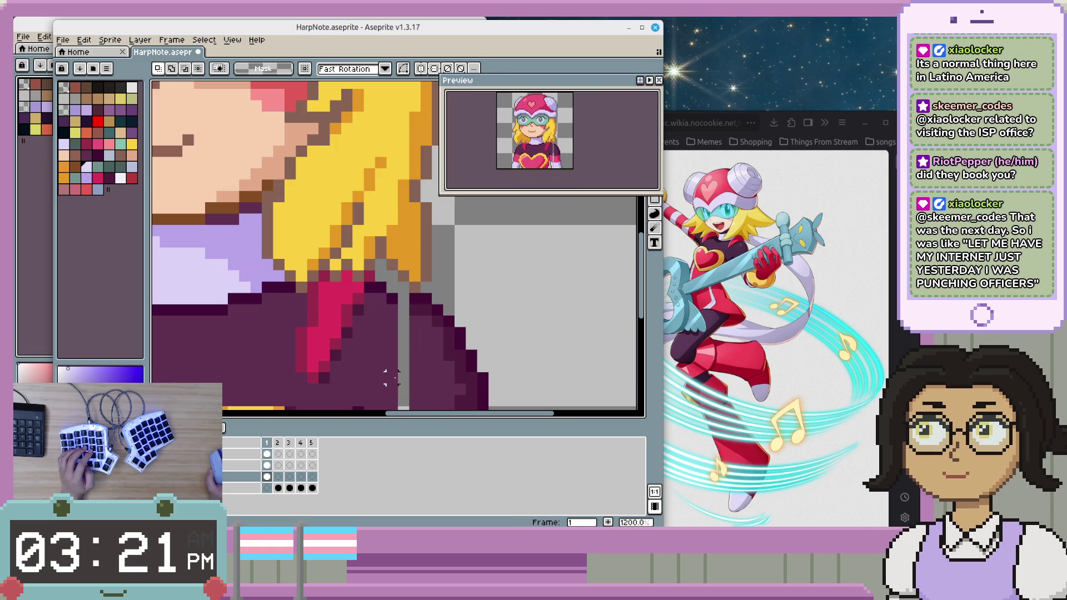
{"action": "left_click", "coordinate": [380, 331], "text": "alt"}
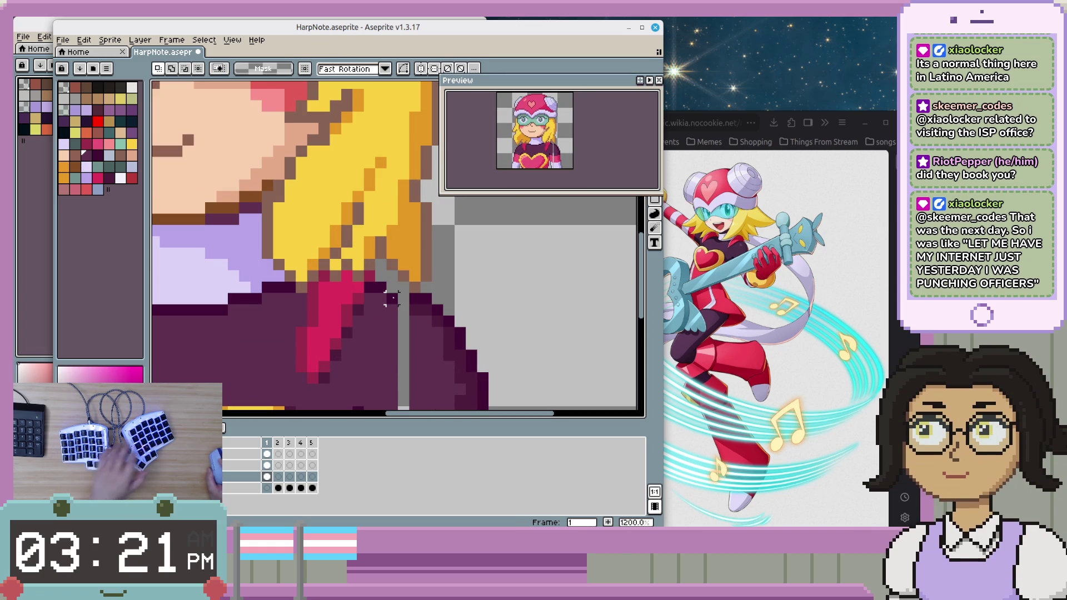
{"action": "scroll", "coordinate": [434, 309], "scroll_direction": "down", "scroll_amount": 2}
{"action": "scroll", "coordinate": [456, 309], "scroll_direction": "down", "scroll_amount": 2}
{"action": "scroll", "coordinate": [445, 317], "scroll_direction": "down", "scroll_amount": 3}
{"action": "scroll", "coordinate": [427, 325], "scroll_direction": "down", "scroll_amount": 1}
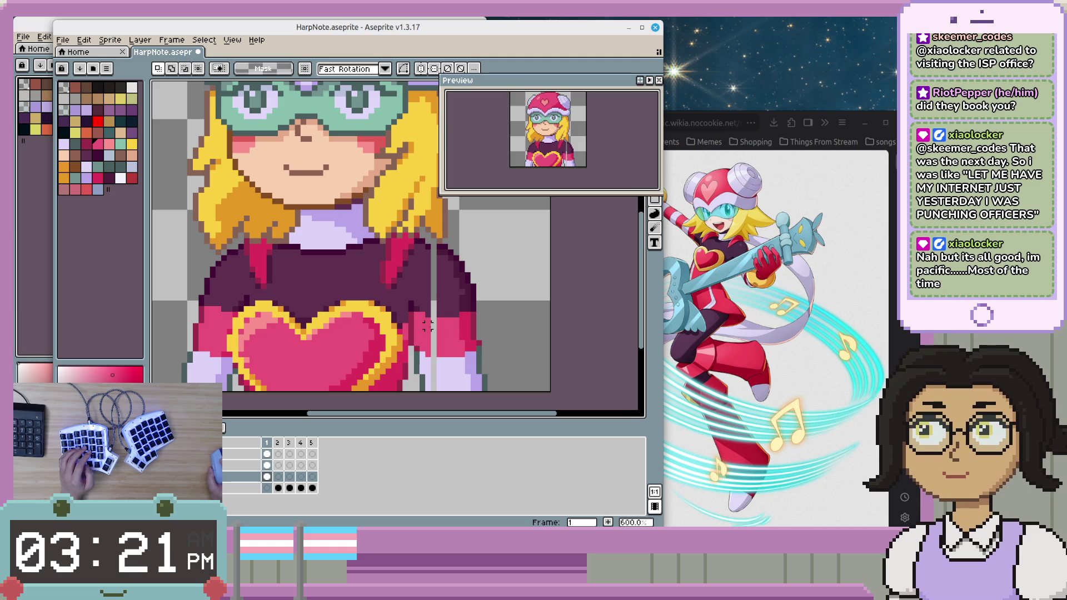
{"action": "key", "text": "b"}
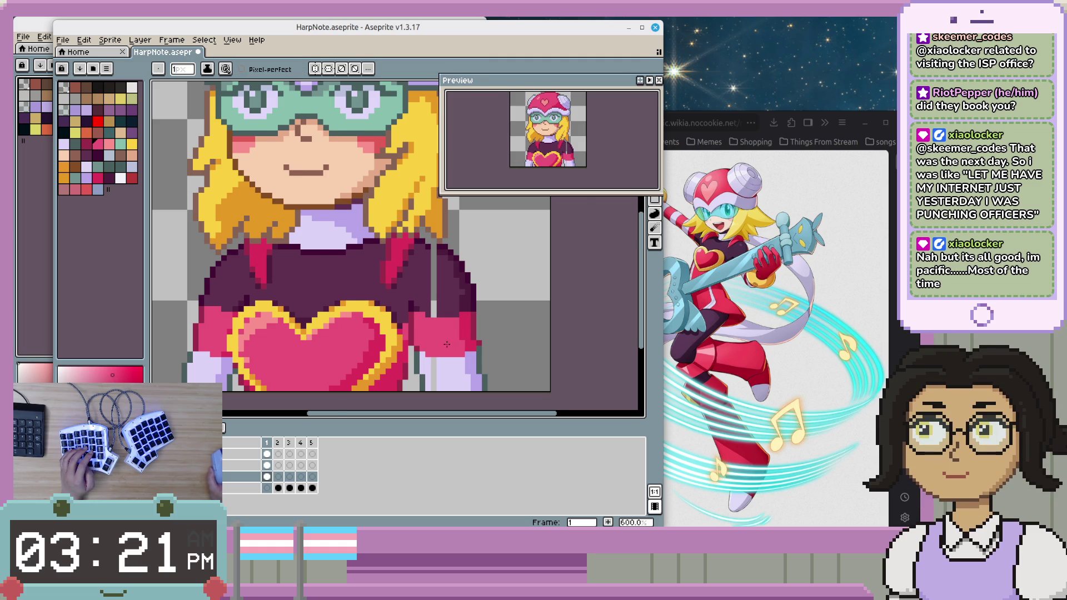
- Draw a freehand lasso selection down from the shoulder, then deselect it
{"action": "scroll", "coordinate": [431, 342], "scroll_direction": "up", "scroll_amount": 1}
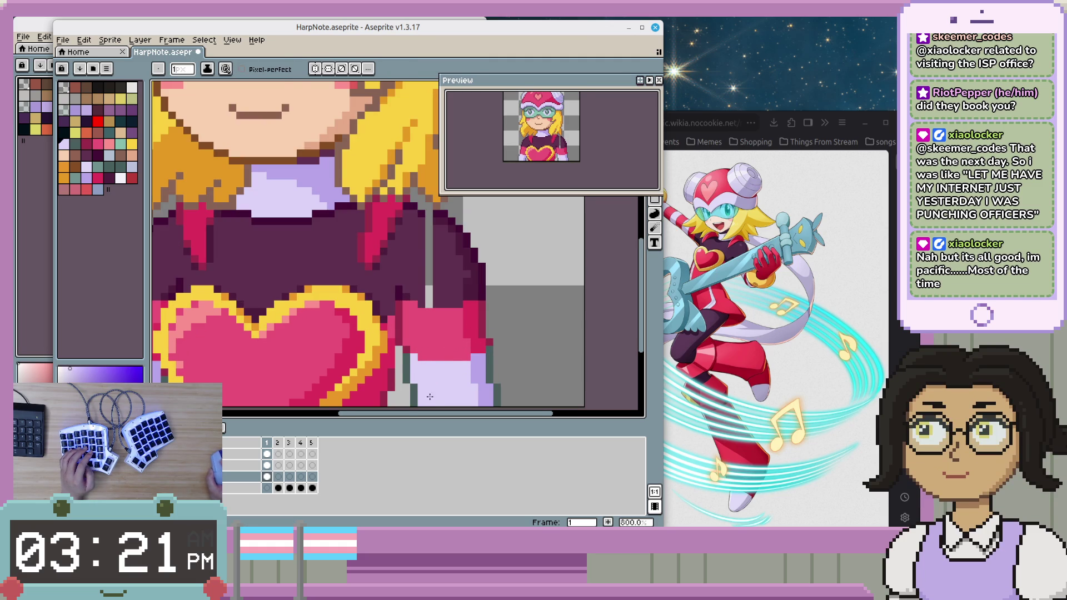
{"action": "scroll", "coordinate": [430, 397], "scroll_direction": "down", "scroll_amount": 2}
{"action": "scroll", "coordinate": [487, 387], "scroll_direction": "left", "scroll_amount": 3}
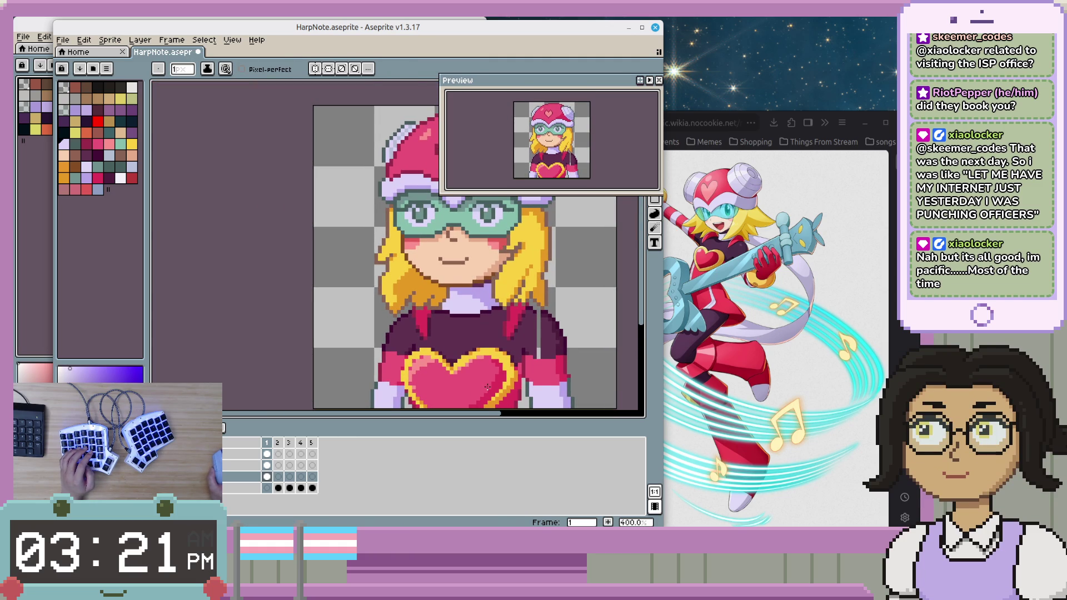
{"action": "scroll", "coordinate": [487, 388], "scroll_direction": "up", "scroll_amount": 1}
{"action": "scroll", "coordinate": [442, 388], "scroll_direction": "up", "scroll_amount": 1}
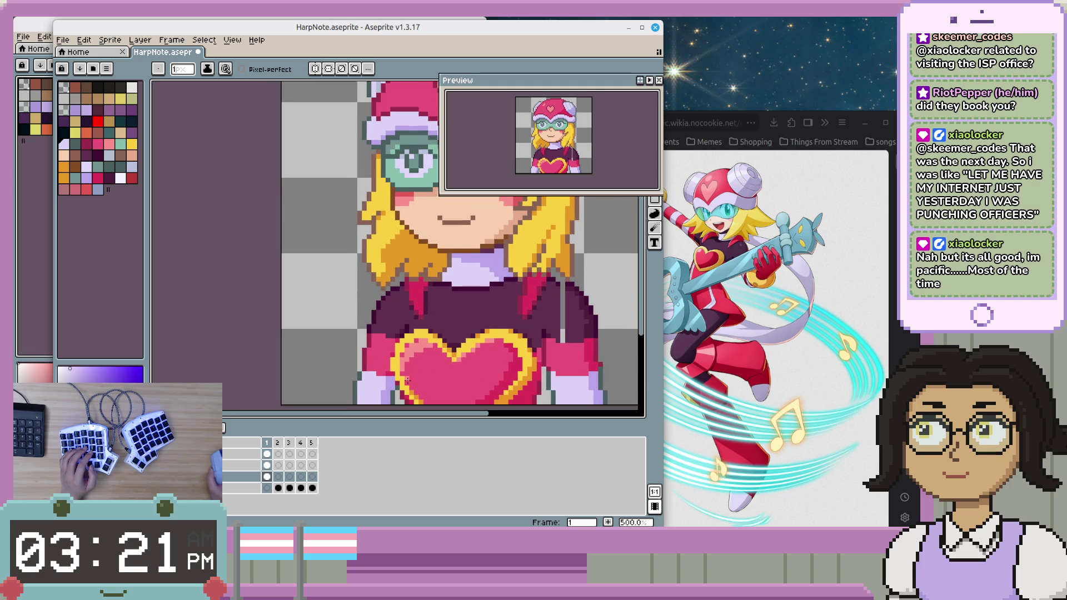
{"action": "scroll", "coordinate": [422, 383], "scroll_direction": "up", "scroll_amount": 1}
{"action": "scroll", "coordinate": [383, 379], "scroll_direction": "down", "scroll_amount": 3}
{"action": "key", "text": "q"}
{"action": "mouse_move", "coordinate": [386, 296]}
{"action": "left_mouse_down"}
{"action": "mouse_move", "coordinate": [367, 395]}
{"action": "mouse_move", "coordinate": [383, 356]}
{"action": "left_mouse_up"}
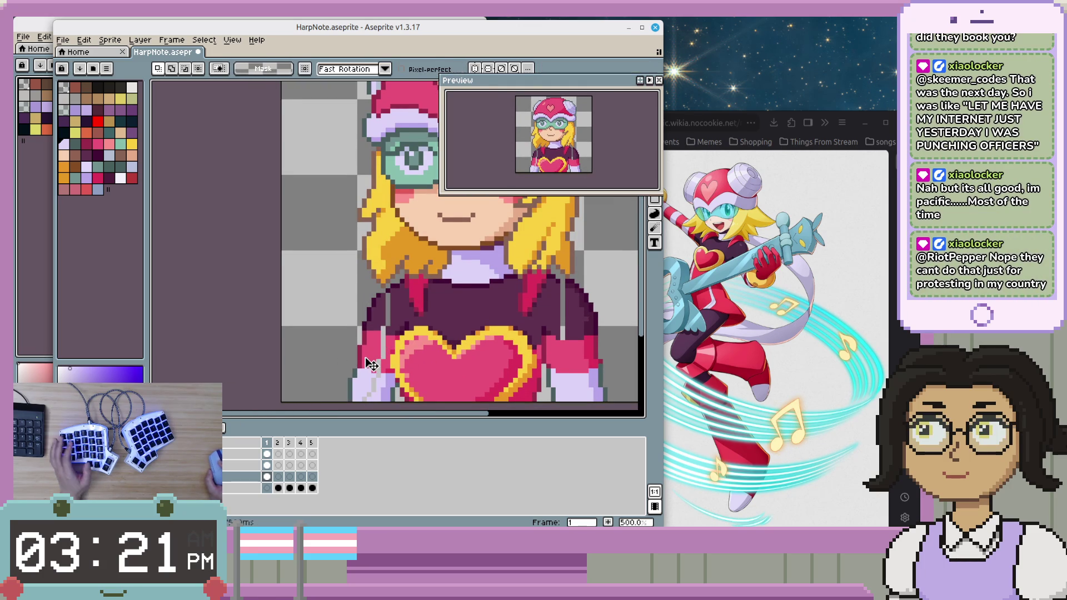
{"action": "key", "text": "ctrl+d"}
- Sample the shoulder's dark magenta and paint over the light-grey shoulder strip and gap
{"action": "scroll", "coordinate": [389, 312], "scroll_direction": "up", "scroll_amount": 2}
{"action": "left_click", "coordinate": [381, 263], "text": "alt"}
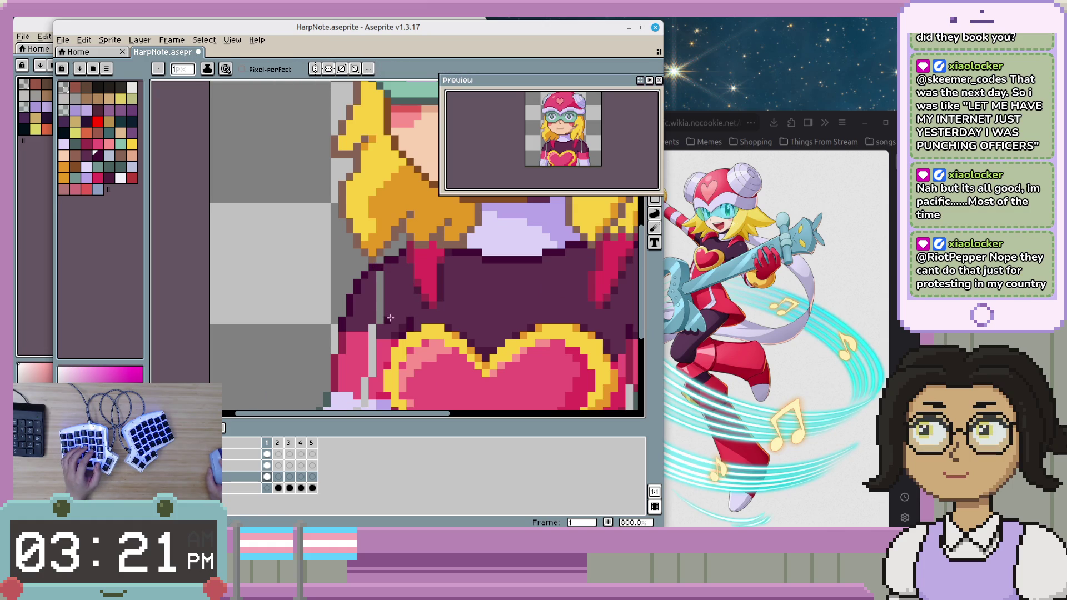
{"action": "left_click", "coordinate": [380, 283], "text": "alt"}
{"action": "left_click_drag", "start_coordinate": [380, 275], "coordinate": [372, 345]}
{"action": "left_click", "coordinate": [385, 352], "text": "alt"}
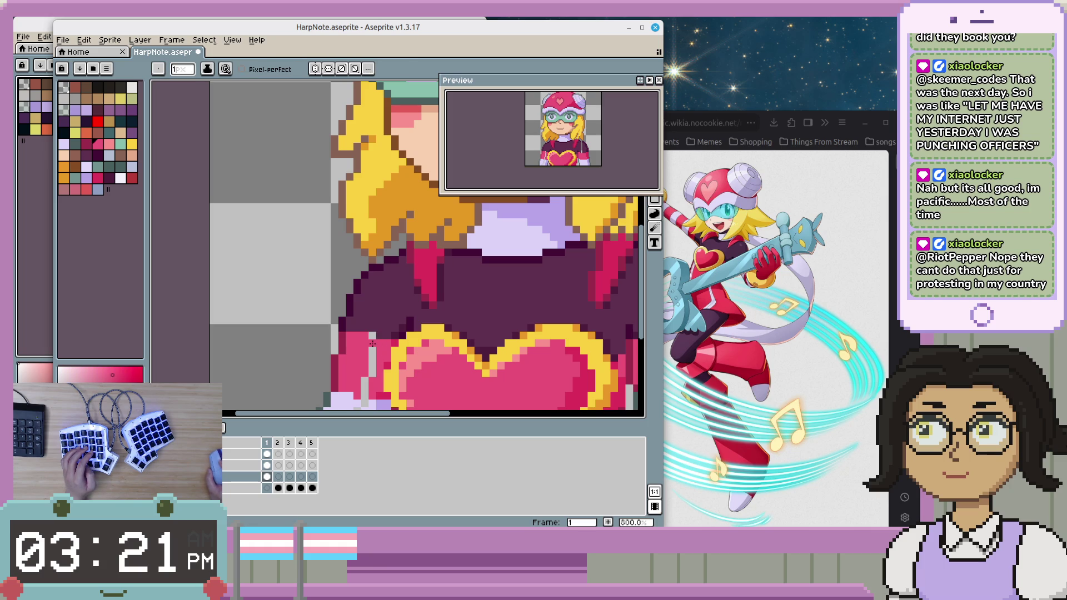
{"action": "scroll", "coordinate": [395, 357], "scroll_direction": "down", "scroll_amount": 3}
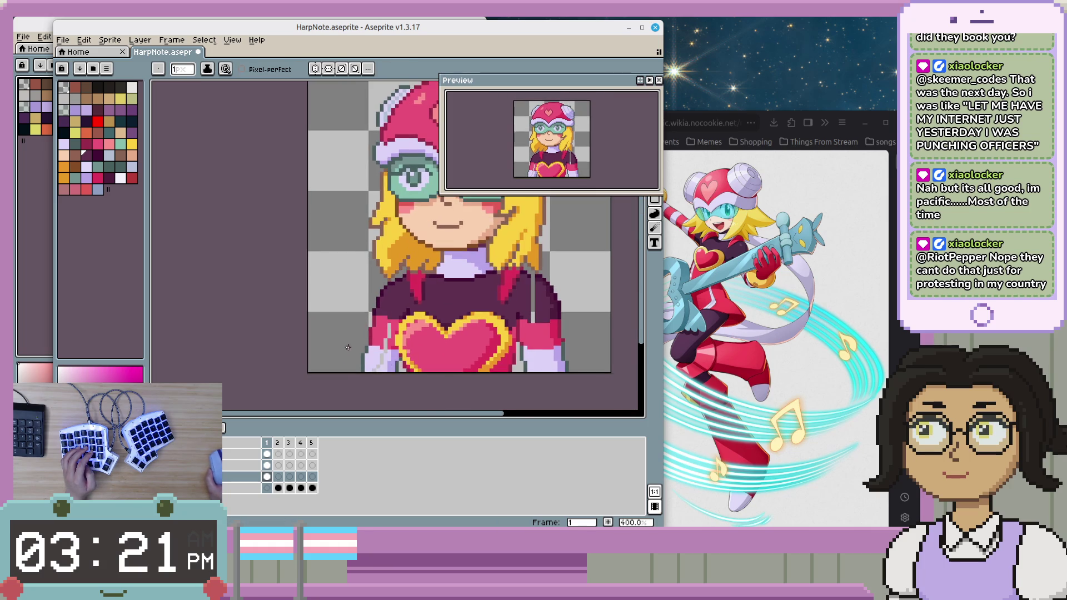
{"action": "scroll", "coordinate": [413, 297], "scroll_direction": "up", "scroll_amount": 3}
{"action": "scroll", "coordinate": [437, 295], "scroll_direction": "down", "scroll_amount": 3}
{"action": "scroll", "coordinate": [417, 323], "scroll_direction": "up", "scroll_amount": 3}
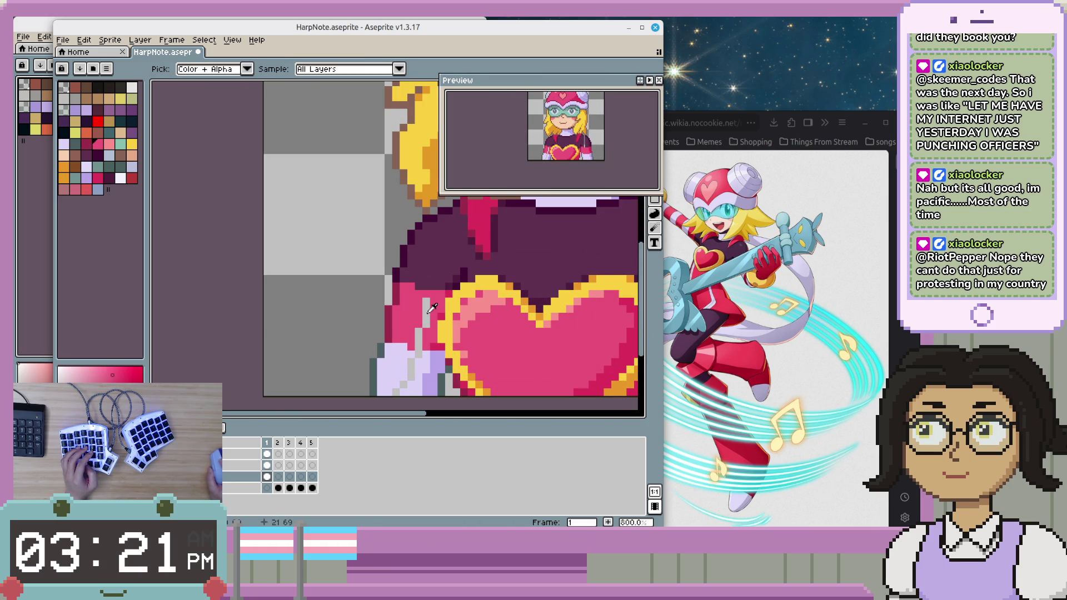
- Sample the sleeve pink, then the glove's lavender, and paint along the lower arm
{"action": "left_click", "coordinate": [427, 313], "text": "alt"}
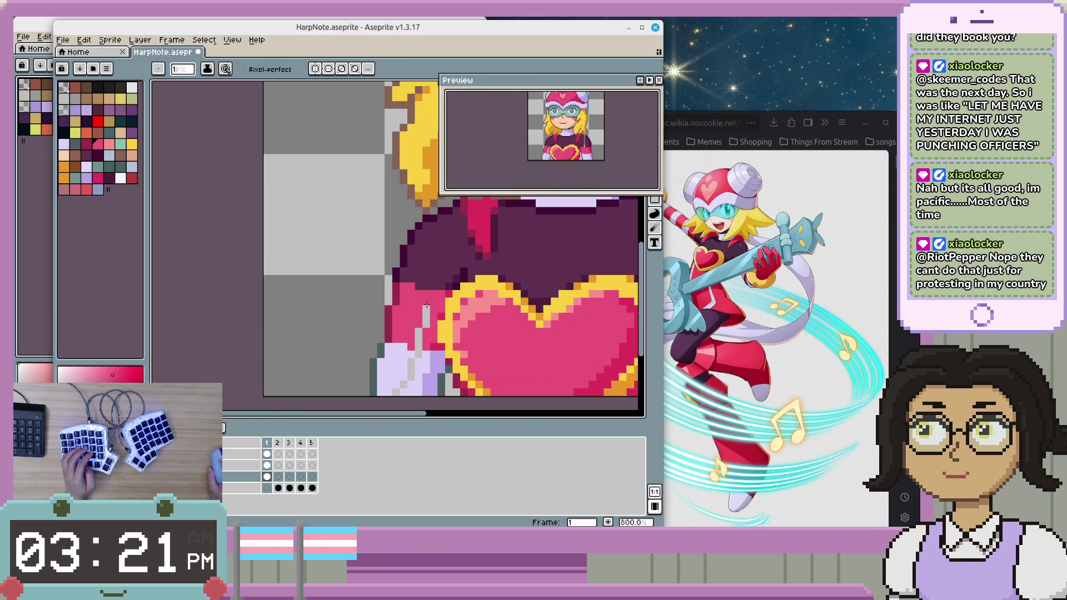
{"action": "left_click", "coordinate": [413, 370], "text": "alt"}
{"action": "left_click_drag", "start_coordinate": [397, 388], "coordinate": [281, 361]}
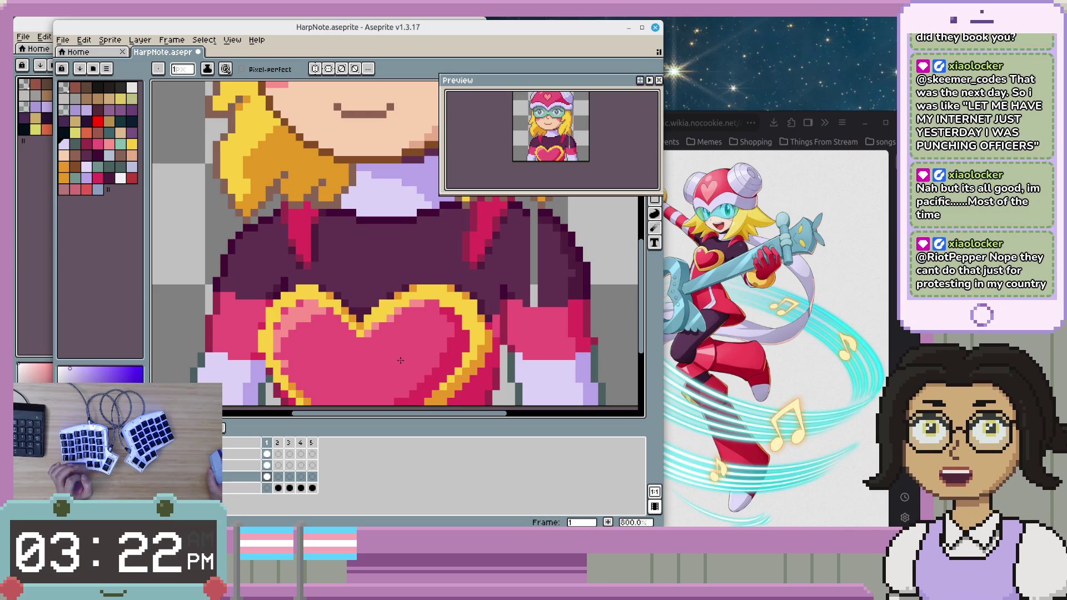
{"action": "scroll", "coordinate": [401, 360], "scroll_direction": "up", "scroll_amount": 1}
{"action": "scroll", "coordinate": [406, 345], "scroll_direction": "down", "scroll_amount": 1}
{"action": "scroll", "coordinate": [406, 344], "scroll_direction": "down", "scroll_amount": 1}
{"action": "scroll", "coordinate": [389, 328], "scroll_direction": "down", "scroll_amount": 1}
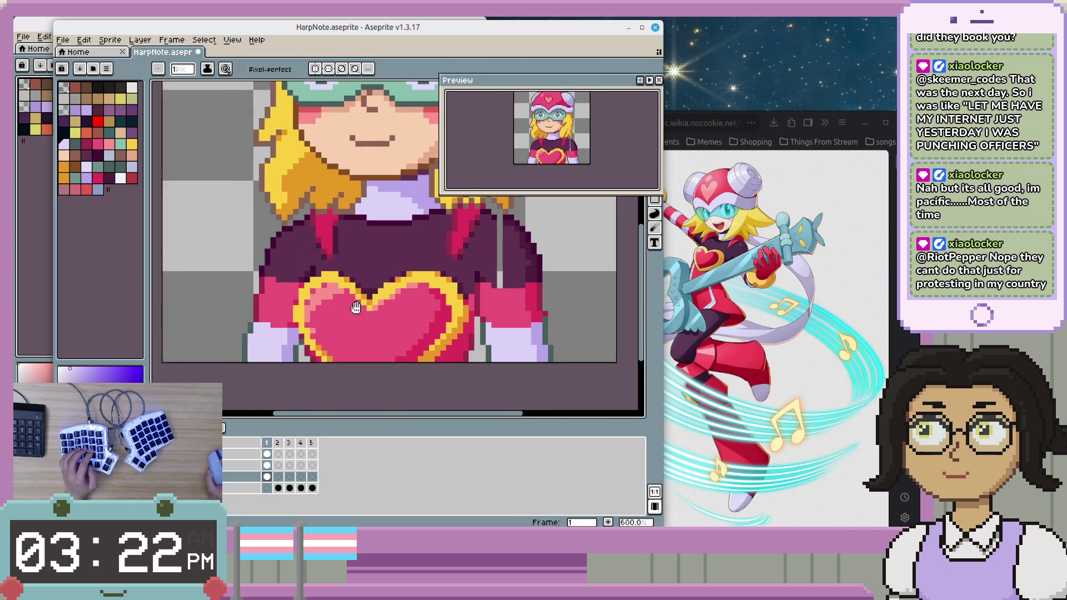
{"action": "scroll", "coordinate": [373, 314], "scroll_direction": "down", "scroll_amount": 3}
{"action": "scroll", "coordinate": [334, 330], "scroll_direction": "up", "scroll_amount": 3}
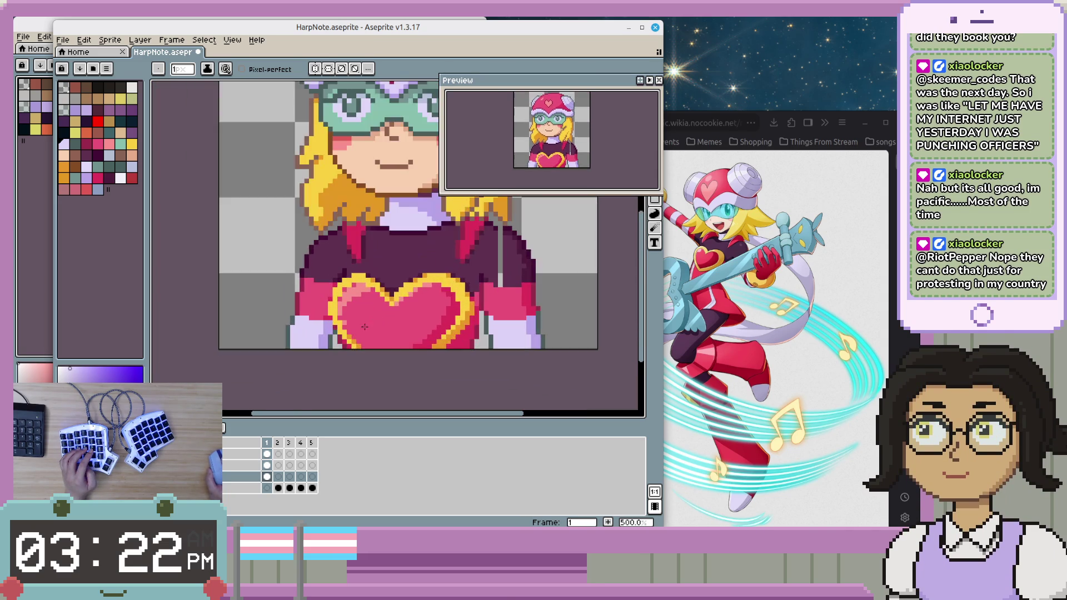
{"action": "scroll", "coordinate": [310, 340], "scroll_direction": "up", "scroll_amount": 2}
{"action": "scroll", "coordinate": [317, 328], "scroll_direction": "up", "scroll_amount": 2}
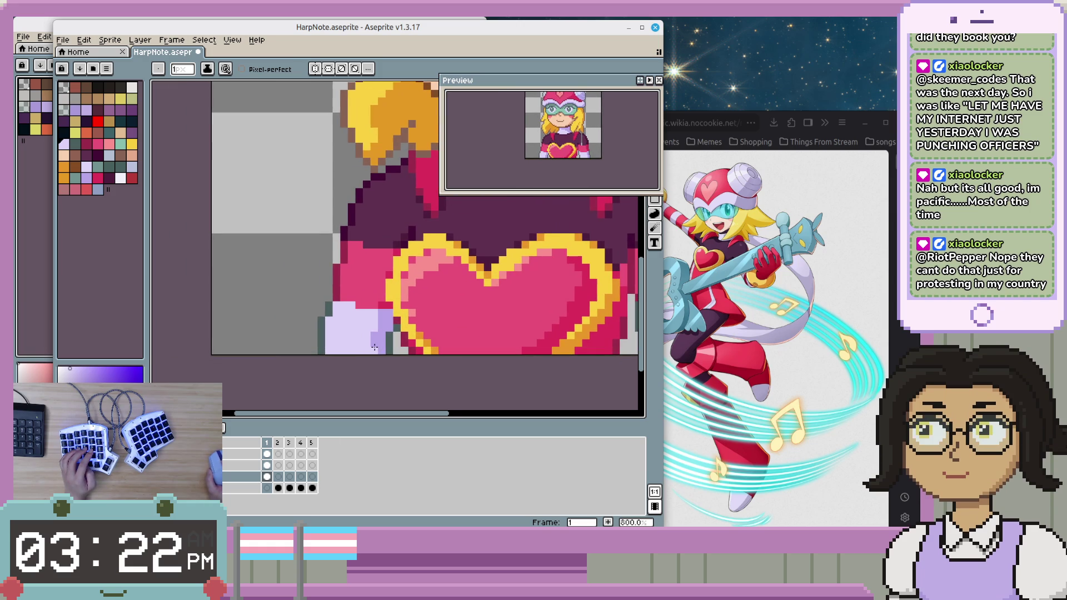
{"action": "scroll", "coordinate": [322, 309], "scroll_direction": "down", "scroll_amount": 5}
{"action": "scroll", "coordinate": [314, 304], "scroll_direction": "up", "scroll_amount": 3}
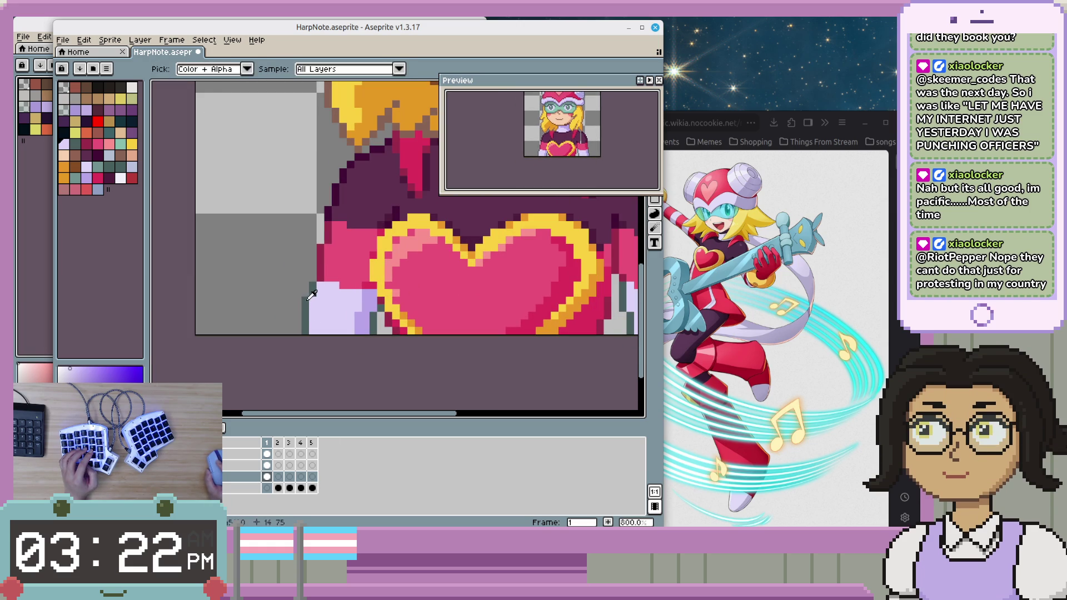
- Sample the glove's light lavender while zooming around the arm
{"action": "left_click", "coordinate": [312, 300], "text": "alt"}
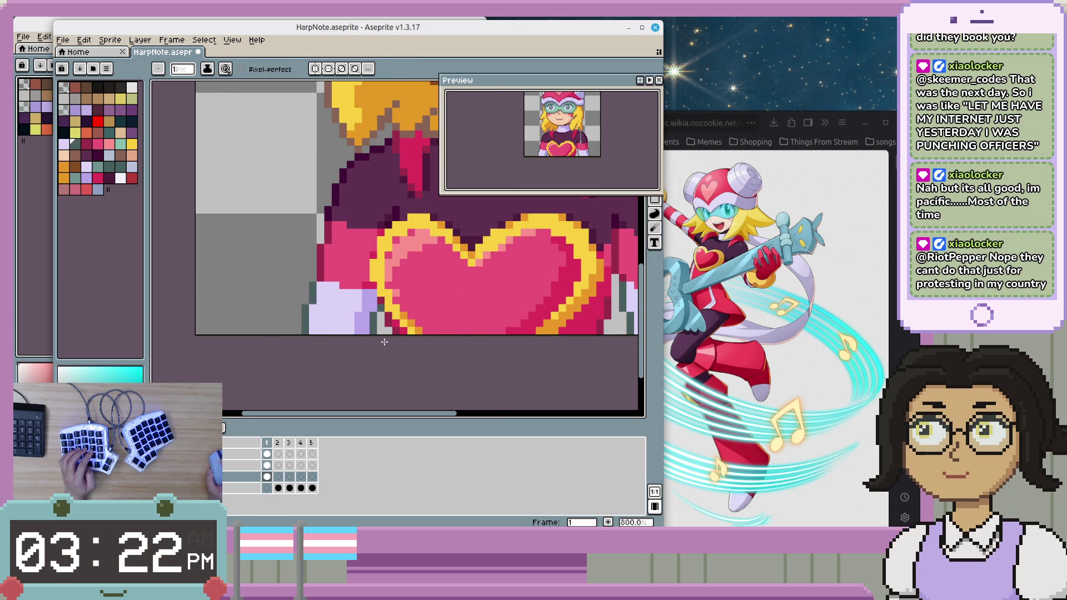
{"action": "scroll", "coordinate": [384, 342], "scroll_direction": "down", "scroll_amount": 2}
{"action": "scroll", "coordinate": [384, 342], "scroll_direction": "up", "scroll_amount": 1}
{"action": "scroll", "coordinate": [384, 340], "scroll_direction": "up", "scroll_amount": 1}
{"action": "scroll", "coordinate": [384, 336], "scroll_direction": "left", "scroll_amount": 2}
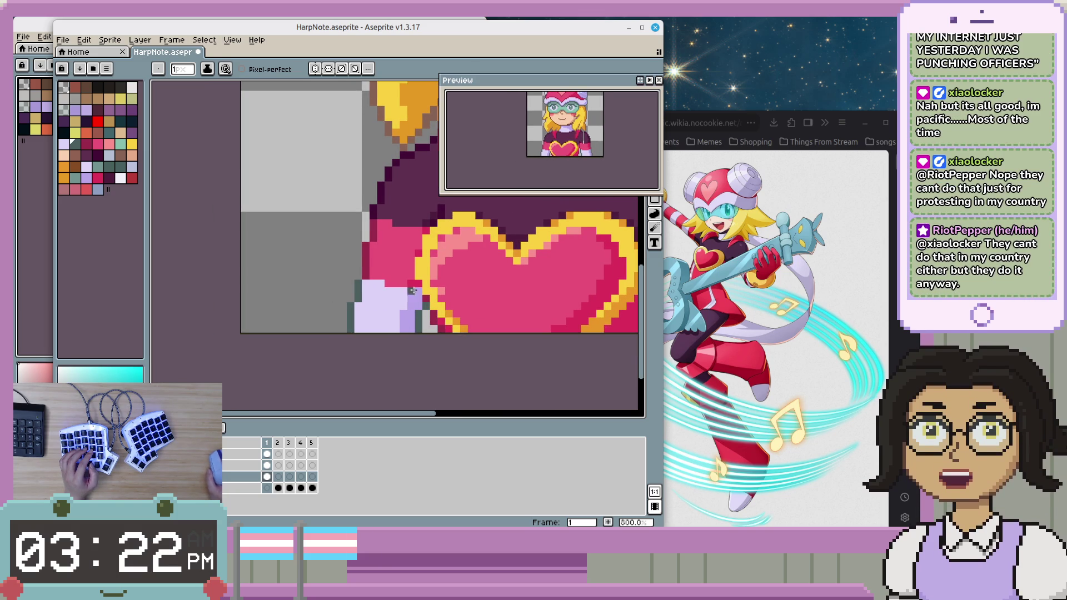
{"action": "scroll", "coordinate": [356, 309], "scroll_direction": "right", "scroll_amount": 2}
{"action": "scroll", "coordinate": [356, 309], "scroll_direction": "up", "scroll_amount": 1}
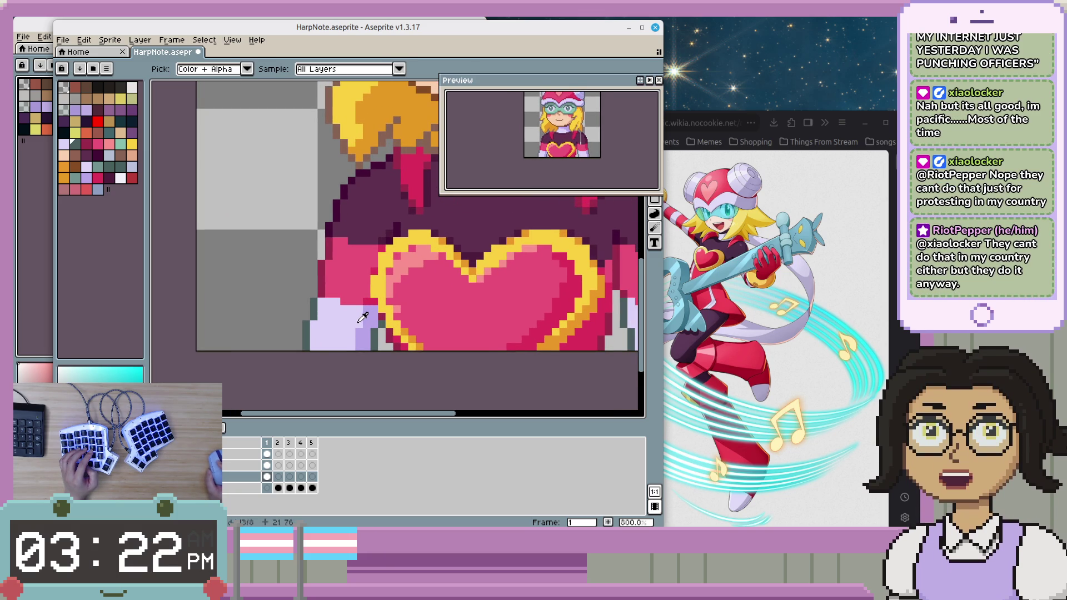
{"action": "scroll", "coordinate": [352, 324], "scroll_direction": "down", "scroll_amount": 1}
{"action": "scroll", "coordinate": [367, 328], "scroll_direction": "down", "scroll_amount": 1}
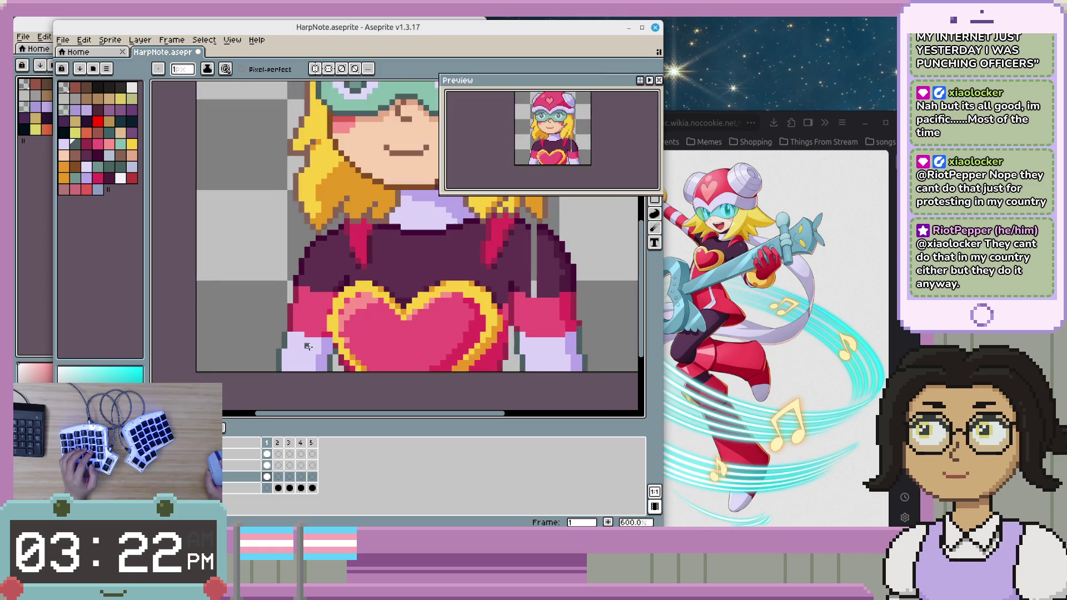
{"action": "scroll", "coordinate": [384, 332], "scroll_direction": "up", "scroll_amount": 1}
{"action": "scroll", "coordinate": [333, 317], "scroll_direction": "up", "scroll_amount": 1}
- Pick up the shoulder pink and paint a stroke on the right sleeve
{"action": "left_click", "coordinate": [298, 302], "text": "alt"}
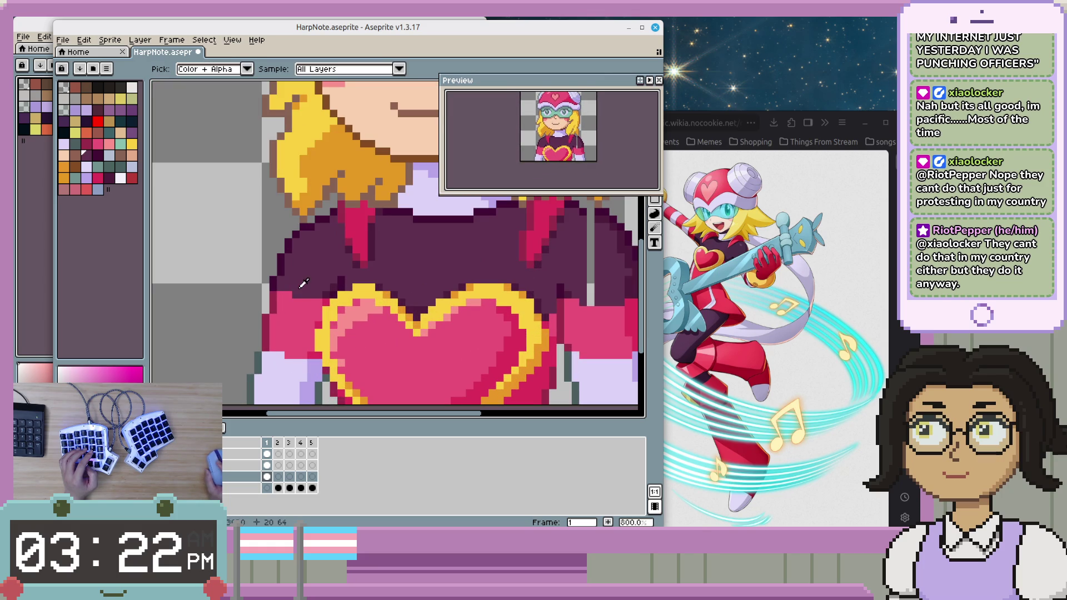
{"action": "scroll", "coordinate": [390, 325], "scroll_direction": "down", "scroll_amount": 3}
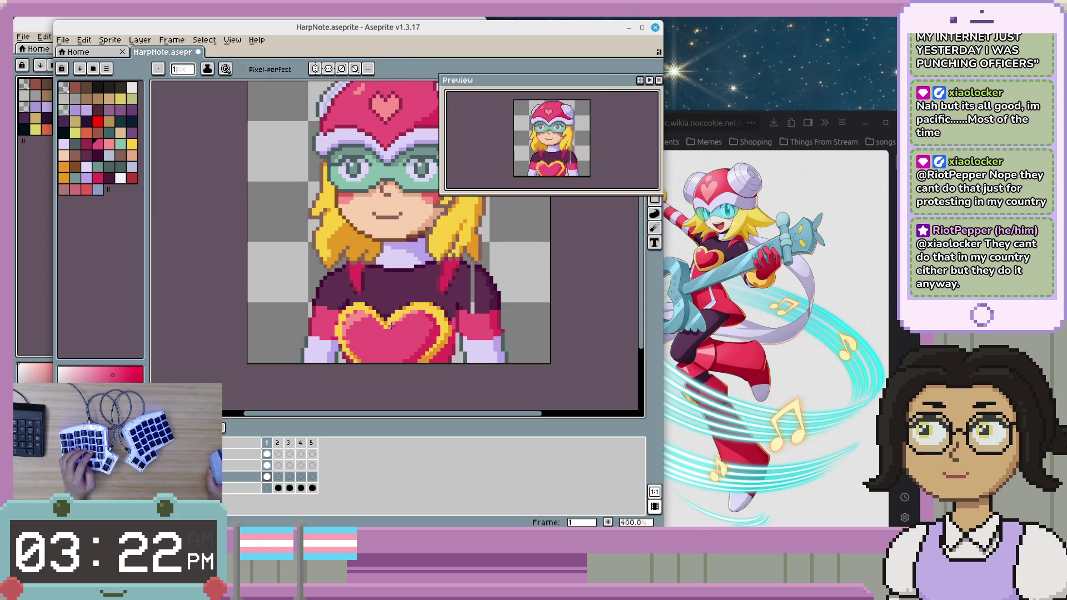
{"action": "scroll", "coordinate": [391, 325], "scroll_direction": "down", "scroll_amount": 2}
{"action": "mouse_move", "coordinate": [460, 344]}
{"action": "left_mouse_down"}
{"action": "mouse_move", "coordinate": [419, 362]}
{"action": "mouse_move", "coordinate": [429, 367]}
{"action": "left_mouse_up"}
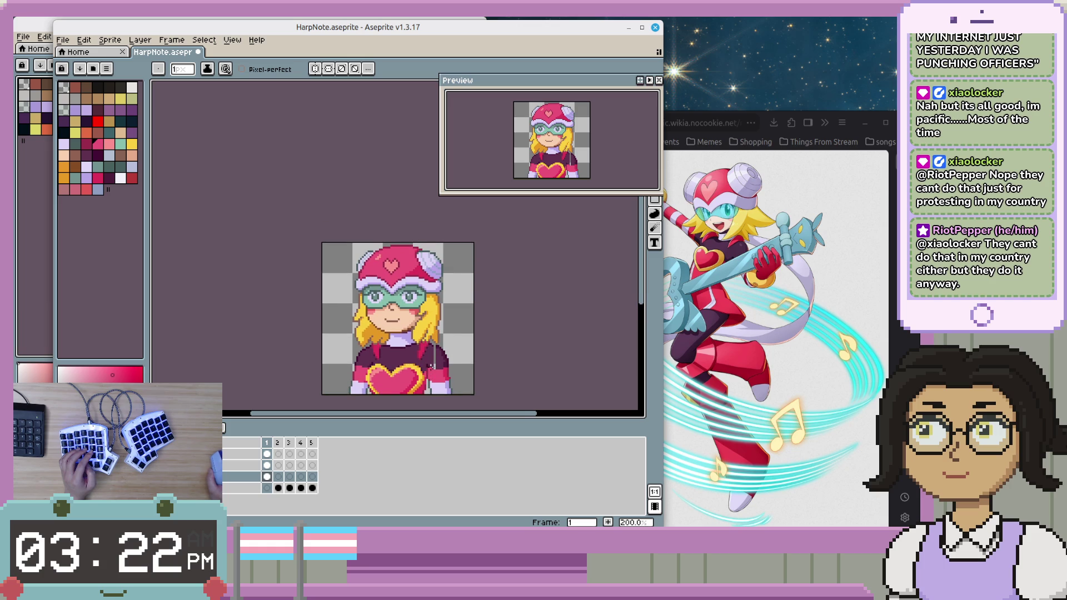
- Step through the animation frames, including the open-mouth frame, and return to the first
{"action": "key", "text": "period"}
{"action": "key", "text": "period"}
{"action": "key", "text": "period"}
{"action": "key", "text": "comma"}
{"action": "key", "text": "comma"}
{"action": "key", "text": "period"}
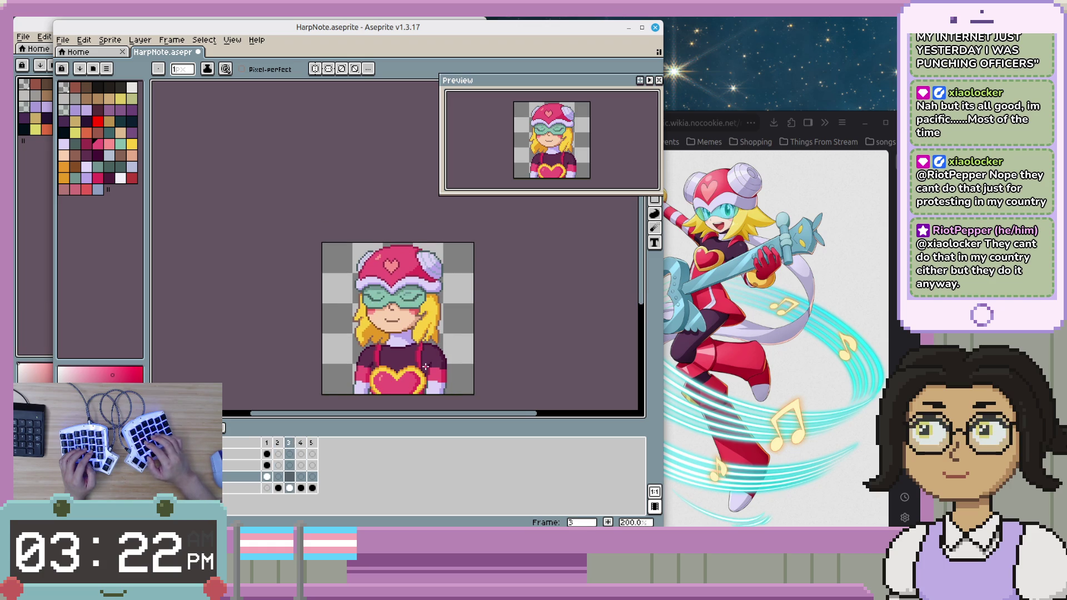
{"action": "key", "text": "period"}
{"action": "key", "text": "comma"}
{"action": "key", "text": "comma"}
{"action": "key", "text": "comma"}
{"action": "key", "text": "period"}
{"action": "key", "text": "comma"}
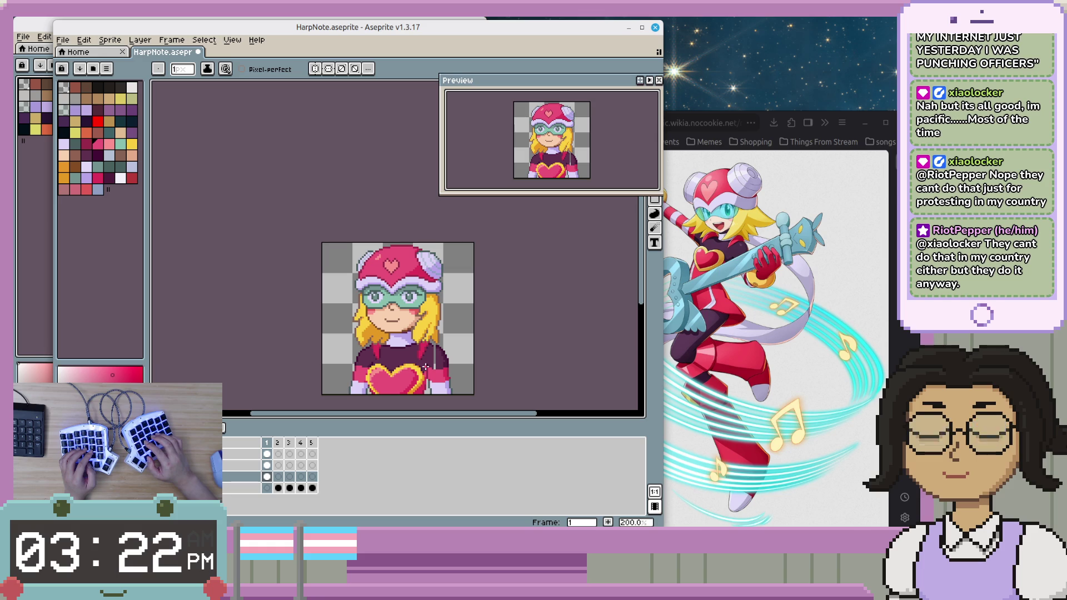
- Switch to the Eyedropper and sample the pink from the artwork
{"action": "scroll", "coordinate": [426, 367], "scroll_direction": "up", "scroll_amount": 4}
{"action": "key", "text": "i"}
{"action": "left_click", "coordinate": [426, 328], "text": "alt"}
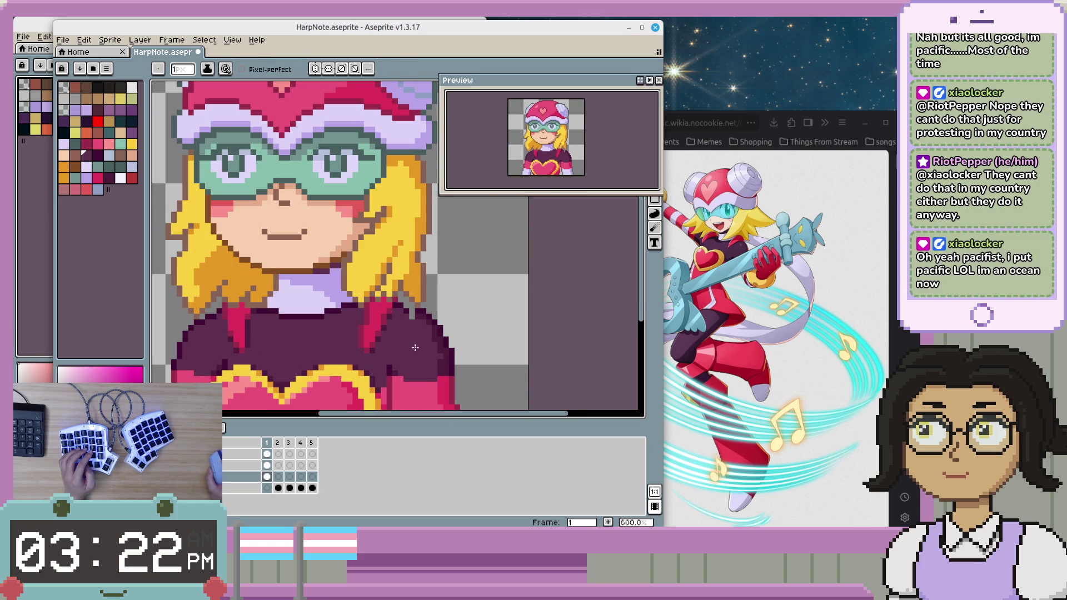
{"action": "scroll", "coordinate": [414, 375], "scroll_direction": "up", "scroll_amount": 1}
{"action": "scroll", "coordinate": [423, 364], "scroll_direction": "up", "scroll_amount": 1}
{"action": "scroll", "coordinate": [429, 354], "scroll_direction": "up", "scroll_amount": 1}
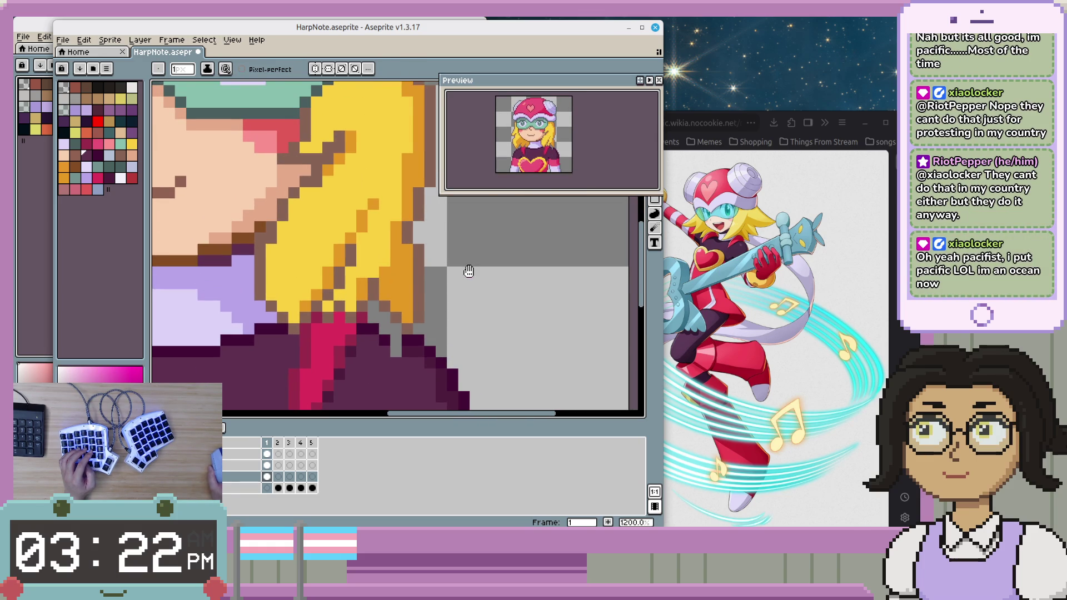
{"action": "scroll", "coordinate": [467, 273], "scroll_direction": "up", "scroll_amount": 1}
{"action": "scroll", "coordinate": [472, 292], "scroll_direction": "up", "scroll_amount": 1}
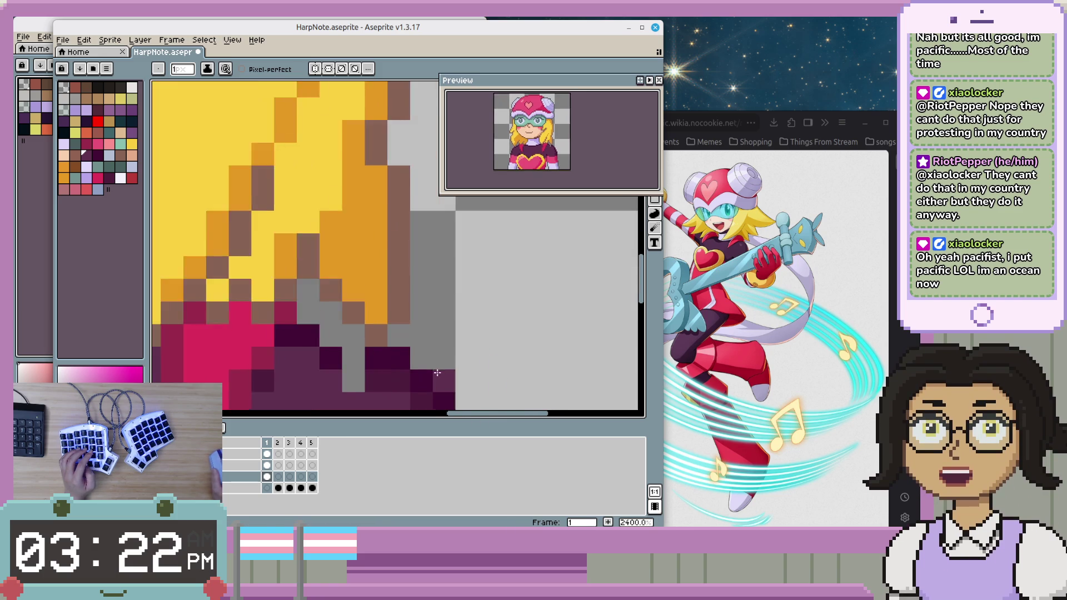
- Sample dark purple shades from the top, settling on the shirt's dark maroon
{"action": "left_click", "coordinate": [386, 381], "text": "alt"}
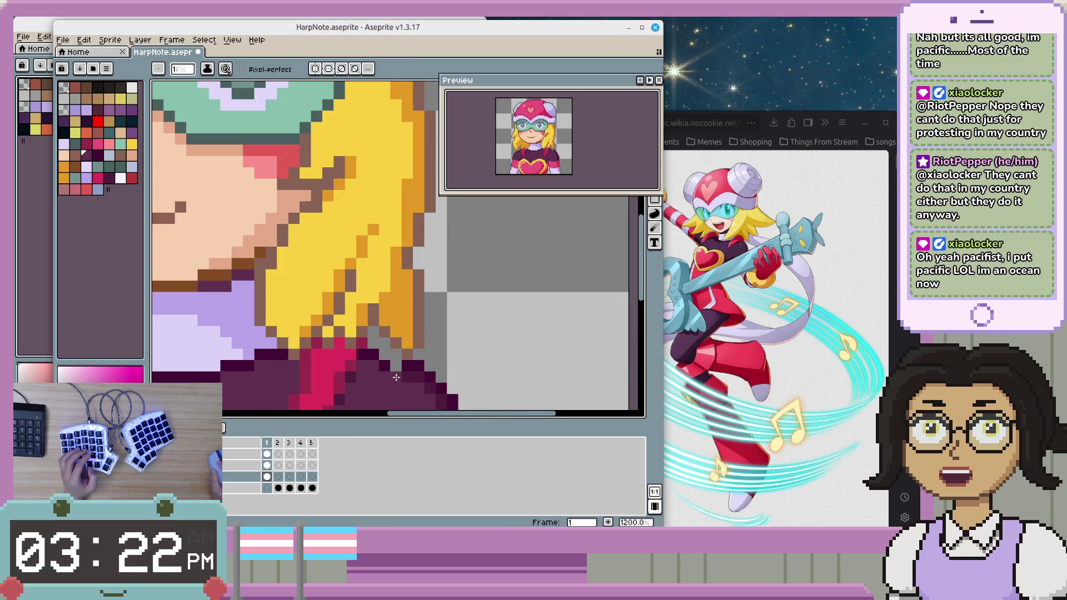
{"action": "left_click", "coordinate": [396, 363], "text": "alt"}
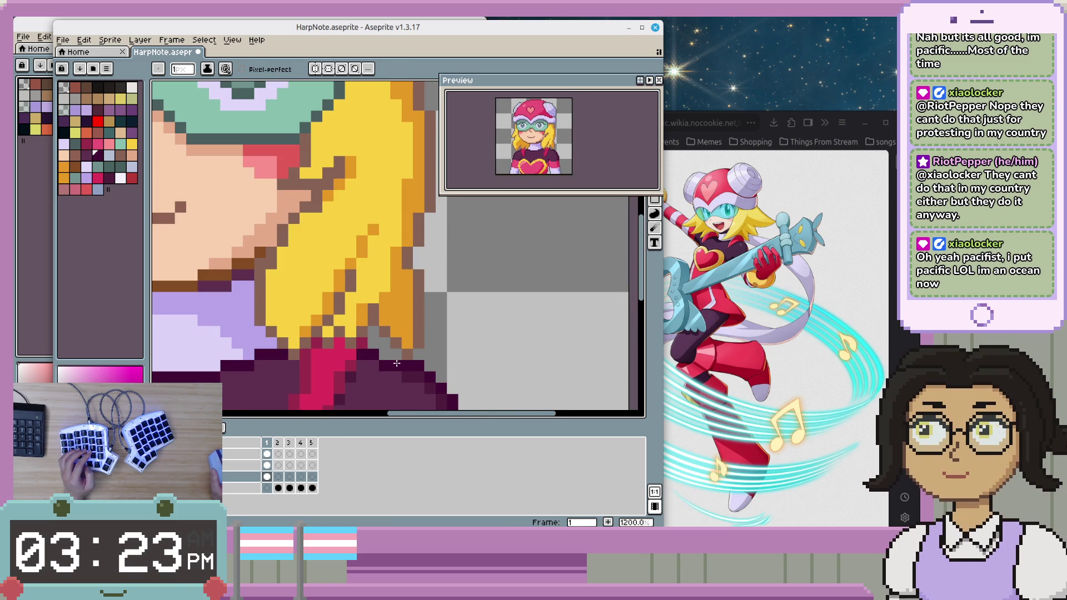
{"action": "scroll", "coordinate": [484, 340], "scroll_direction": "down", "scroll_amount": 4}
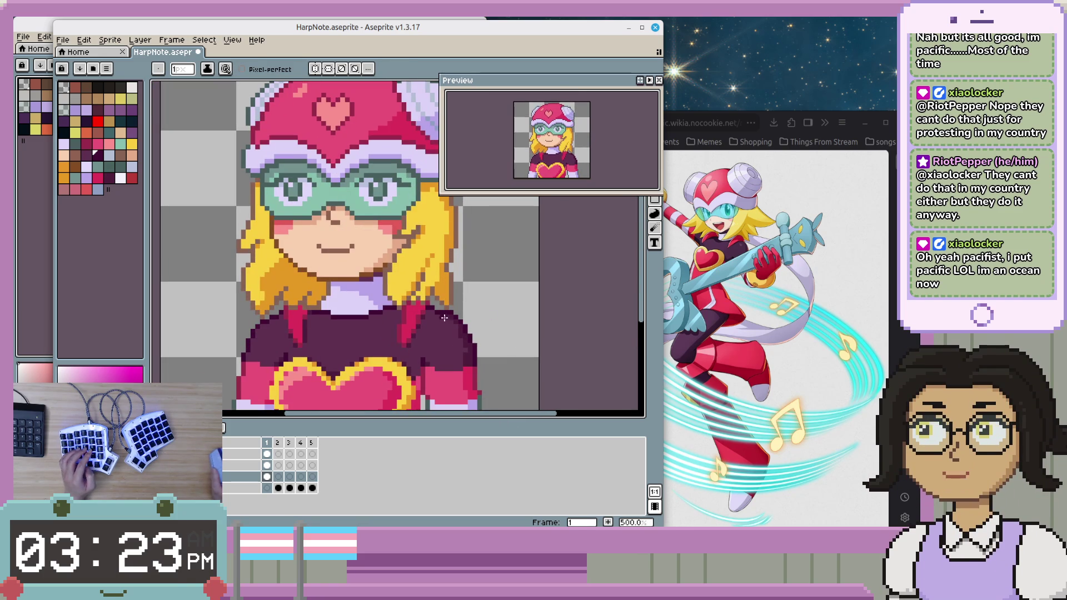
{"action": "scroll", "coordinate": [448, 335], "scroll_direction": "up", "scroll_amount": 1}
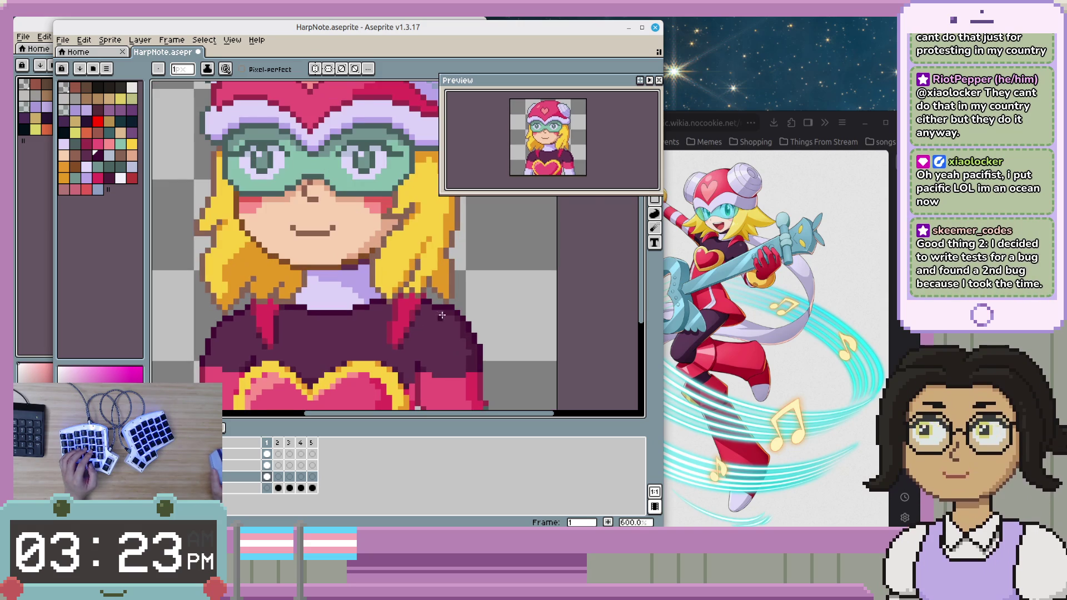
{"action": "scroll", "coordinate": [433, 317], "scroll_direction": "up", "scroll_amount": 1}
{"action": "key", "text": "alt"}
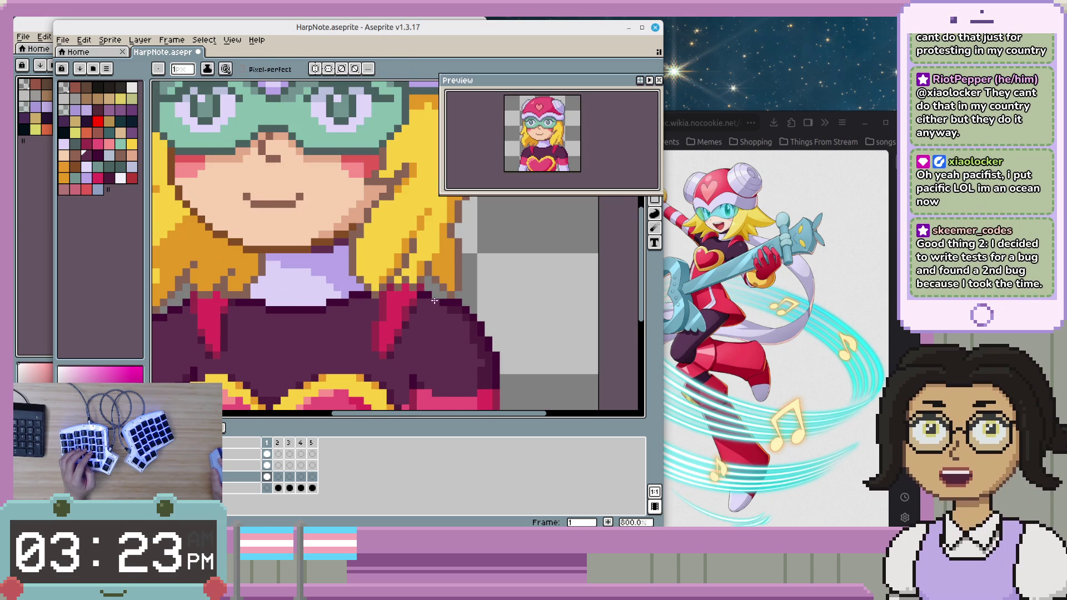
{"action": "left_click", "coordinate": [436, 293], "text": "alt"}
{"action": "scroll", "coordinate": [436, 337], "scroll_direction": "down", "scroll_amount": 3}
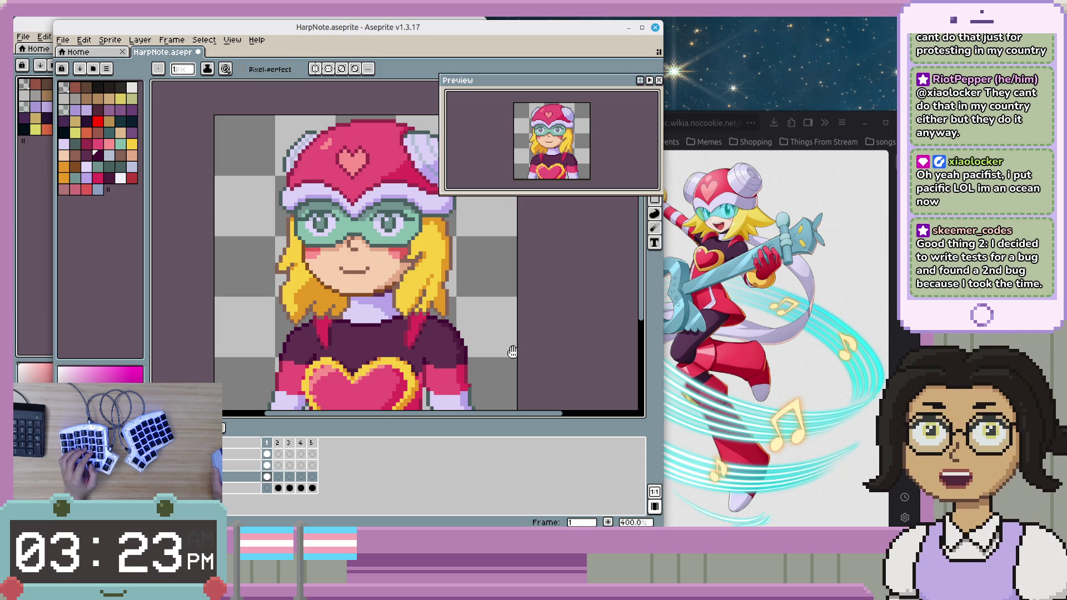
- Zoom and pan to bring the bust's heart and arms into view
{"action": "scroll", "coordinate": [445, 306], "scroll_direction": "up", "scroll_amount": 3}
{"action": "key", "text": "i"}
{"action": "key", "text": "b"}
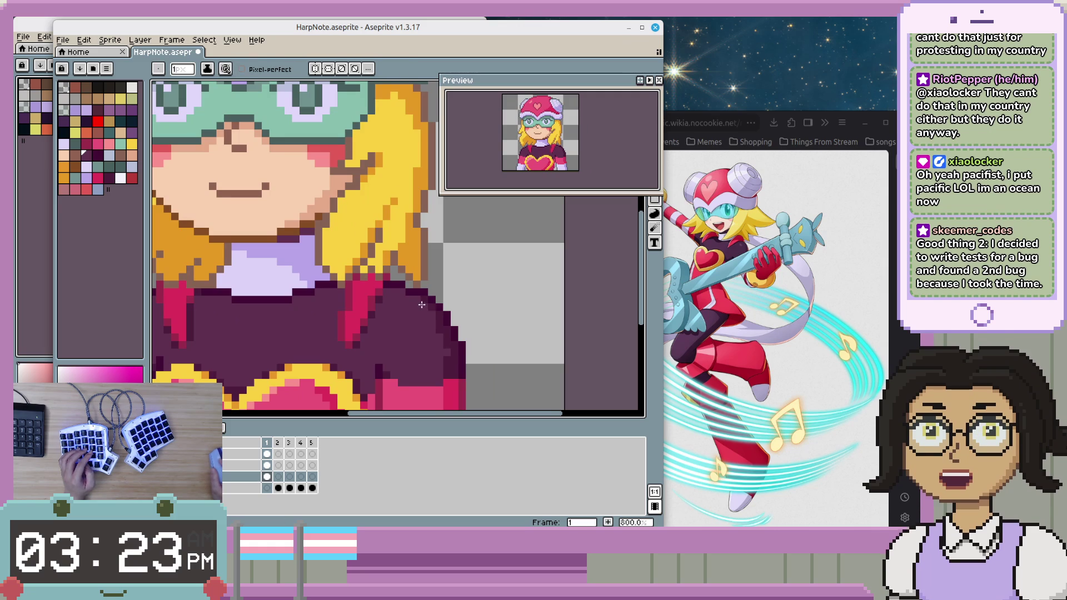
{"action": "scroll", "coordinate": [436, 336], "scroll_direction": "up", "scroll_amount": 1}
{"action": "key", "text": "i"}
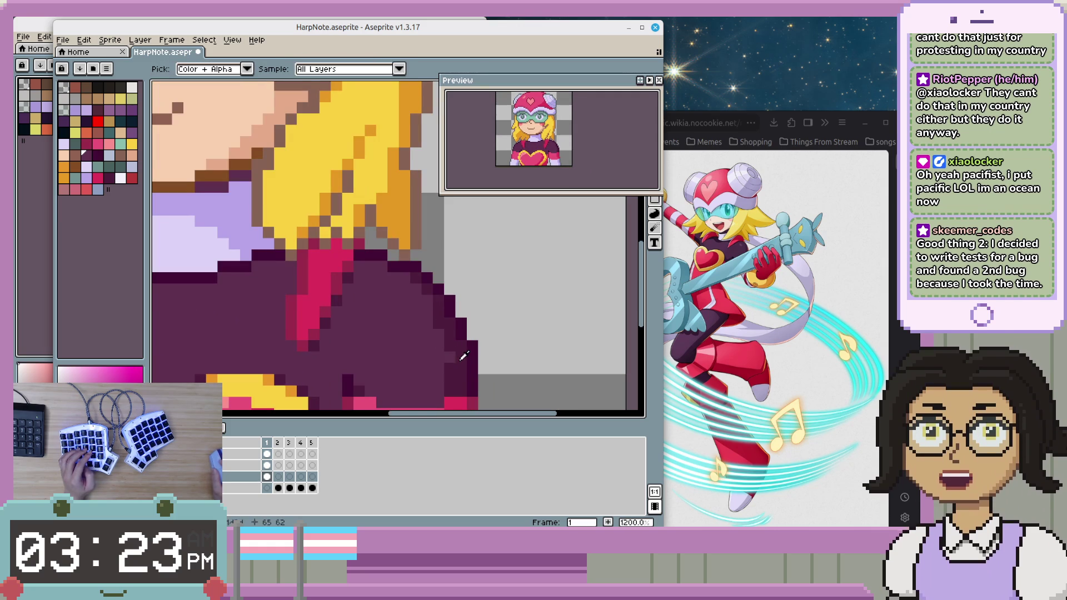
{"action": "key", "text": "b"}
{"action": "scroll", "coordinate": [529, 378], "scroll_direction": "down", "scroll_amount": 1}
{"action": "scroll", "coordinate": [530, 379], "scroll_direction": "down", "scroll_amount": 2}
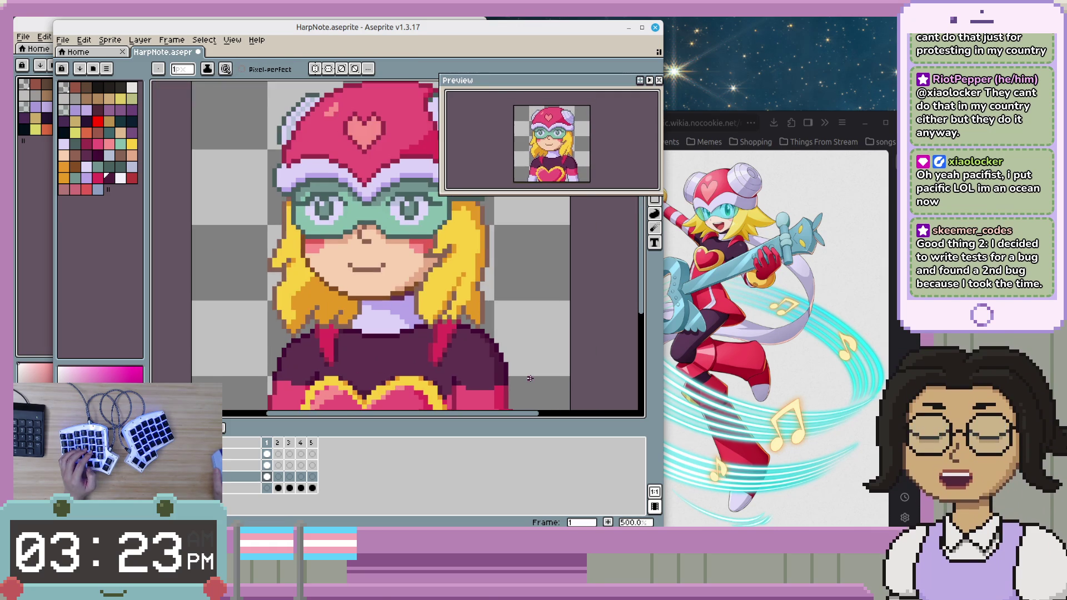
{"action": "left_click_drag", "start_coordinate": [529, 378], "coordinate": [541, 314]}
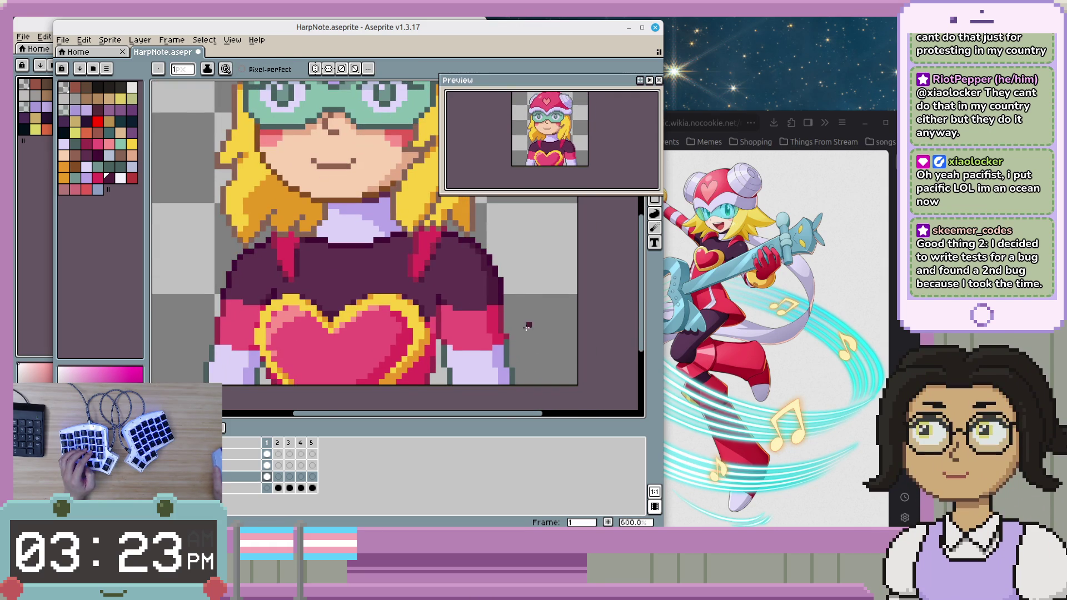
{"action": "scroll", "coordinate": [517, 331], "scroll_direction": "up", "scroll_amount": 1}
{"action": "key", "text": "i"}
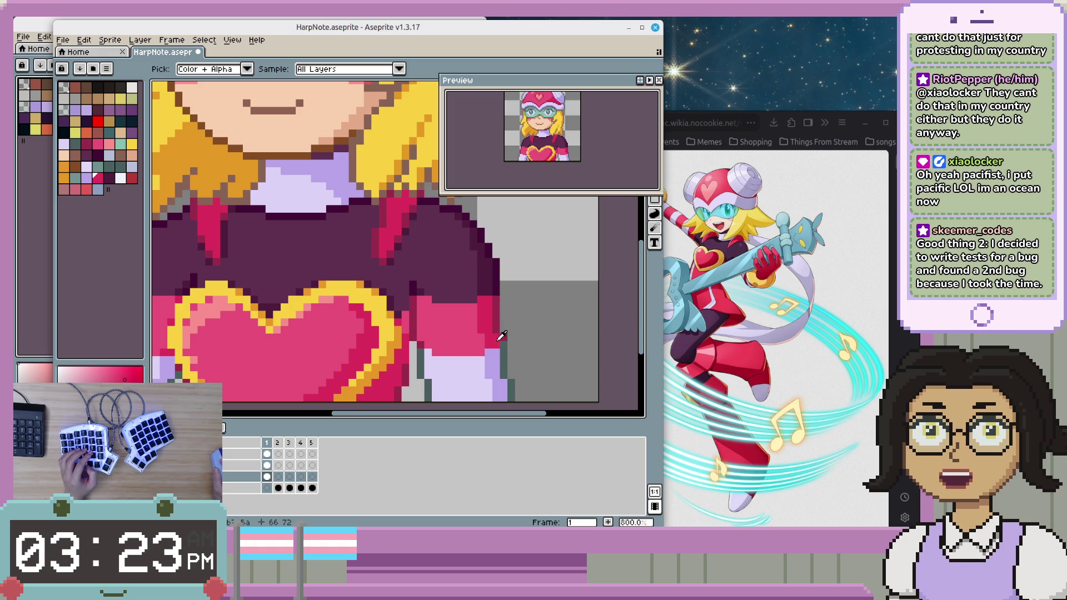
{"action": "key", "text": "b"}
{"action": "scroll", "coordinate": [456, 339], "scroll_direction": "up", "scroll_amount": 2}
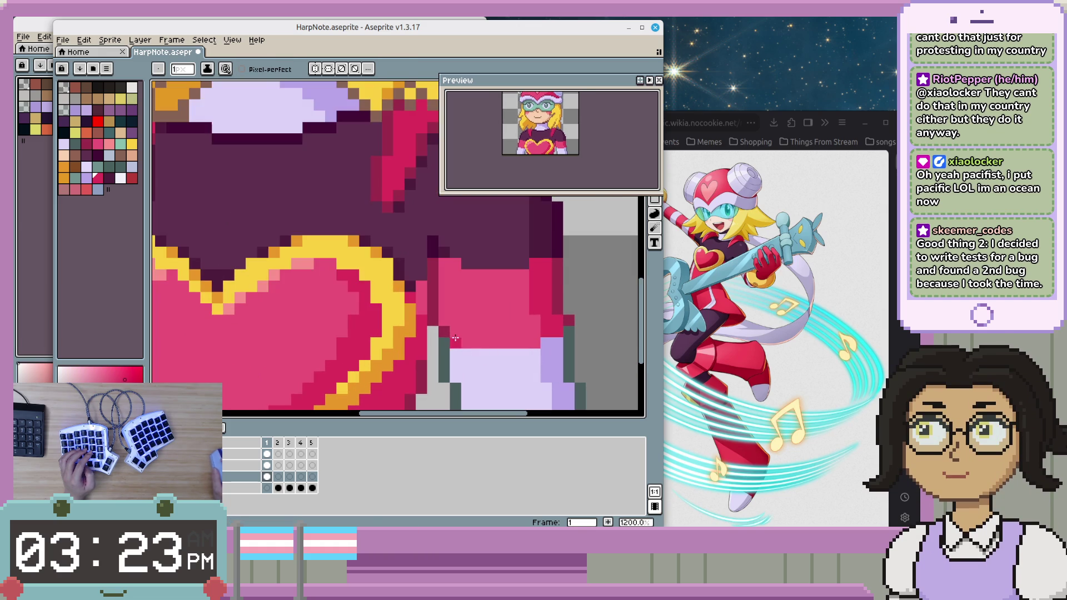
- Undo a lavender cuff pixel that was mistakenly painted magenta
{"action": "left_click", "coordinate": [463, 341], "text": "alt"}
{"action": "left_click", "coordinate": [544, 341]}
{"action": "left_click", "coordinate": [546, 343], "text": "alt"}
{"action": "scroll", "coordinate": [579, 344], "scroll_direction": "down", "scroll_amount": 1}
{"action": "scroll", "coordinate": [550, 348], "scroll_direction": "down", "scroll_amount": 2}
{"action": "scroll", "coordinate": [524, 354], "scroll_direction": "down", "scroll_amount": 1}
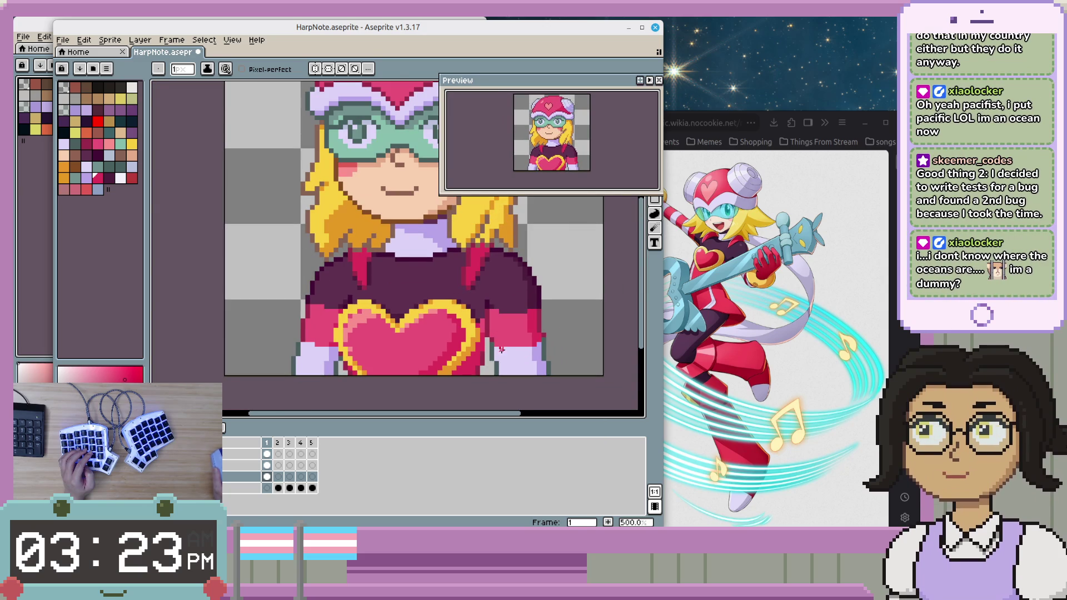
{"action": "scroll", "coordinate": [501, 347], "scroll_direction": "up", "scroll_amount": 4}
{"action": "scroll", "coordinate": [551, 347], "scroll_direction": "down", "scroll_amount": 4}
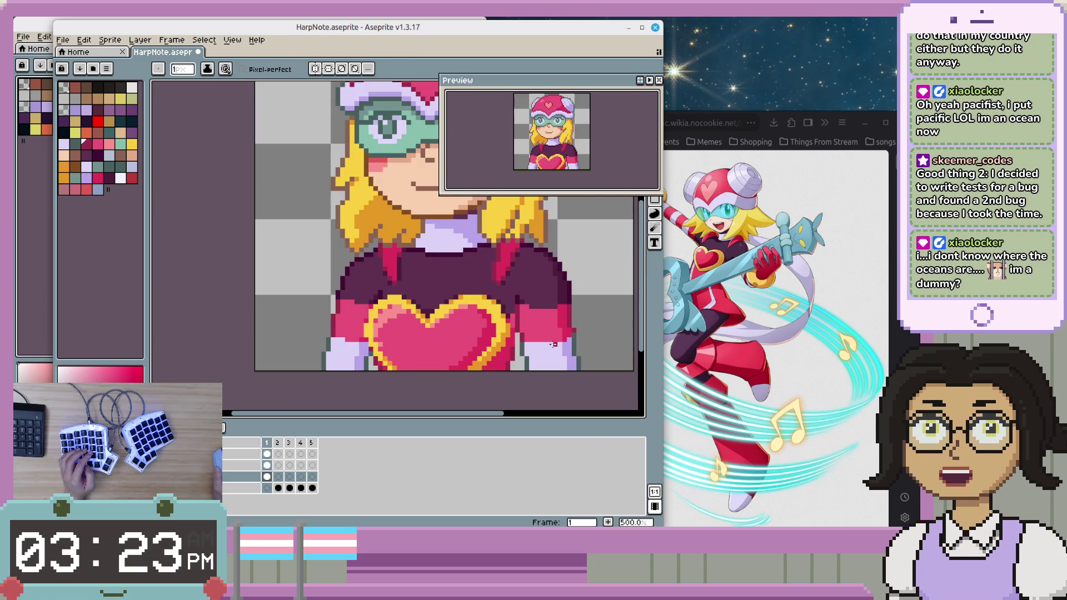
{"action": "key", "text": "ctrl+z"}
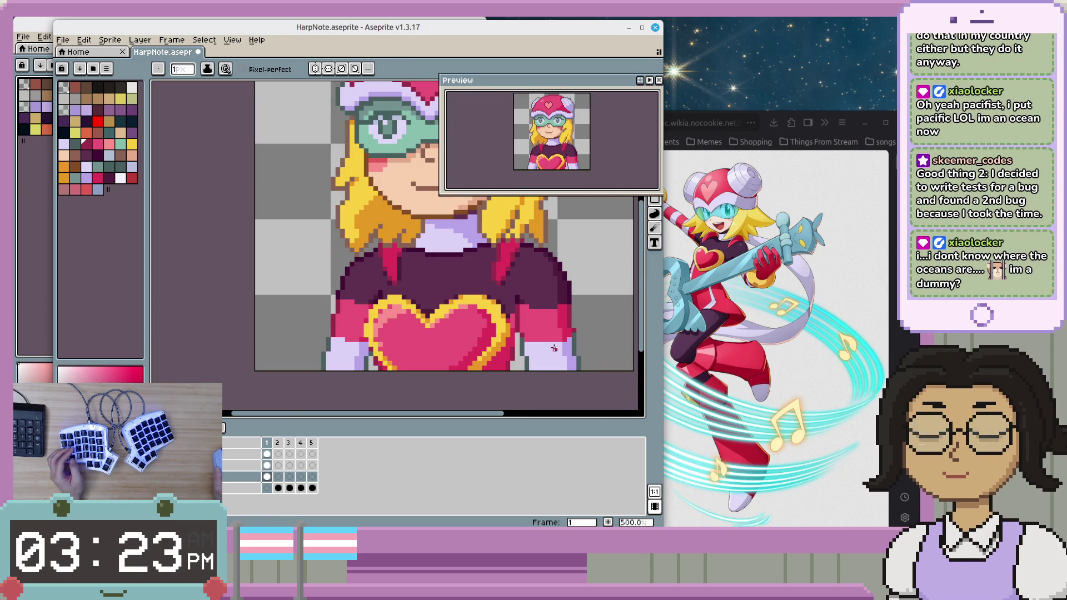
- Sample the cuff's lavender and paint the stray pink cuff pixel lavender
{"action": "scroll", "coordinate": [554, 347], "scroll_direction": "up", "scroll_amount": 5}
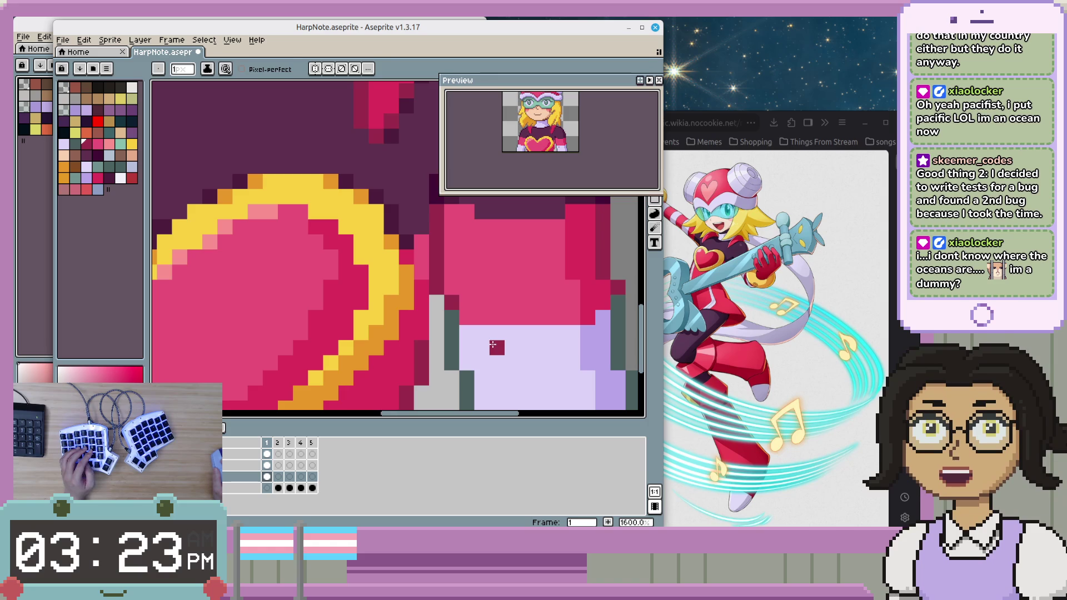
{"action": "left_click", "coordinate": [499, 343], "text": "alt"}
{"action": "left_click", "coordinate": [467, 320]}
{"action": "scroll", "coordinate": [538, 358], "scroll_direction": "down", "scroll_amount": 5}
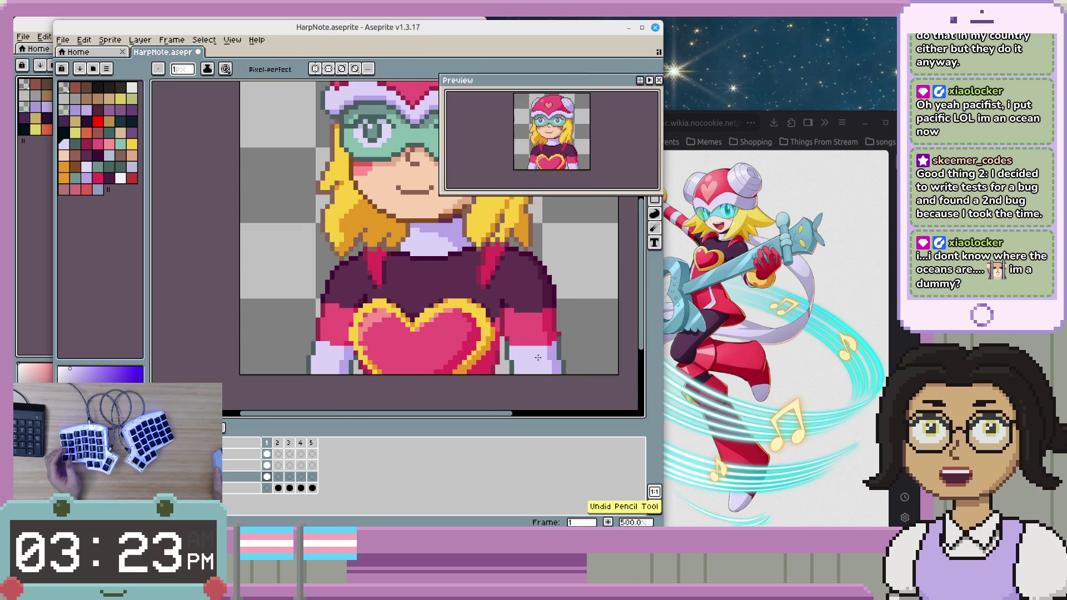
{"action": "scroll", "coordinate": [542, 360], "scroll_direction": "up", "scroll_amount": 3}
{"action": "scroll", "coordinate": [543, 362], "scroll_direction": "down", "scroll_amount": 2}
{"action": "left_click_drag", "start_coordinate": [532, 283], "coordinate": [449, 289]}
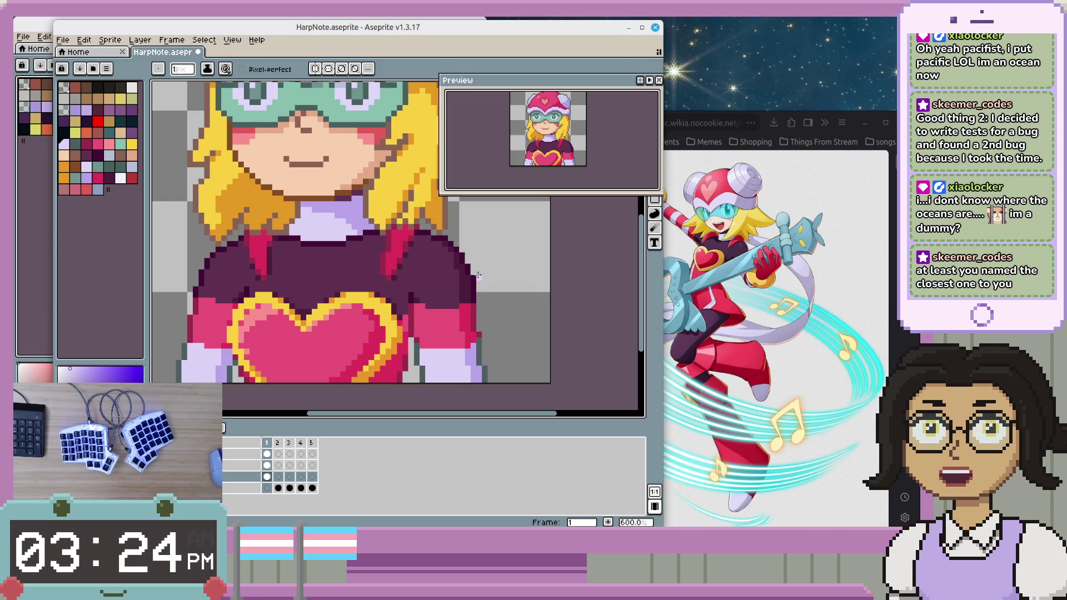
{"action": "scroll", "coordinate": [423, 327], "scroll_direction": "up", "scroll_amount": 2}
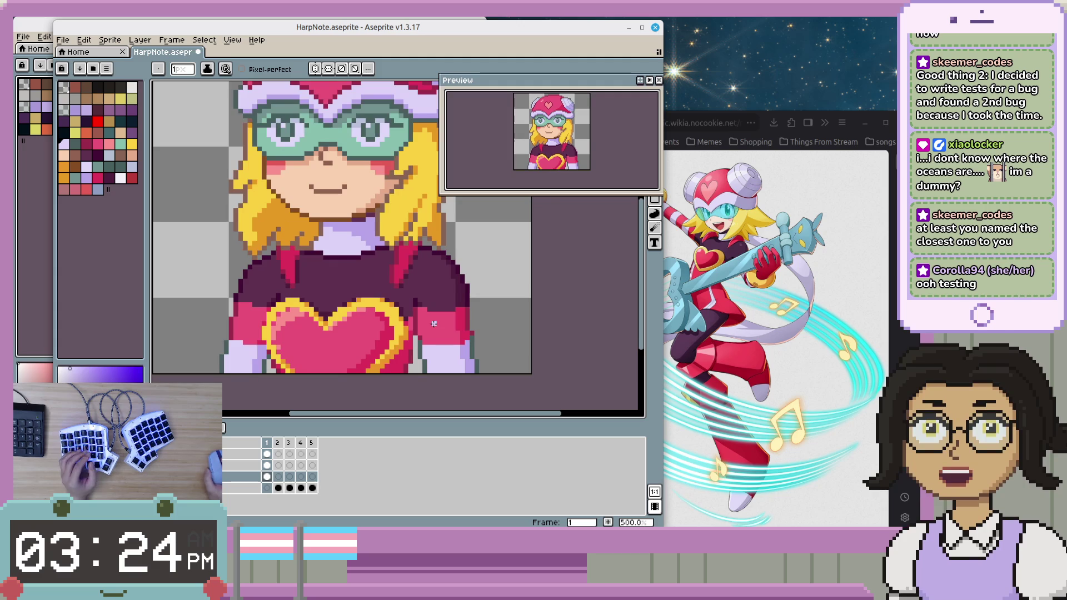
{"action": "scroll", "coordinate": [485, 321], "scroll_direction": "down", "scroll_amount": 3}
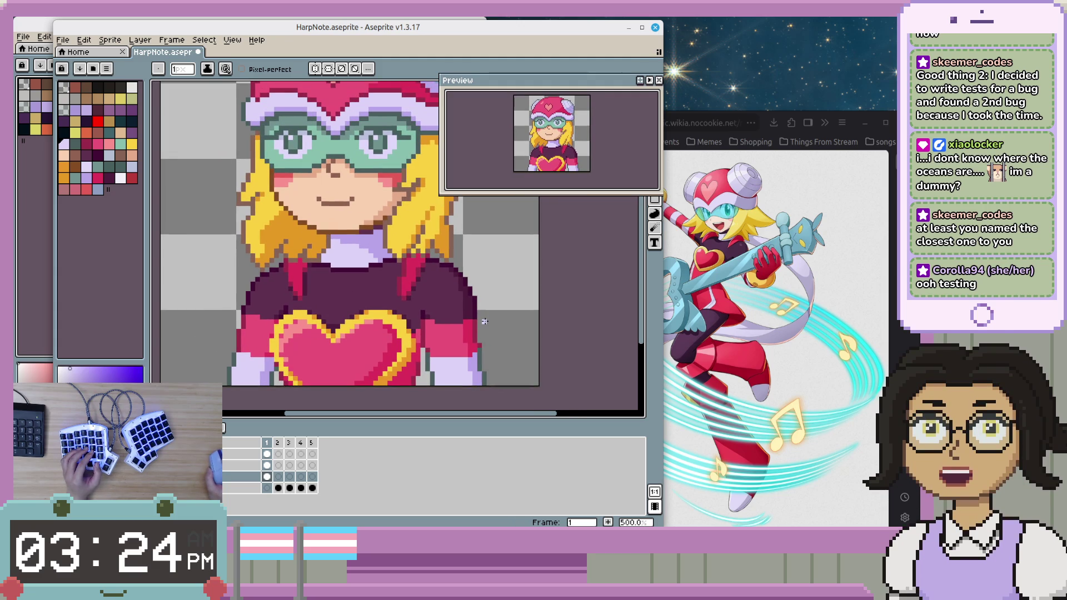
{"action": "scroll", "coordinate": [485, 321], "scroll_direction": "down", "scroll_amount": 2}
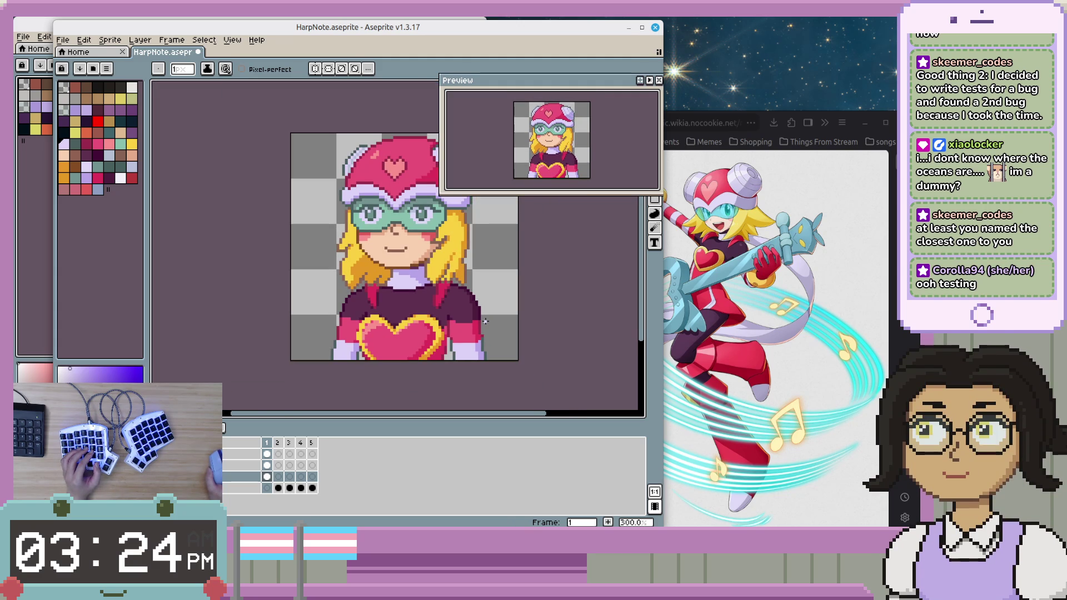
{"action": "scroll", "coordinate": [484, 322], "scroll_direction": "up", "scroll_amount": 2}
{"action": "scroll", "coordinate": [485, 322], "scroll_direction": "up", "scroll_amount": 1}
{"action": "scroll", "coordinate": [485, 321], "scroll_direction": "up", "scroll_amount": 1}
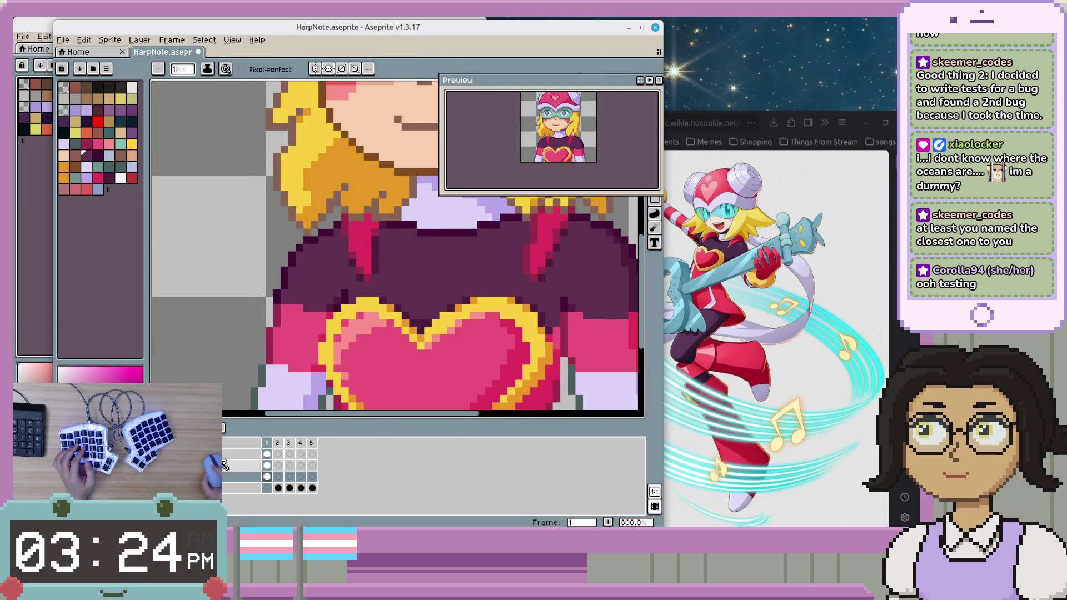
{"action": "left_click_drag", "start_coordinate": [393, 246], "coordinate": [358, 300]}
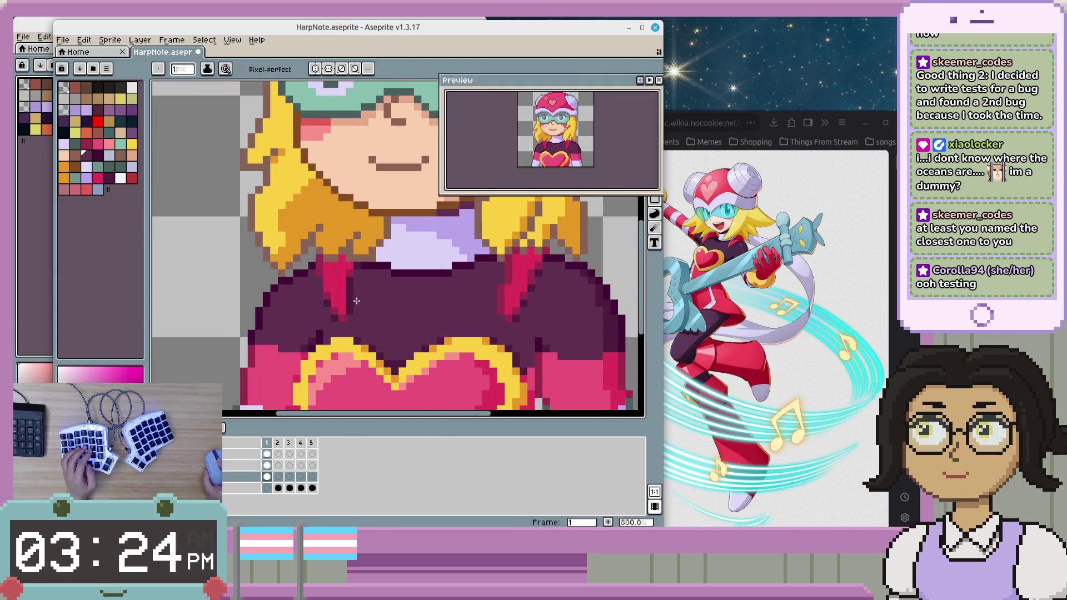
{"action": "scroll", "coordinate": [374, 296], "scroll_direction": "down", "scroll_amount": 3}
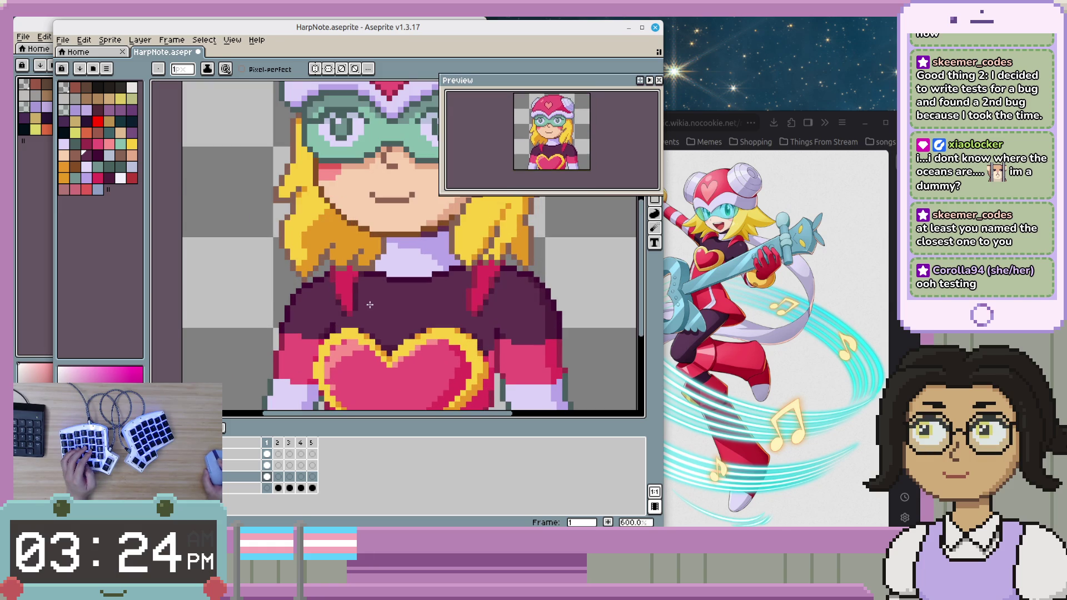
{"action": "key", "text": "m"}
- Clear the selected pixels beside the left red strap and pencil the gap dark purple
{"action": "mouse_move", "coordinate": [333, 291]}
{"action": "left_mouse_down"}
{"action": "mouse_move", "coordinate": [367, 320]}
{"action": "mouse_move", "coordinate": [351, 314]}
{"action": "left_mouse_up"}
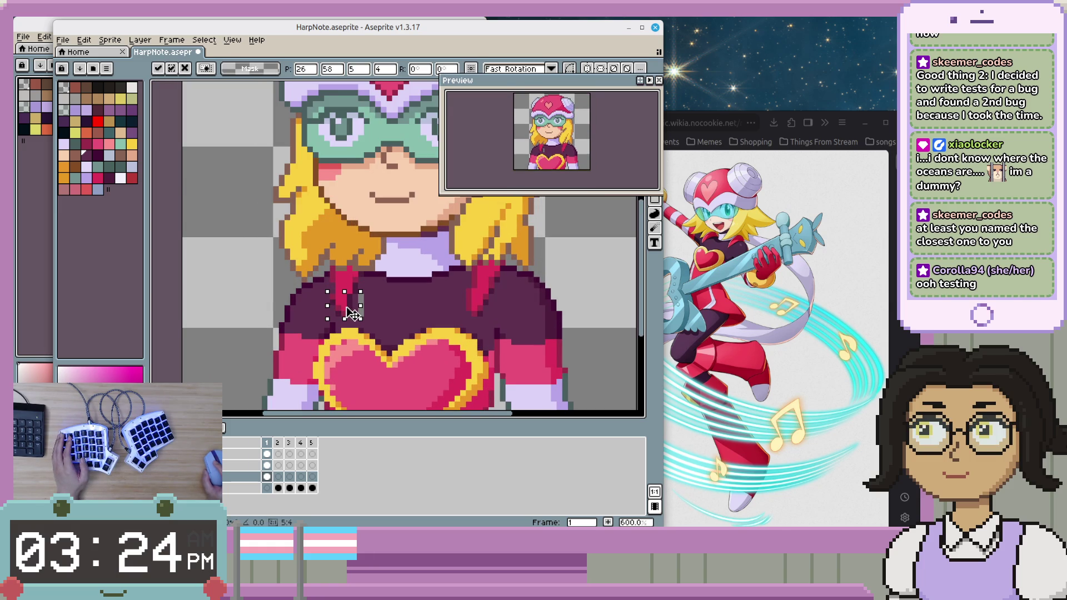
{"action": "key", "text": "Return"}
{"action": "scroll", "coordinate": [349, 314], "scroll_direction": "up", "scroll_amount": 4}
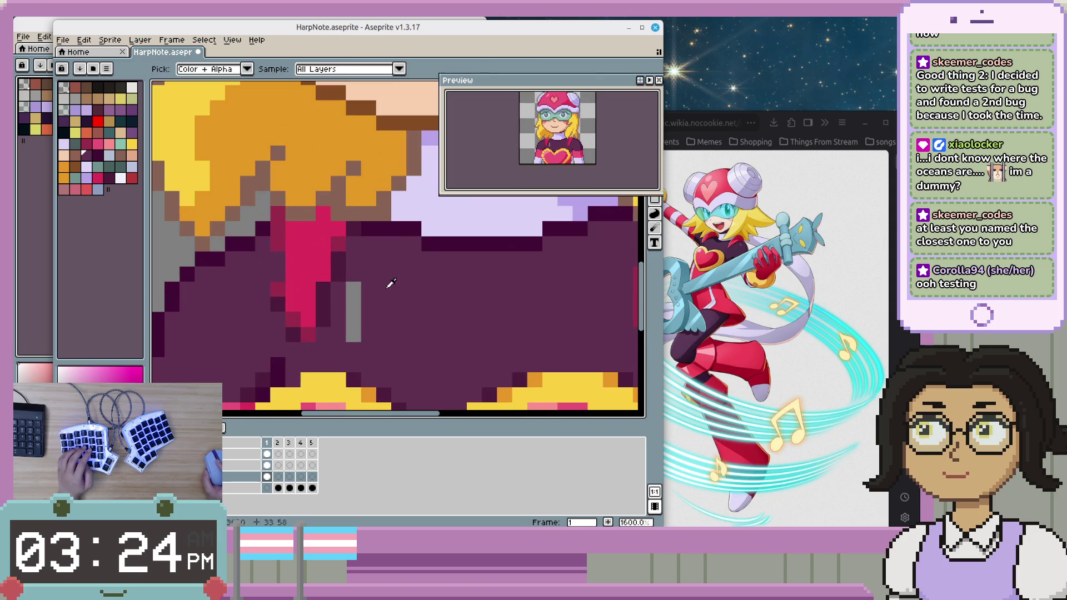
{"action": "key", "text": "Delete"}
{"action": "key", "text": "ctrl+d"}
{"action": "key", "text": "b"}
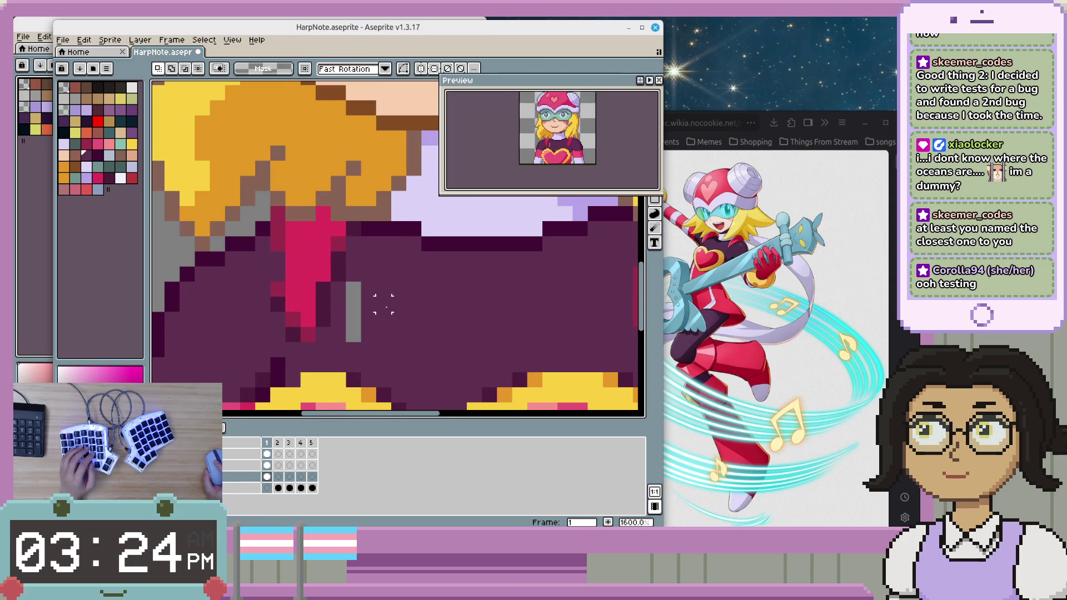
{"action": "left_click_drag", "start_coordinate": [357, 289], "coordinate": [359, 329]}
{"action": "scroll", "coordinate": [360, 321], "scroll_direction": "down", "scroll_amount": 3}
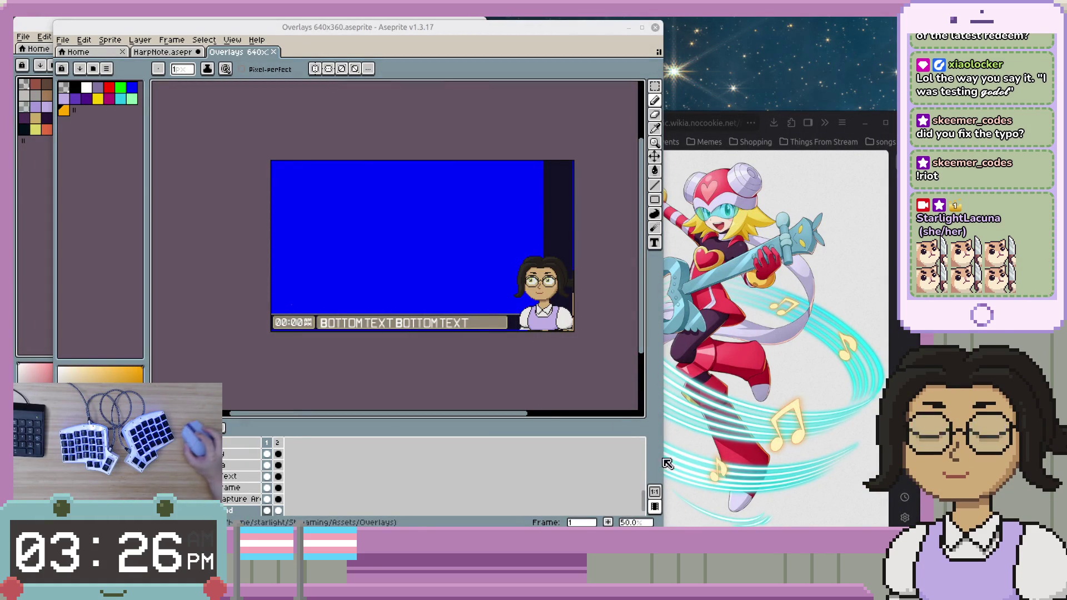
- Widen the Aseprite window to the right, re-zoom the canvas, then hide Aseprite
{"action": "scroll", "coordinate": [522, 369], "scroll_direction": "up", "scroll_amount": 1}
{"action": "scroll", "coordinate": [522, 369], "scroll_direction": "up", "scroll_amount": 1}
{"action": "scroll", "coordinate": [521, 369], "scroll_direction": "down", "scroll_amount": 1}
{"action": "scroll", "coordinate": [522, 369], "scroll_direction": "down", "scroll_amount": 1}
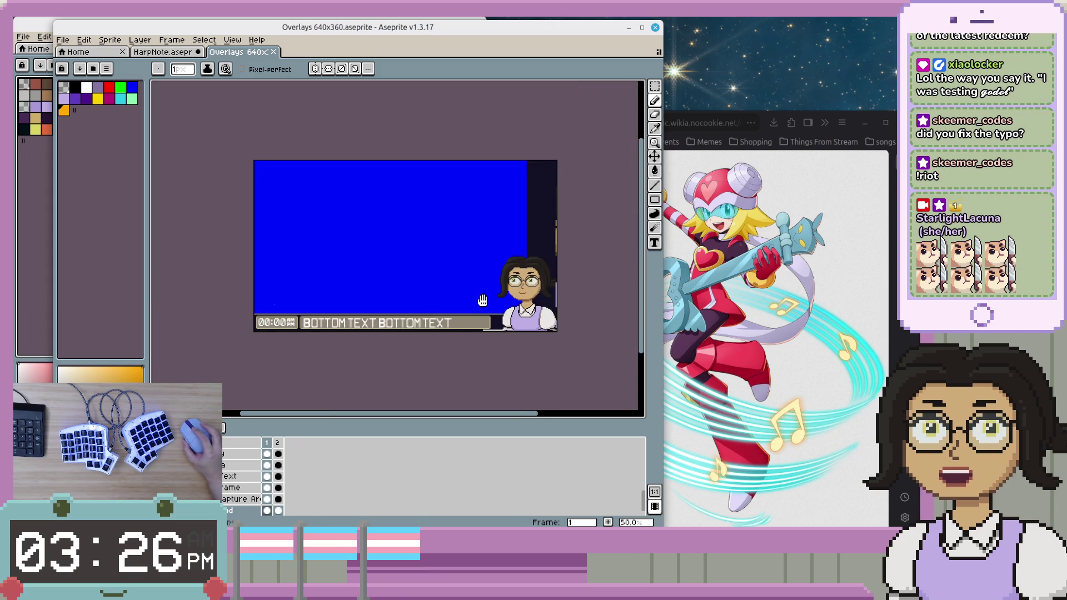
{"action": "left_click_drag", "start_coordinate": [663, 428], "coordinate": [773, 429]}
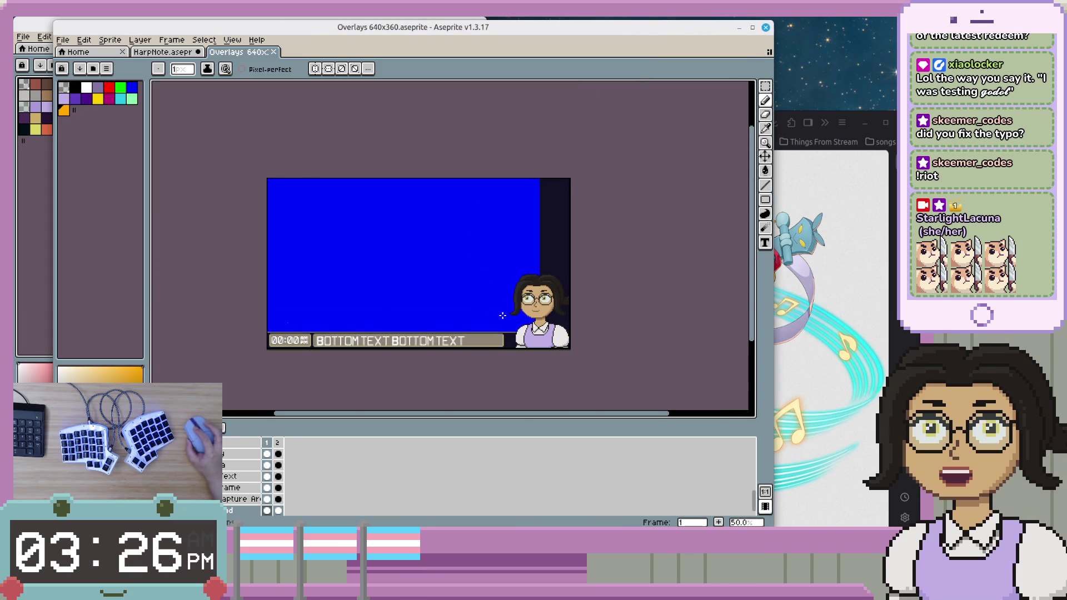
{"action": "scroll", "coordinate": [500, 323], "scroll_direction": "up", "scroll_amount": 2}
{"action": "scroll", "coordinate": [501, 323], "scroll_direction": "down", "scroll_amount": 2}
{"action": "scroll", "coordinate": [496, 319], "scroll_direction": "down", "scroll_amount": 1}
{"action": "scroll", "coordinate": [492, 315], "scroll_direction": "down", "scroll_amount": 1}
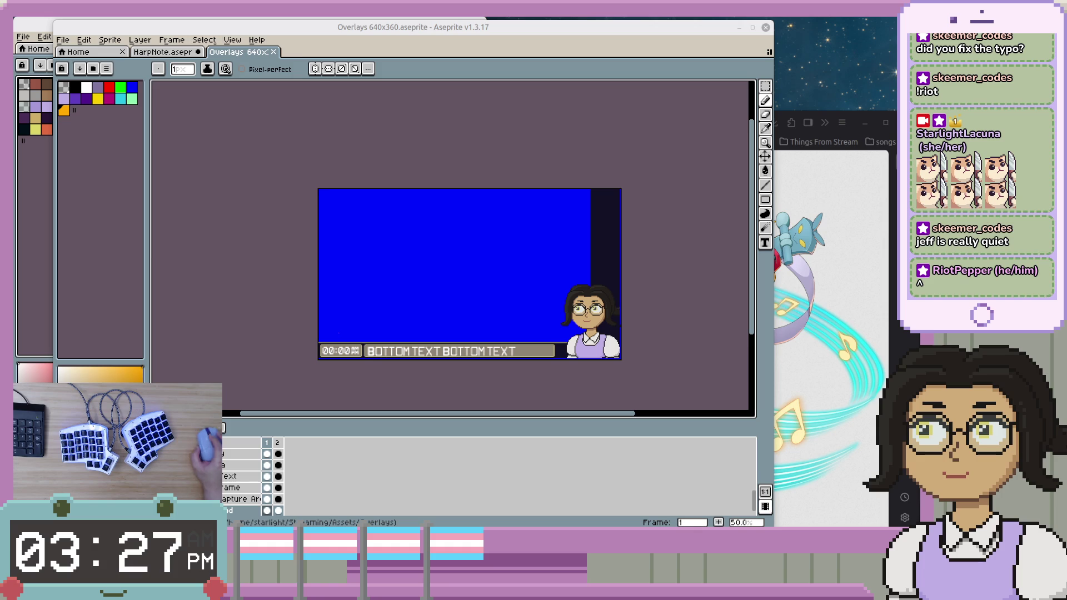
{"action": "key", "text": "super+2"}
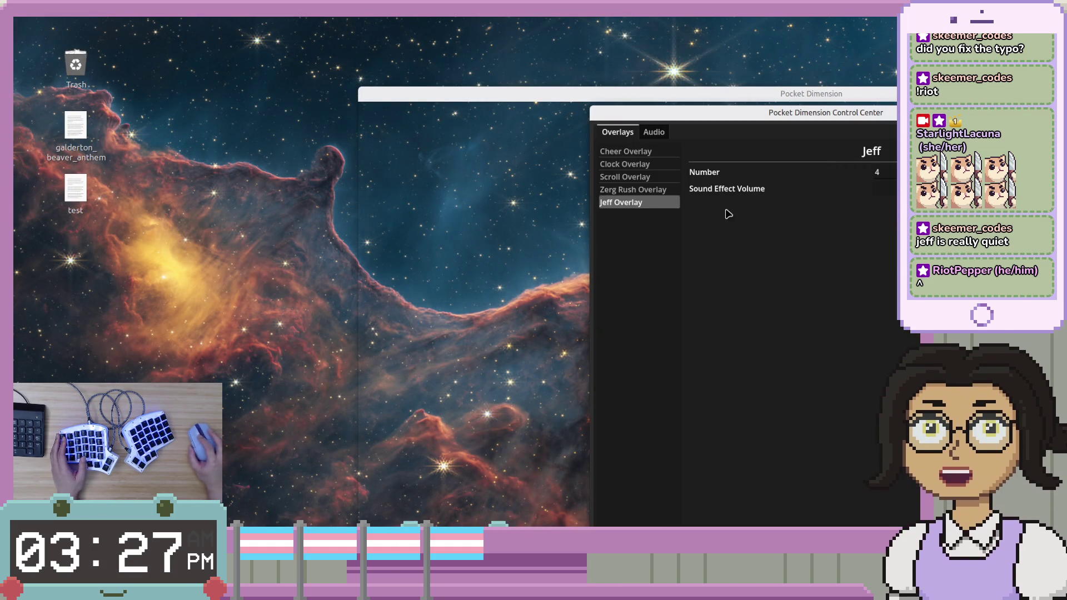
- Show the Control Center's audio volume settings, then switch to the Aseprite workspace
{"action": "left_click", "coordinate": [654, 131]}
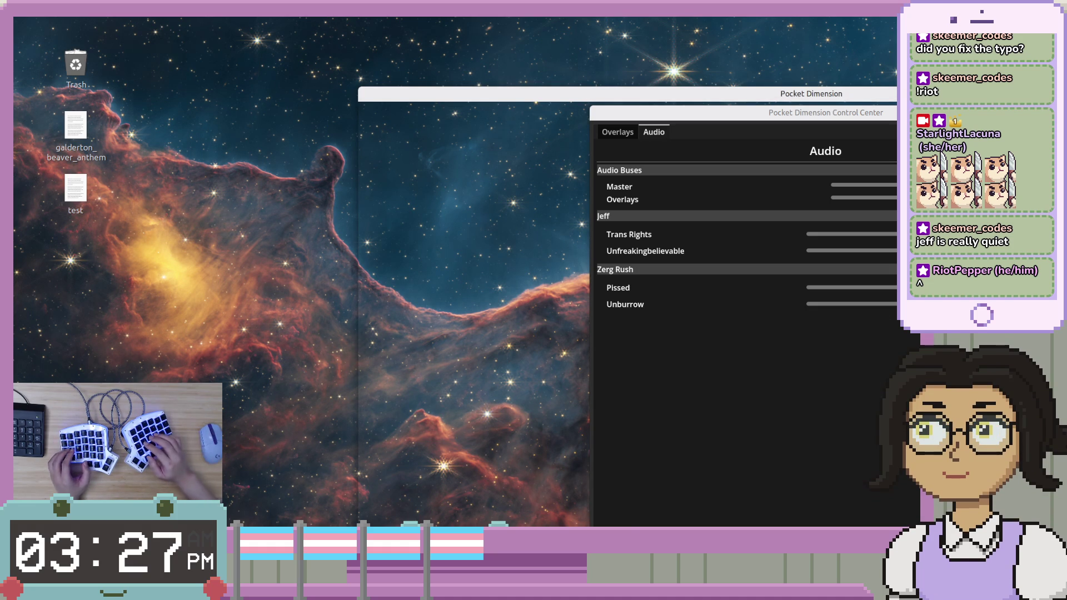
{"action": "key", "text": "ctrl+alt+Right"}
{"action": "key", "text": "ctrl+alt+Right"}
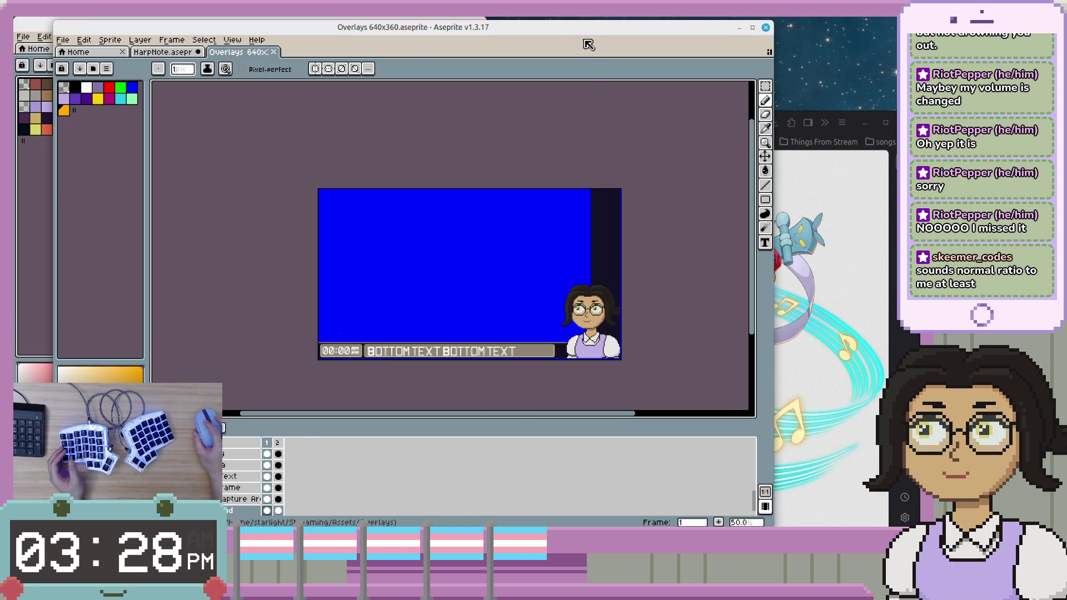
- Switch from the Overlays 640x360 tab back to HarpNote.aseprite
{"action": "key", "text": "ctrl+shift+Tab"}
{"action": "scroll", "coordinate": [423, 281], "scroll_direction": "down", "scroll_amount": 2}
{"action": "scroll", "coordinate": [382, 286], "scroll_direction": "up", "scroll_amount": 2}
- Sample the pink and then the darker strap crimson as the drawing colour
{"action": "key", "text": "i"}
{"action": "left_click", "coordinate": [381, 286]}
{"action": "scroll", "coordinate": [381, 286], "scroll_direction": "up", "scroll_amount": 1}
{"action": "scroll", "coordinate": [382, 286], "scroll_direction": "up", "scroll_amount": 2}
{"action": "key", "text": "b"}
{"action": "scroll", "coordinate": [392, 308], "scroll_direction": "down", "scroll_amount": 1}
{"action": "scroll", "coordinate": [392, 307], "scroll_direction": "up", "scroll_amount": 1}
{"action": "key", "text": "i"}
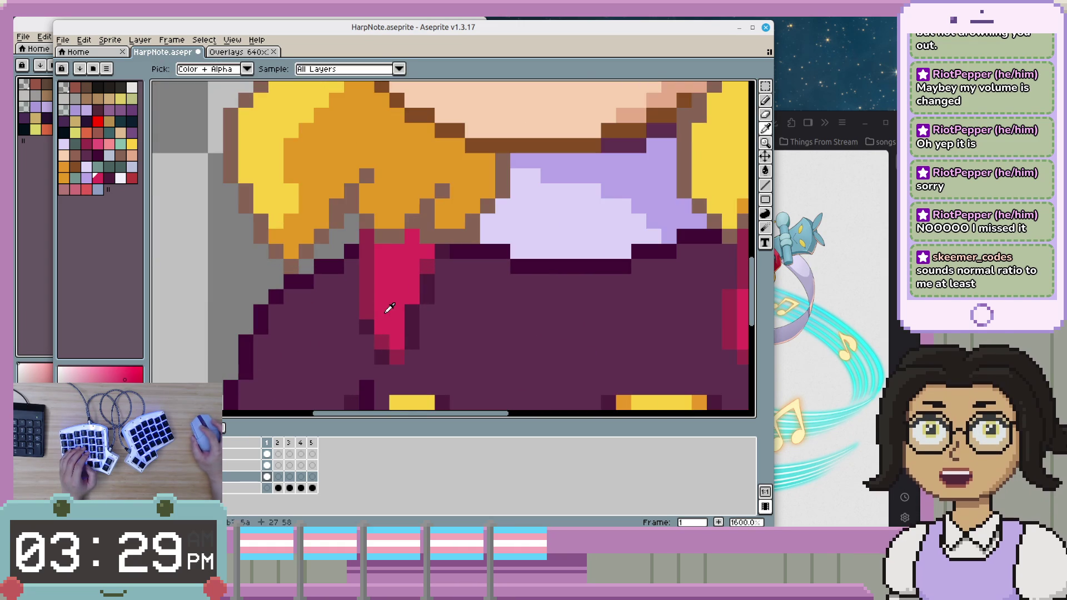
{"action": "left_click", "coordinate": [376, 309]}
{"action": "key", "text": "b"}
{"action": "scroll", "coordinate": [376, 309], "scroll_direction": "down", "scroll_amount": 2}
{"action": "scroll", "coordinate": [409, 299], "scroll_direction": "down", "scroll_amount": 3}
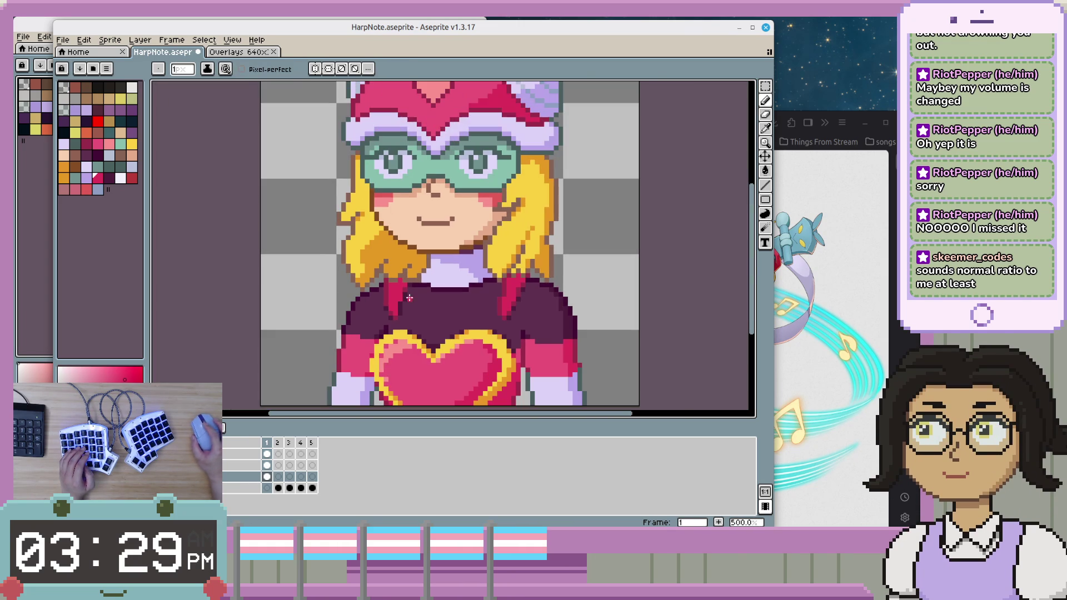
{"action": "scroll", "coordinate": [407, 334], "scroll_direction": "up", "scroll_amount": 1}
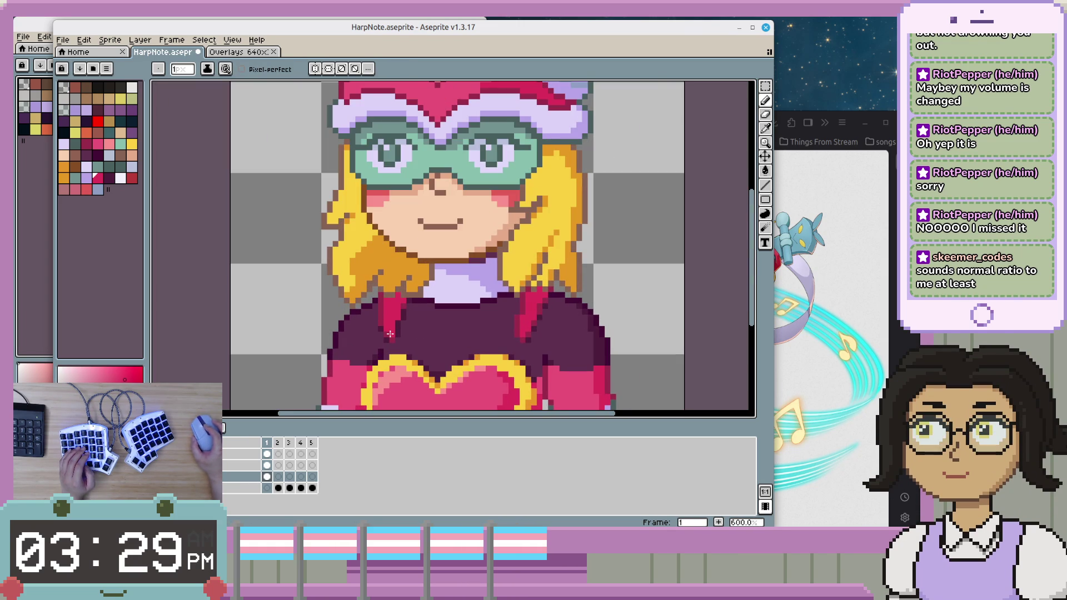
{"action": "scroll", "coordinate": [390, 333], "scroll_direction": "up", "scroll_amount": 1}
{"action": "scroll", "coordinate": [438, 328], "scroll_direction": "down", "scroll_amount": 4}
- Glance at the other PNGTuber sprite window, then bring HarpNote back to front
{"action": "left_click", "coordinate": [41, 221]}
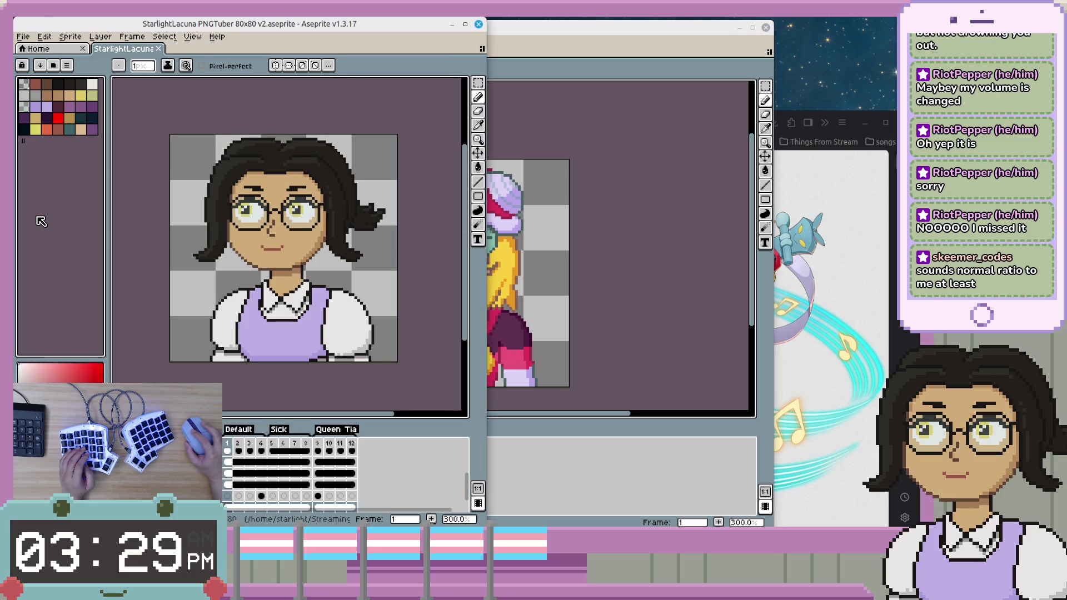
{"action": "left_click", "coordinate": [582, 465]}
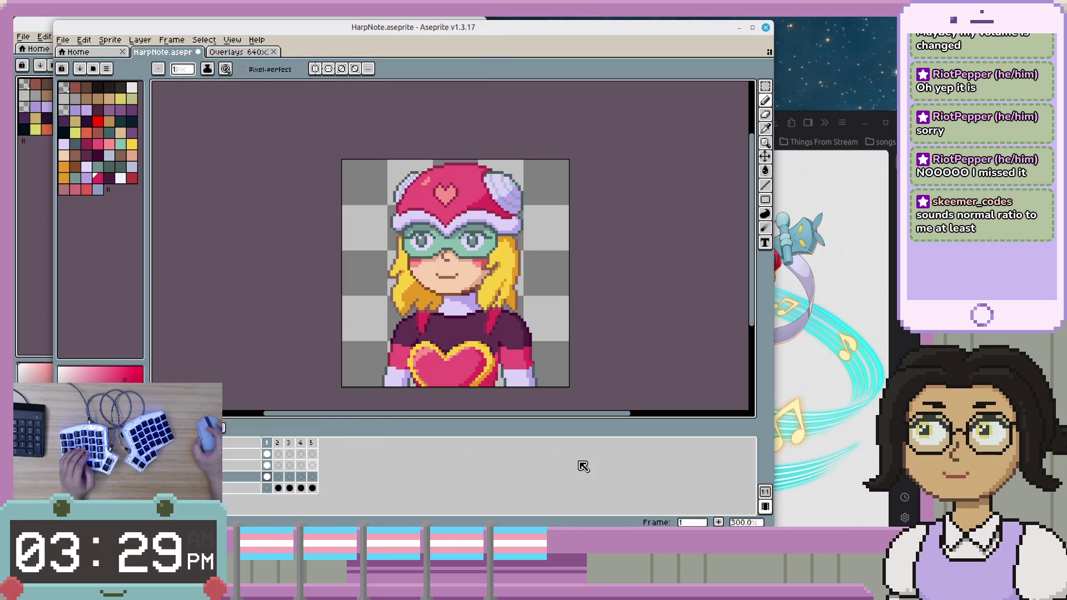
{"action": "scroll", "coordinate": [660, 324], "scroll_direction": "up", "scroll_amount": 1}
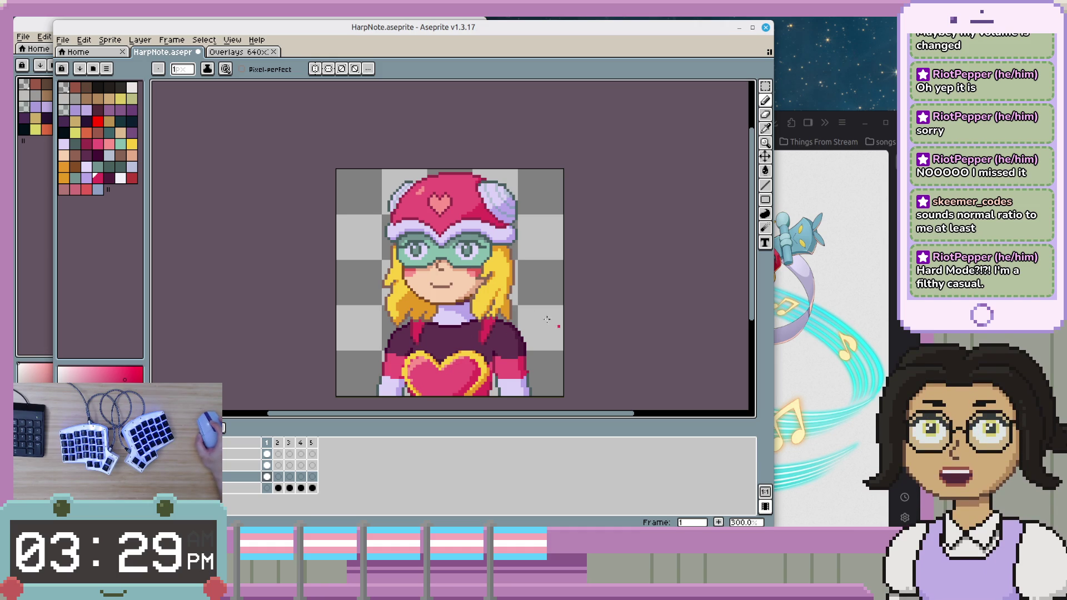
{"action": "scroll", "coordinate": [564, 321], "scroll_direction": "down", "scroll_amount": 1}
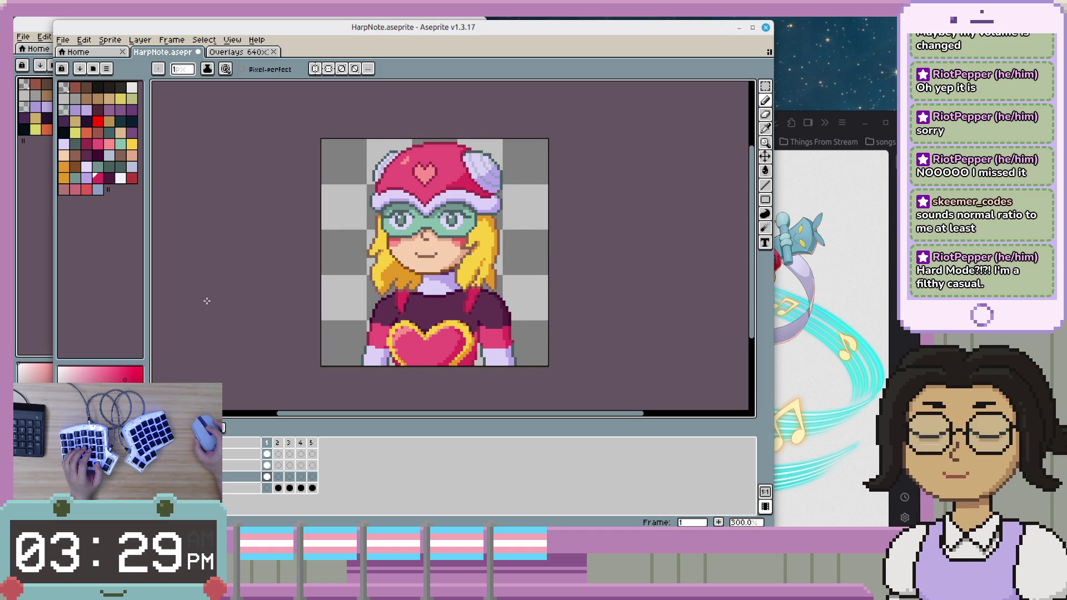
{"action": "scroll", "coordinate": [225, 280], "scroll_direction": "up", "scroll_amount": 1}
{"action": "scroll", "coordinate": [224, 279], "scroll_direction": "down", "scroll_amount": 1}
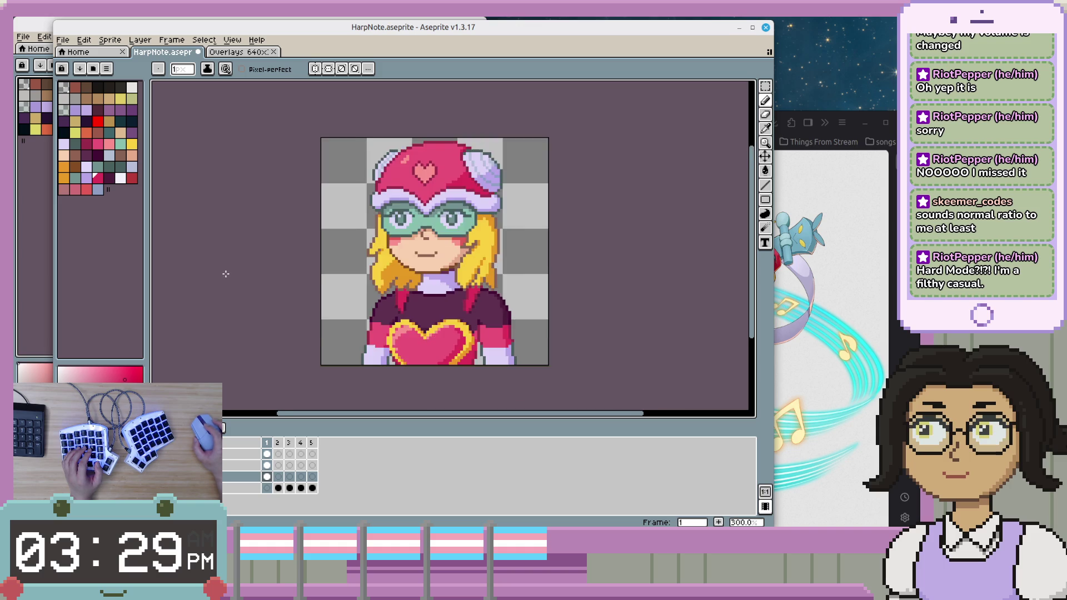
{"action": "scroll", "coordinate": [225, 280], "scroll_direction": "up", "scroll_amount": 2}
{"action": "scroll", "coordinate": [542, 297], "scroll_direction": "right", "scroll_amount": 1}
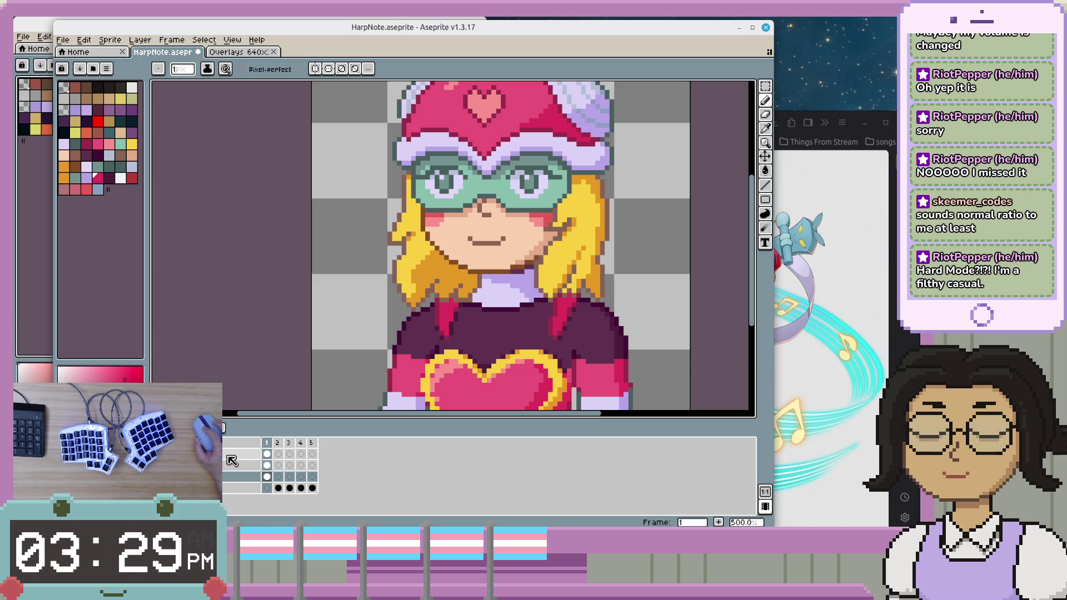
- Make the third layer active, save HarpNote.aseprite, and advance to frame 2
{"action": "left_click", "coordinate": [230, 480]}
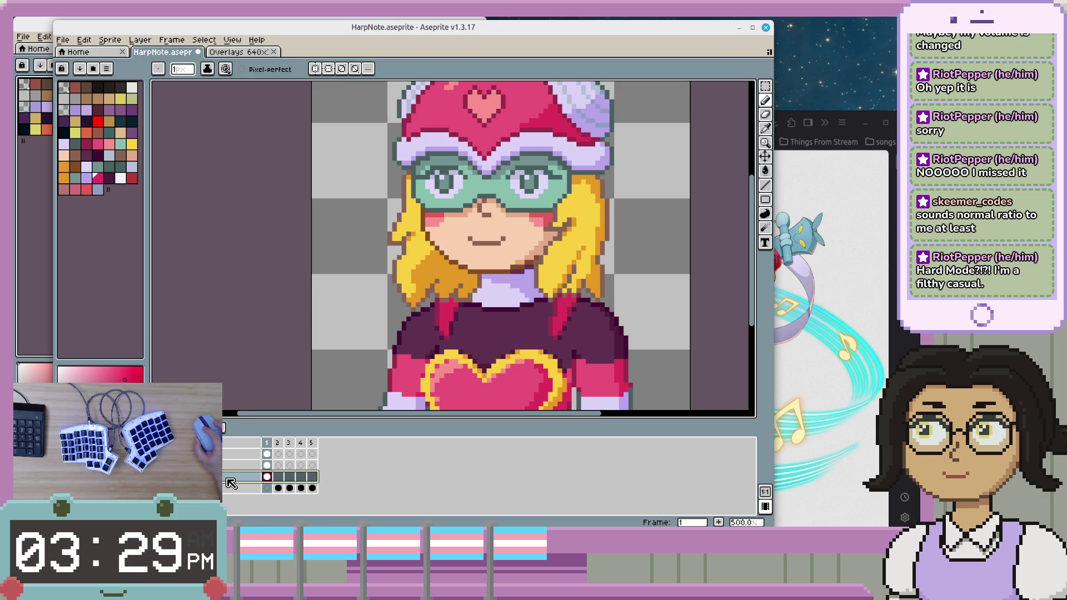
{"action": "left_click_drag", "start_coordinate": [575, 268], "coordinate": [510, 325]}
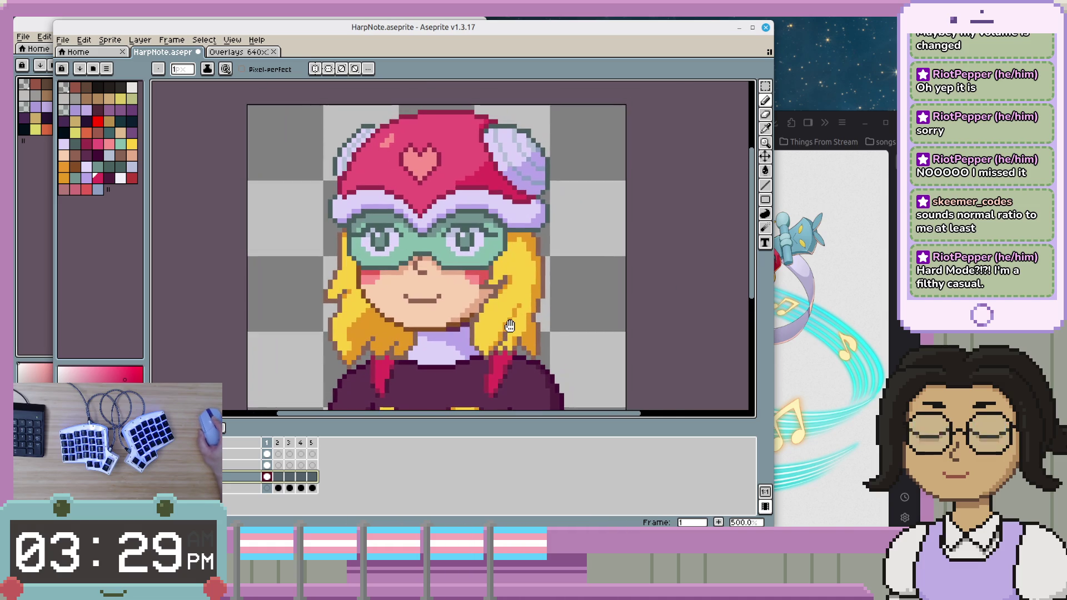
{"action": "scroll", "coordinate": [510, 327], "scroll_direction": "down", "scroll_amount": 3}
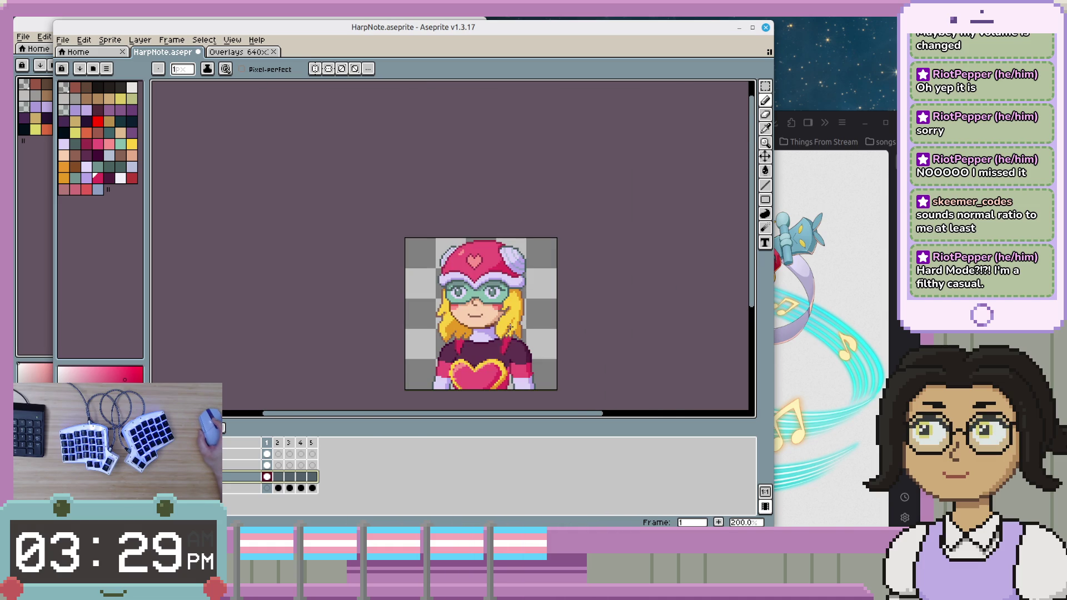
{"action": "scroll", "coordinate": [509, 332], "scroll_direction": "up", "scroll_amount": 1}
{"action": "key", "text": "ctrl+s"}
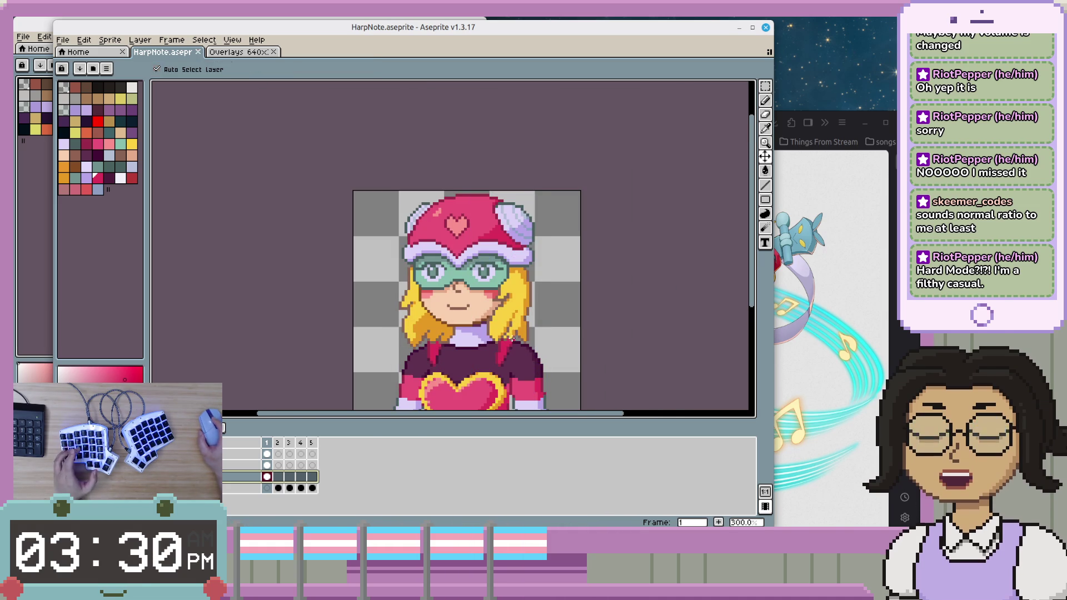
{"action": "key", "text": "Right"}
{"action": "left_click_drag", "start_coordinate": [658, 336], "coordinate": [620, 281]}
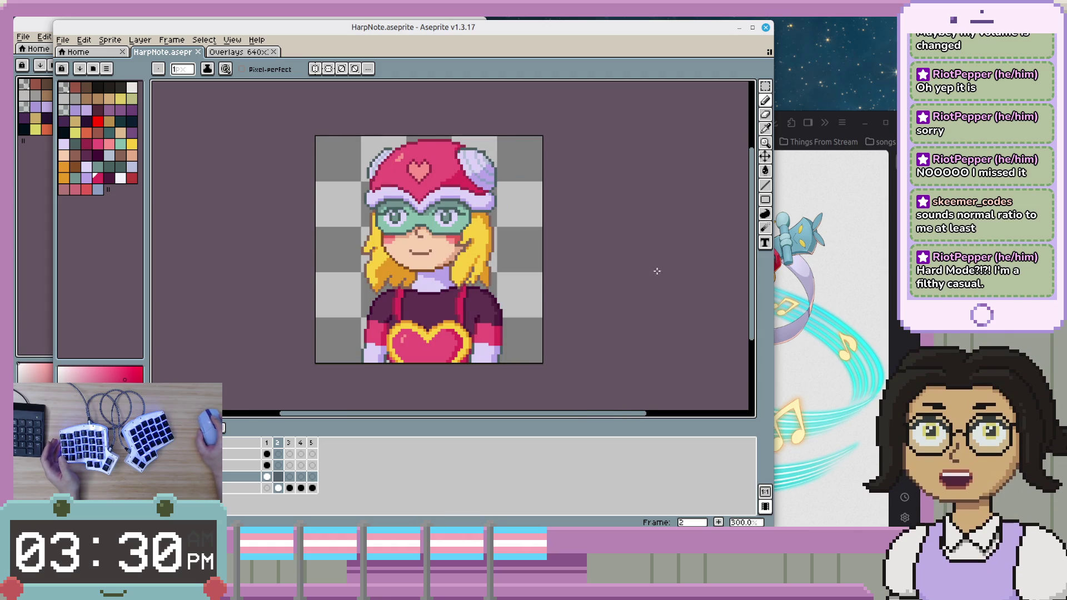
- Open the F7 preview window, narrow it, and nudge it slightly left
{"action": "key", "text": "F7"}
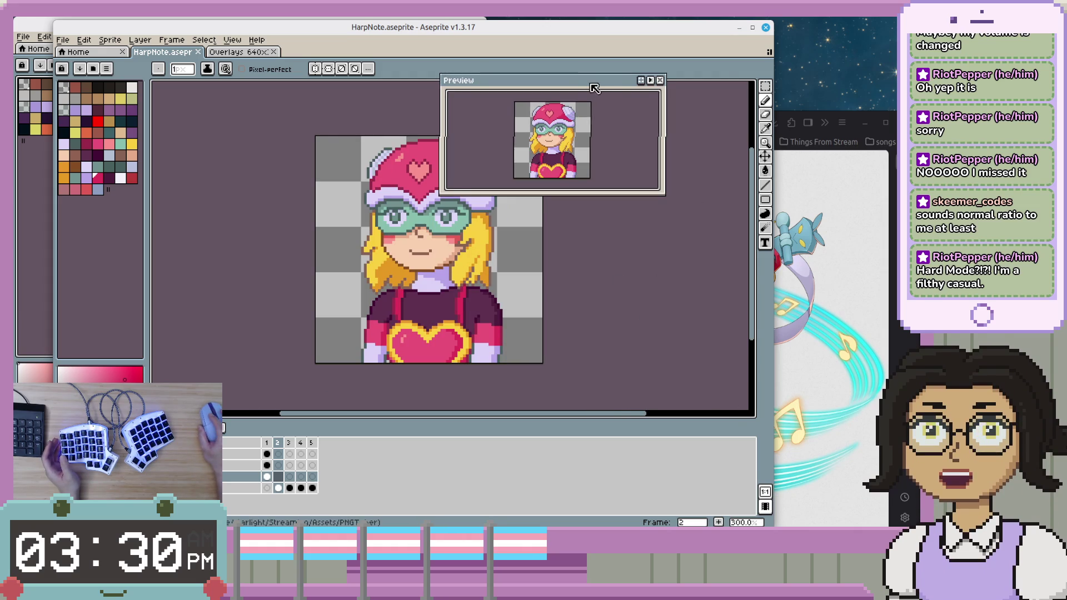
{"action": "mouse_move", "coordinate": [531, 113]}
{"action": "left_mouse_down"}
{"action": "mouse_move", "coordinate": [654, 113]}
{"action": "mouse_move", "coordinate": [661, 84]}
{"action": "left_mouse_up"}
{"action": "mouse_move", "coordinate": [513, 244]}
{"action": "left_mouse_down"}
{"action": "mouse_move", "coordinate": [478, 247]}
{"action": "mouse_move", "coordinate": [488, 254]}
{"action": "left_mouse_up"}
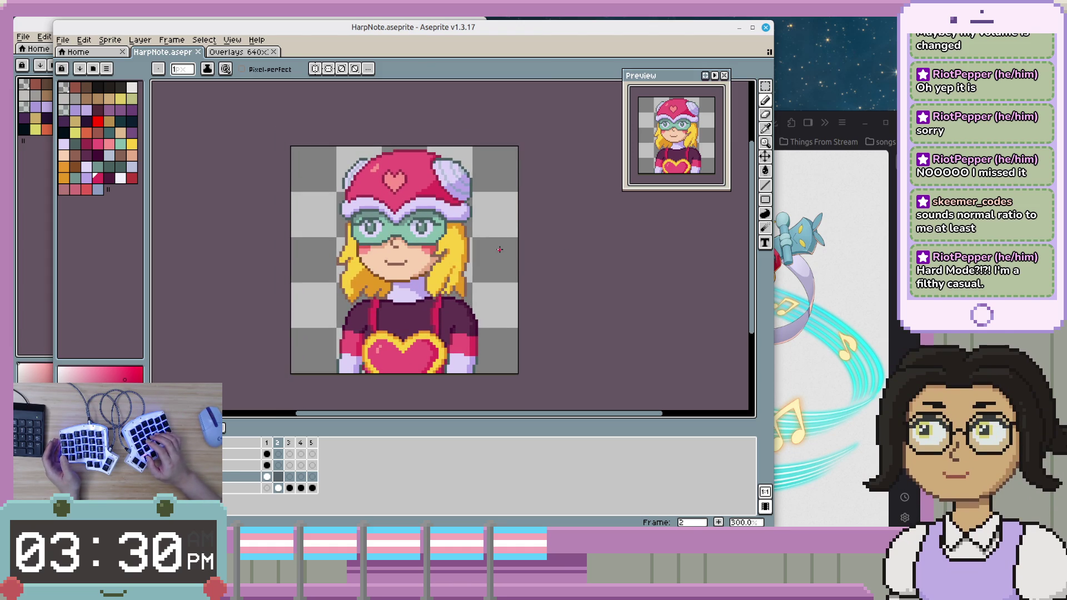
- Flip back and forth between frames 1 and 2, ending on frame 1
{"action": "key", "text": "Left"}
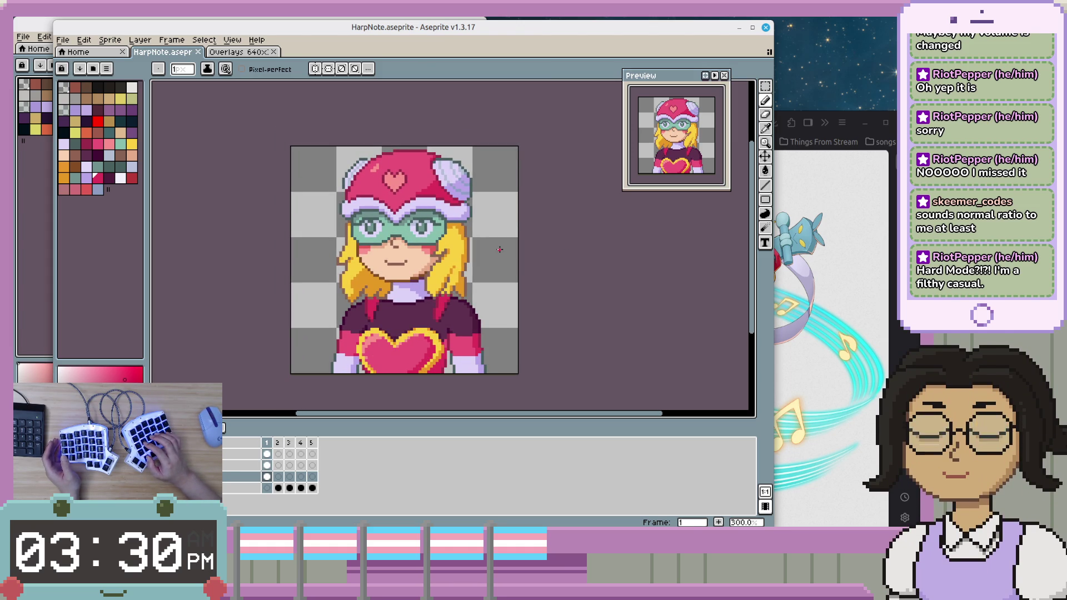
{"action": "key", "text": "Right"}
{"action": "key", "text": "Left"}
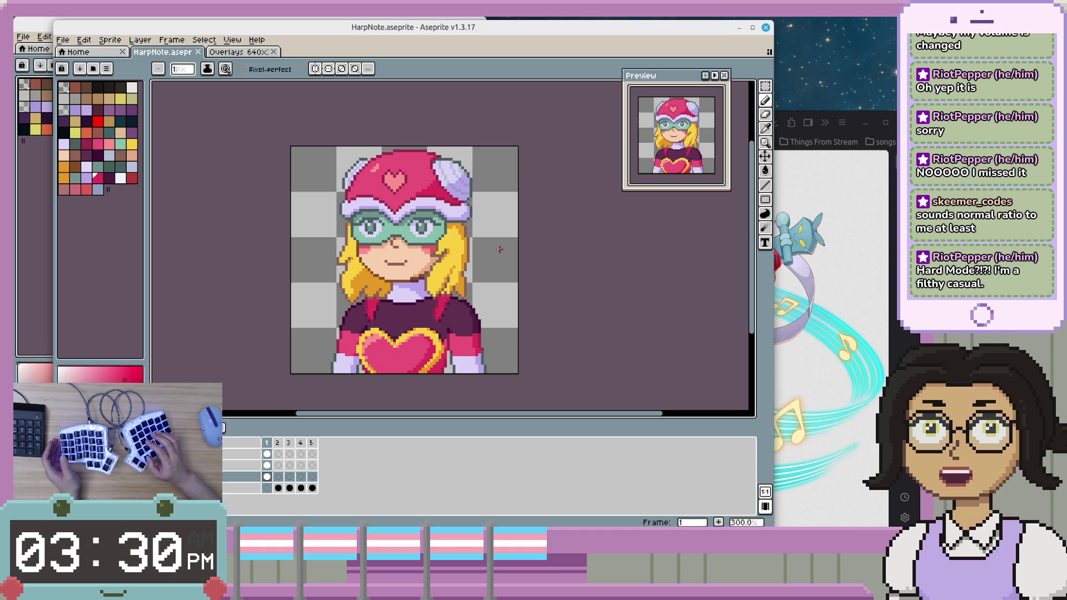
{"action": "key", "text": "Right"}
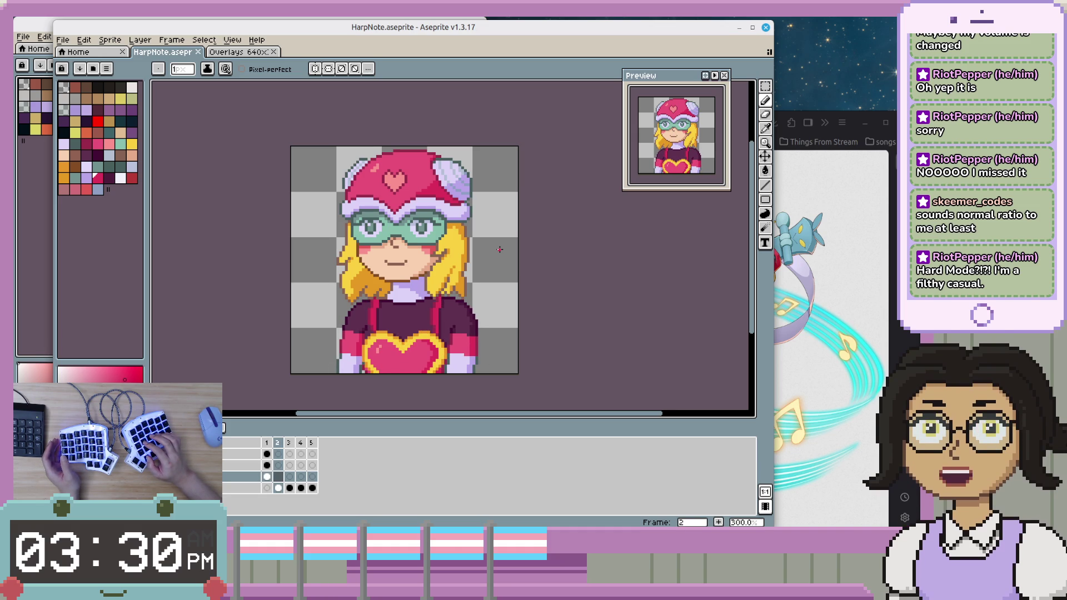
{"action": "key", "text": "Left"}
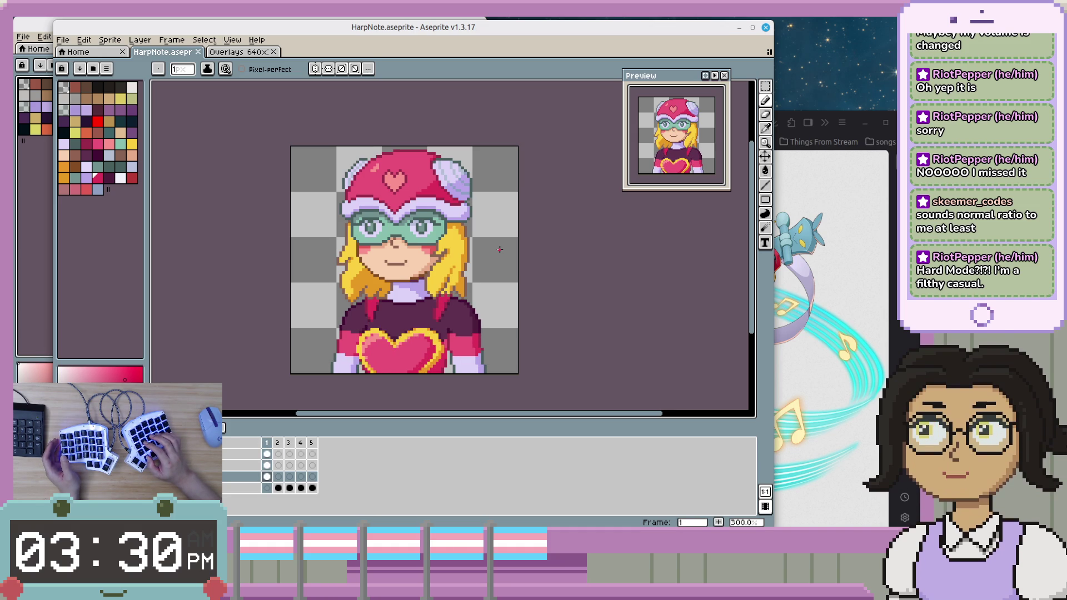
{"action": "key", "text": "Right"}
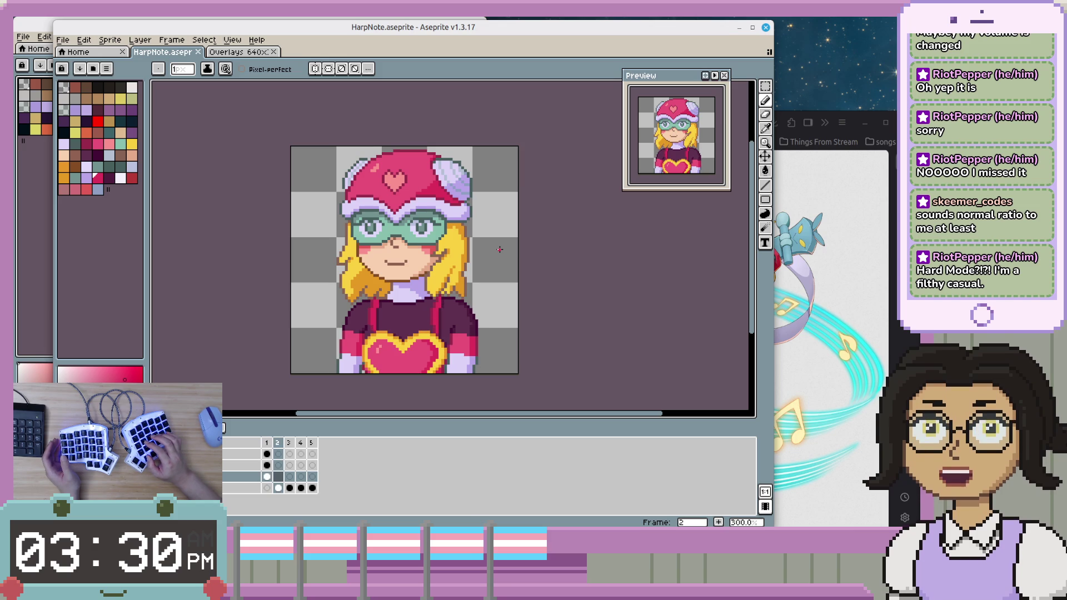
{"action": "key", "text": "Left"}
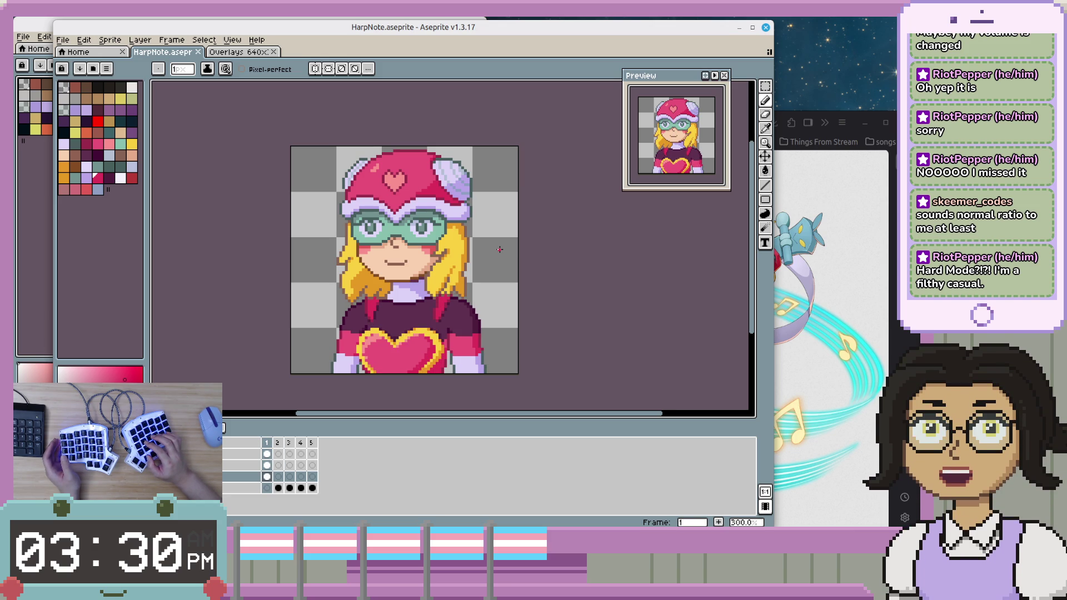
{"action": "key", "text": "Right"}
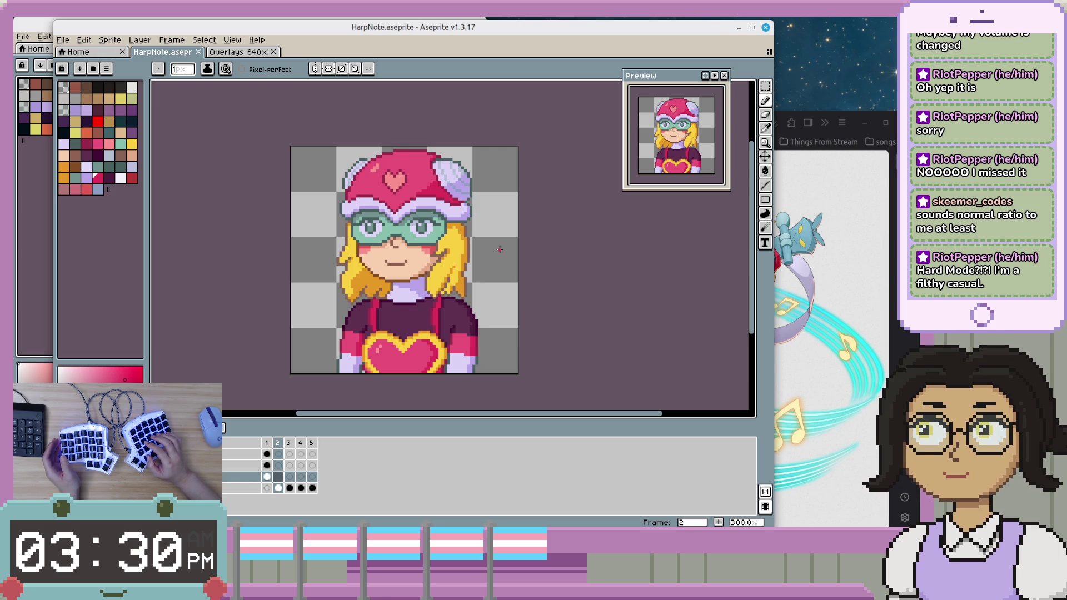
{"action": "key", "text": "Left"}
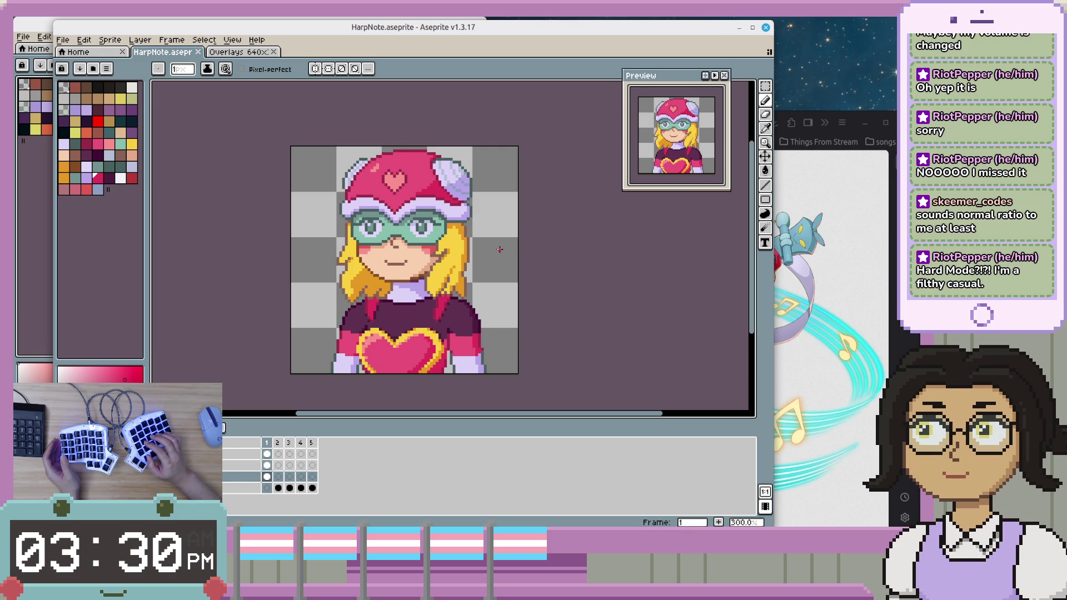
{"action": "key", "text": "Right"}
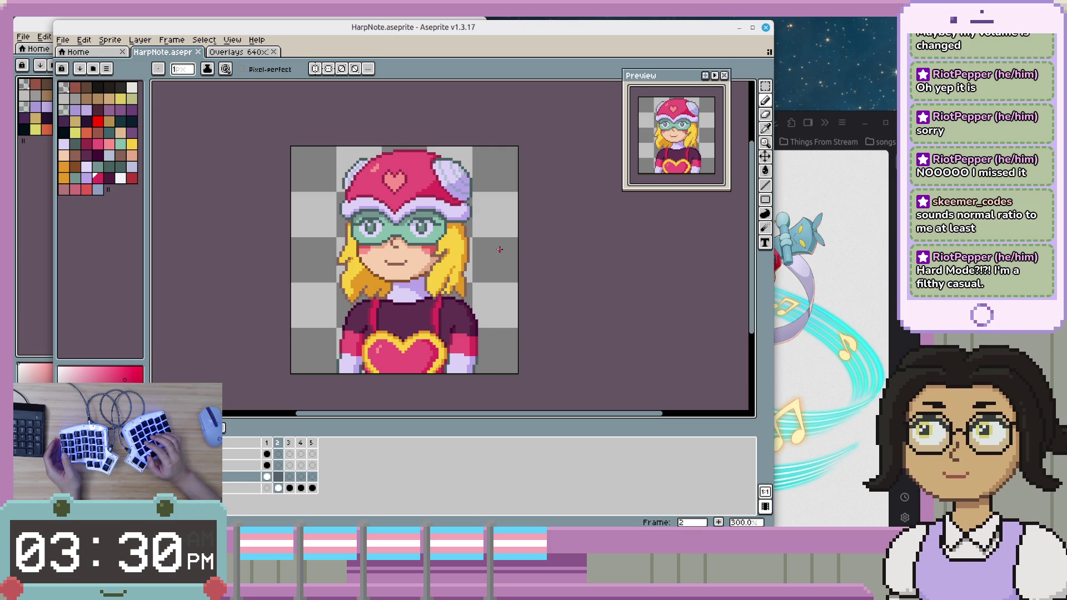
{"action": "key", "text": "Left"}
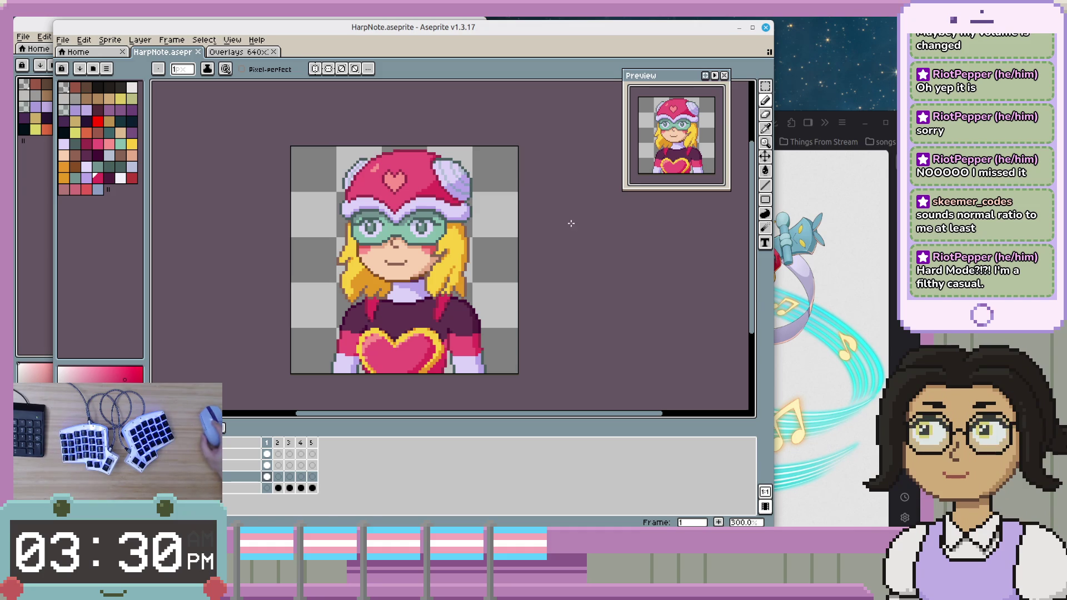
- Narrow the Aseprite window in stages to reveal the browser's Harp Note reference art
{"action": "left_click", "coordinate": [883, 361]}
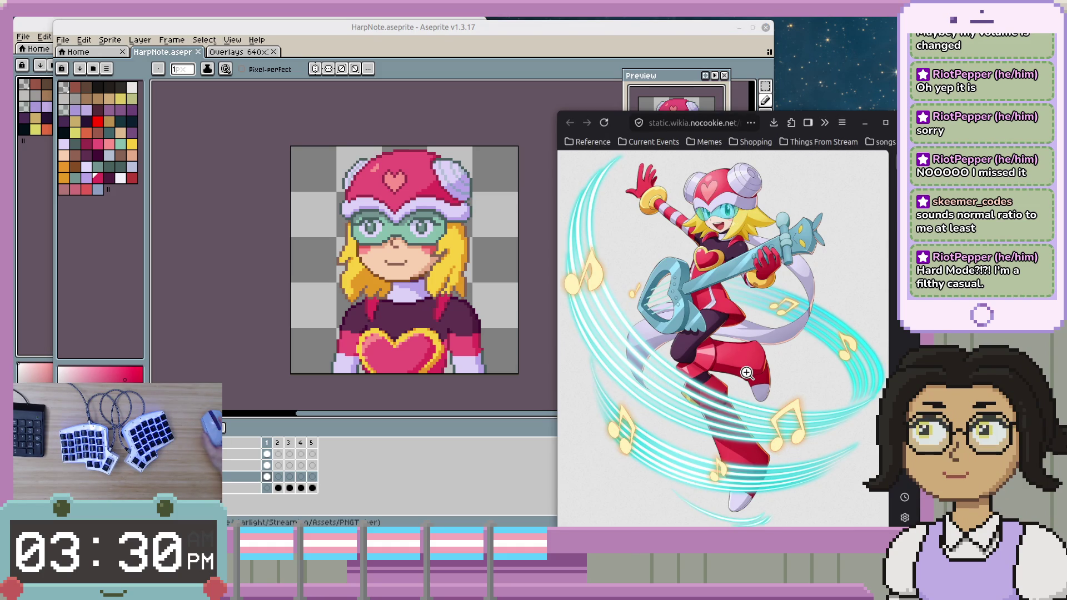
{"action": "left_click", "coordinate": [498, 471]}
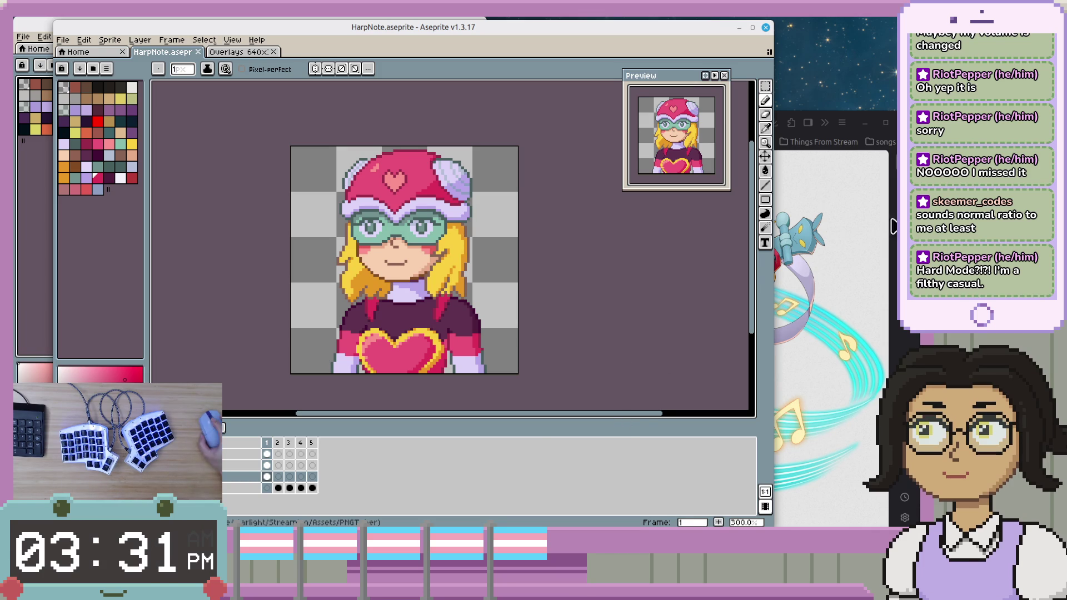
{"action": "left_click_drag", "start_coordinate": [770, 263], "coordinate": [590, 281]}
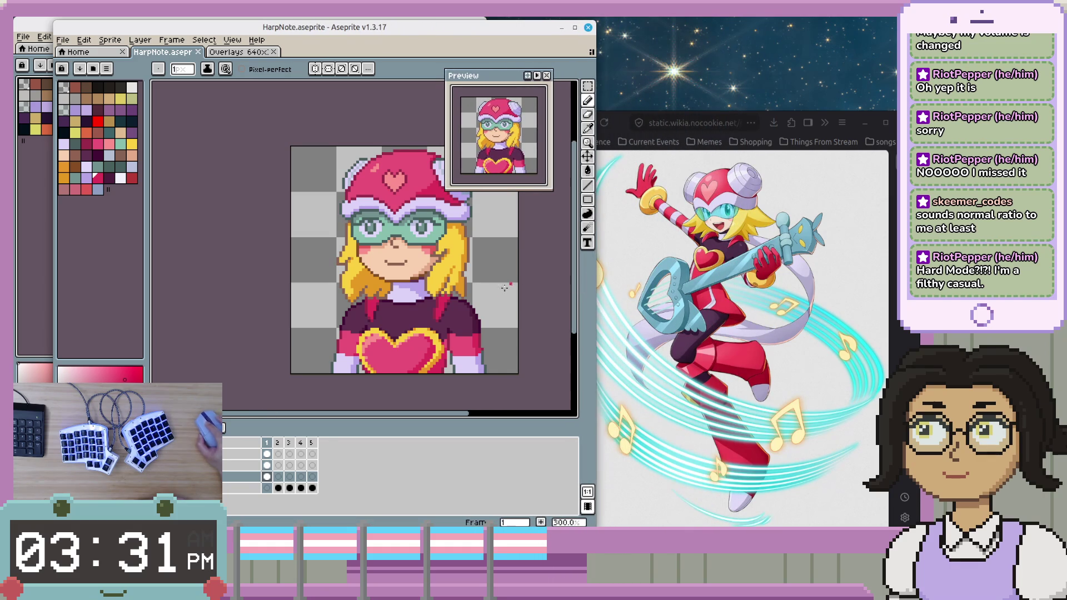
{"action": "left_click_drag", "start_coordinate": [534, 324], "coordinate": [443, 317]}
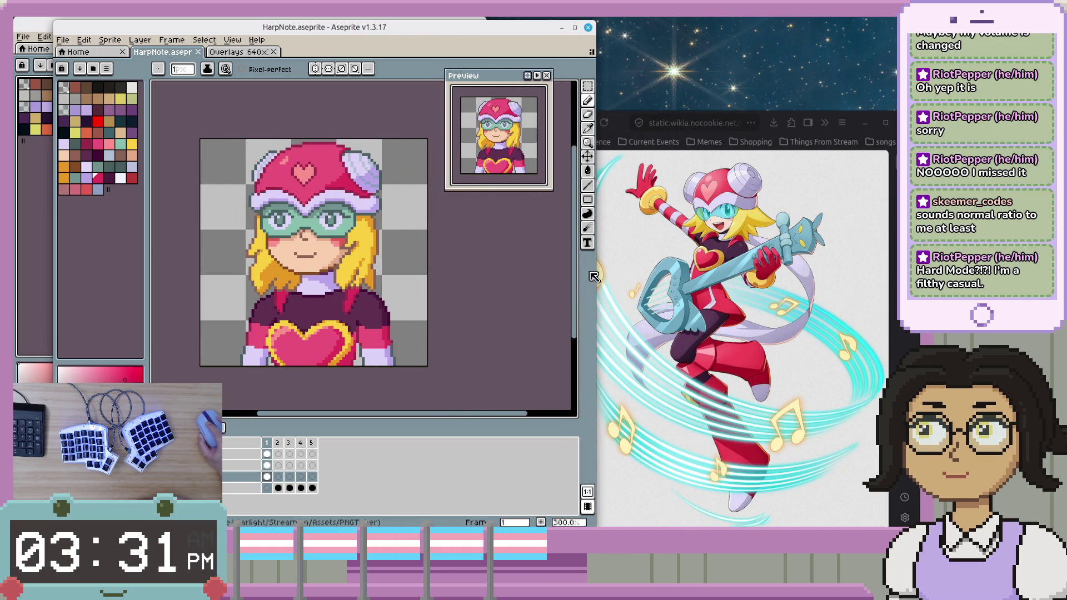
{"action": "left_click_drag", "start_coordinate": [590, 273], "coordinate": [555, 280]}
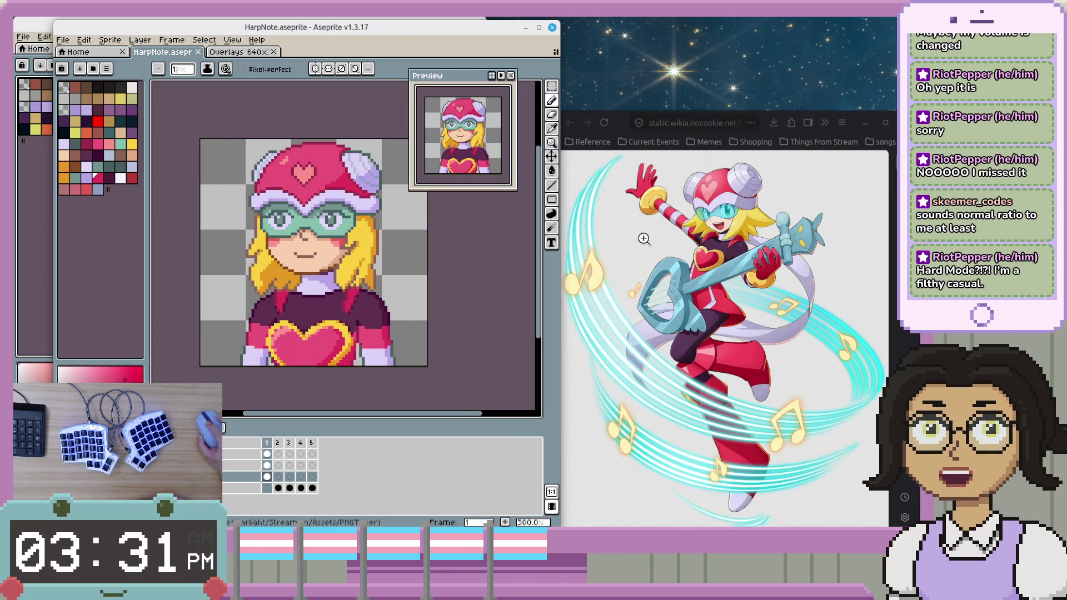
- Readjust the canvas zoom and flip to frame 2
{"action": "scroll", "coordinate": [295, 272], "scroll_direction": "up", "scroll_amount": 1}
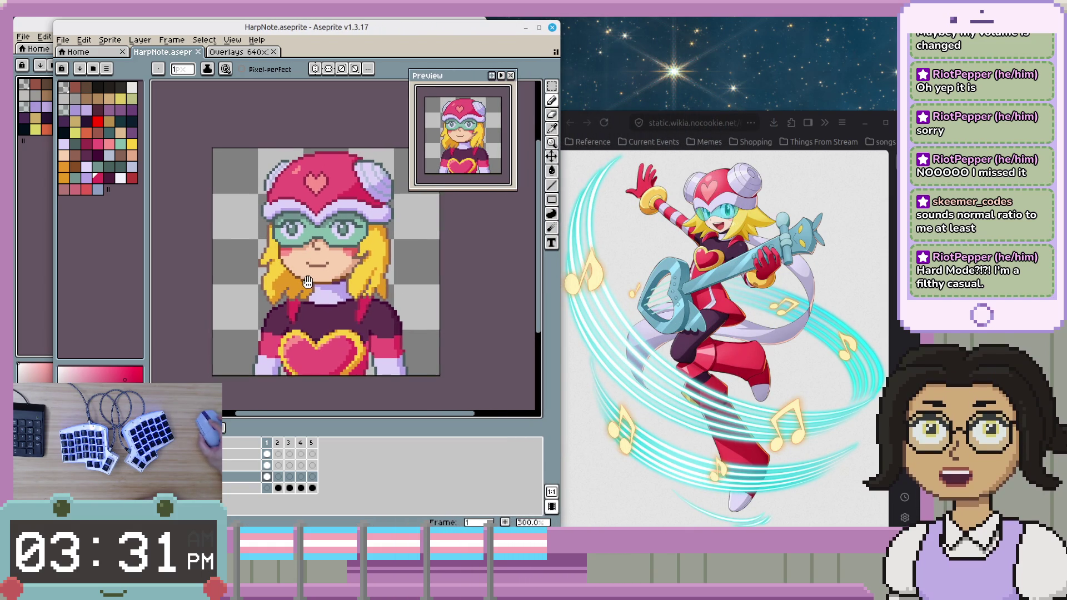
{"action": "scroll", "coordinate": [314, 284], "scroll_direction": "down", "scroll_amount": 1}
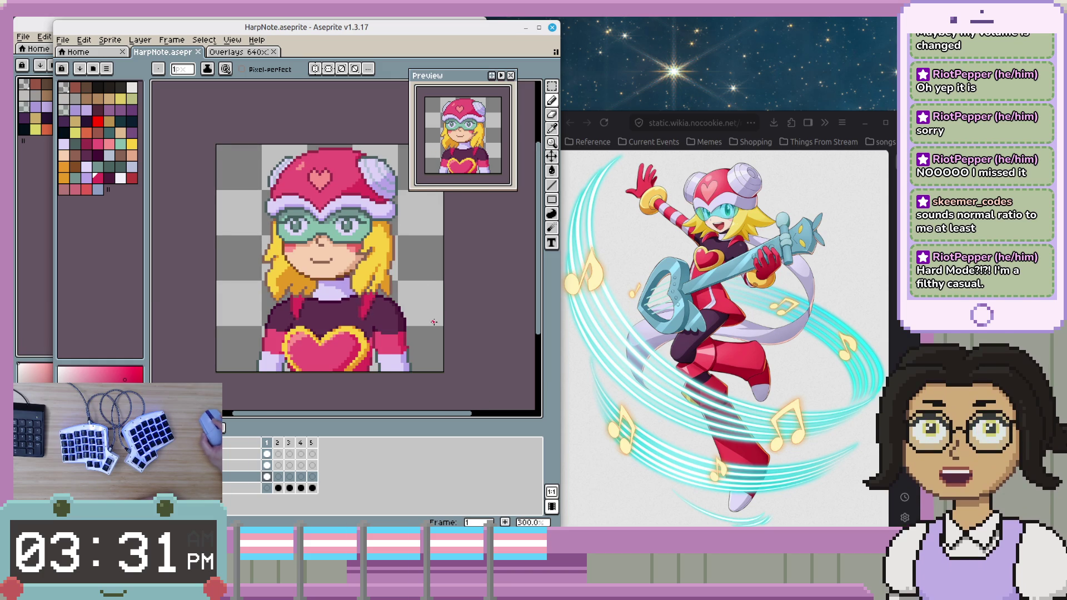
{"action": "scroll", "coordinate": [434, 322], "scroll_direction": "down", "scroll_amount": 1}
{"action": "scroll", "coordinate": [444, 343], "scroll_direction": "up", "scroll_amount": 1}
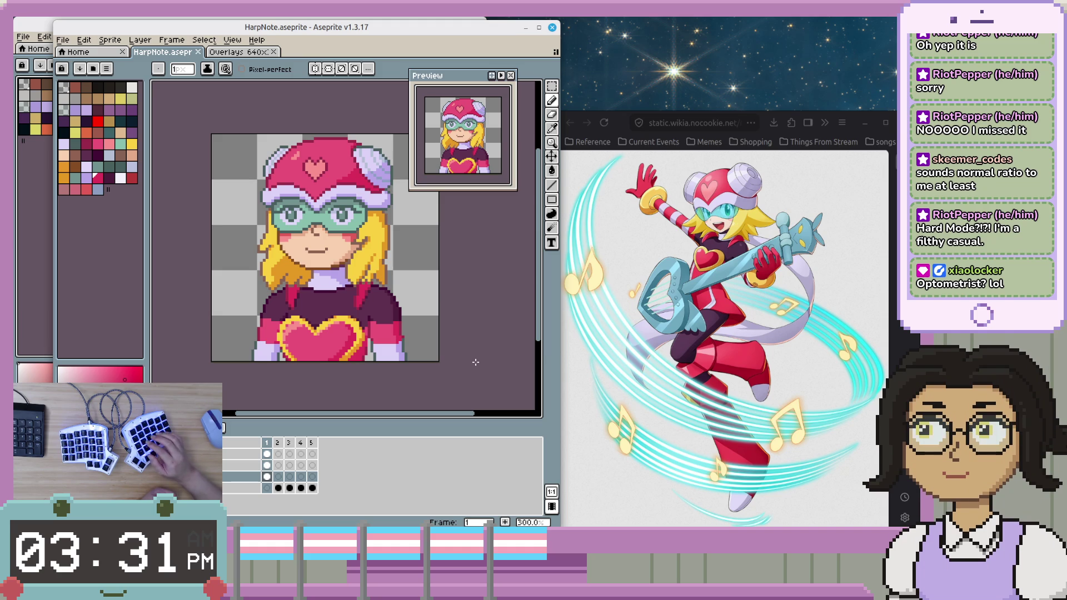
{"action": "key", "text": "period"}
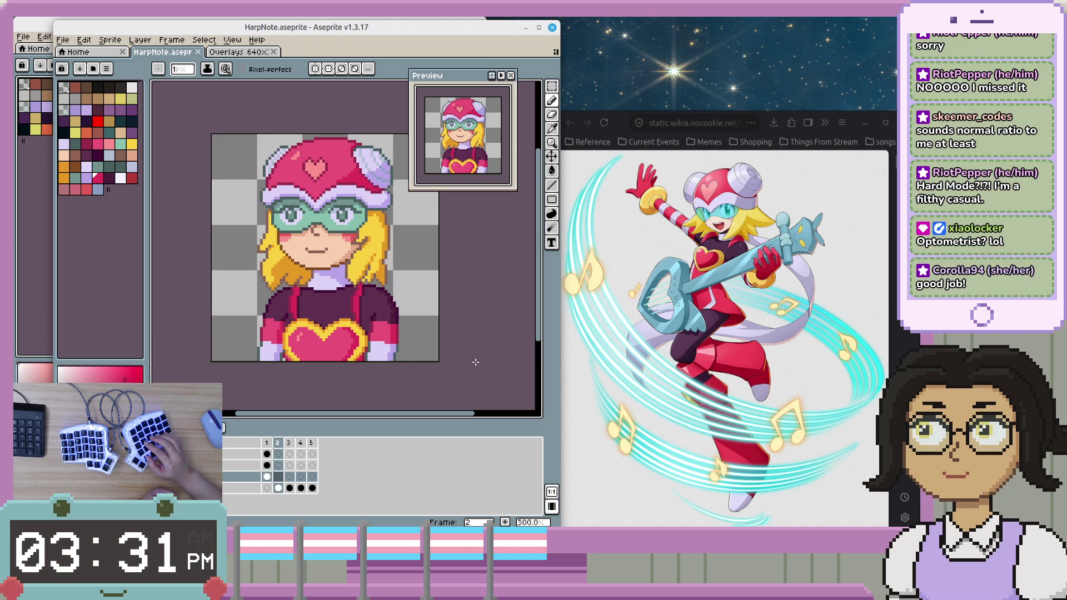
- Compare frames 1 and 2 again, ending on frame 1, and pan the sprite down slightly
{"action": "key", "text": "comma"}
{"action": "key", "text": "period"}
{"action": "key", "text": "comma"}
{"action": "key", "text": "period"}
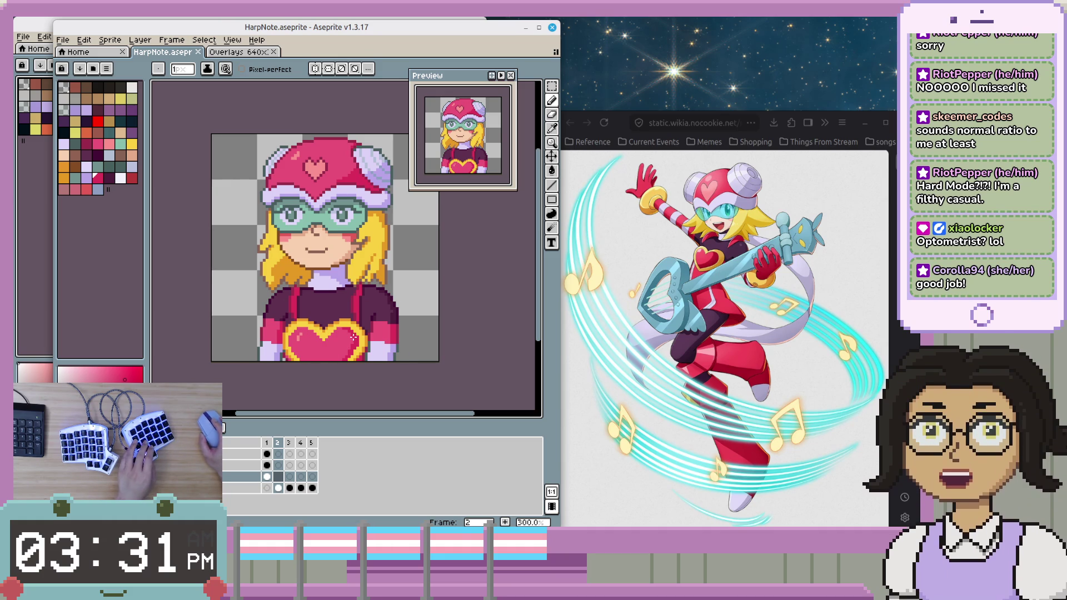
{"action": "key", "text": "comma"}
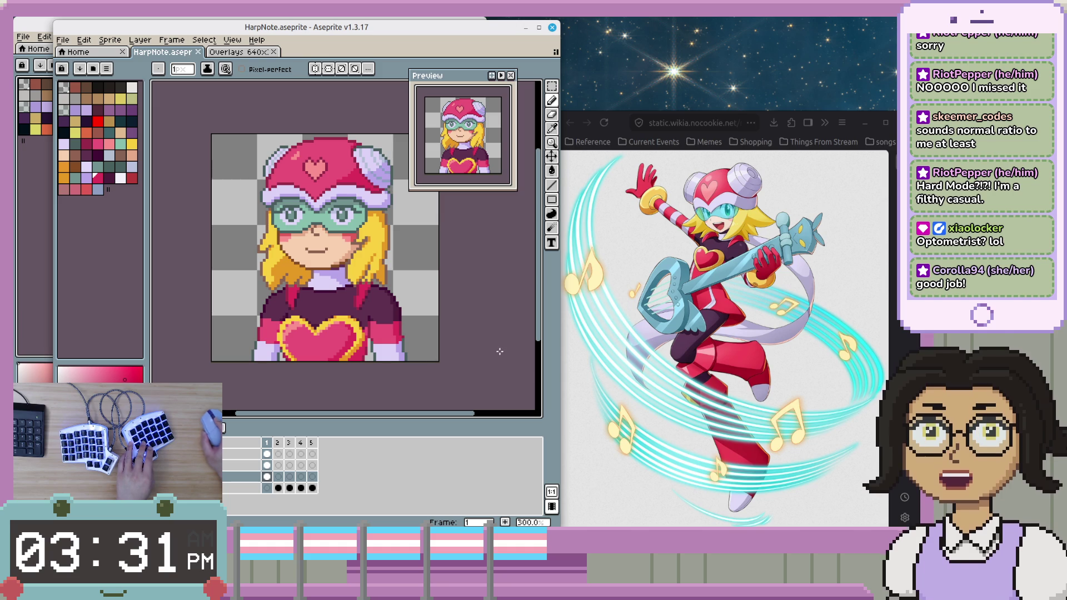
{"action": "left_click_drag", "start_coordinate": [487, 287], "coordinate": [487, 300]}
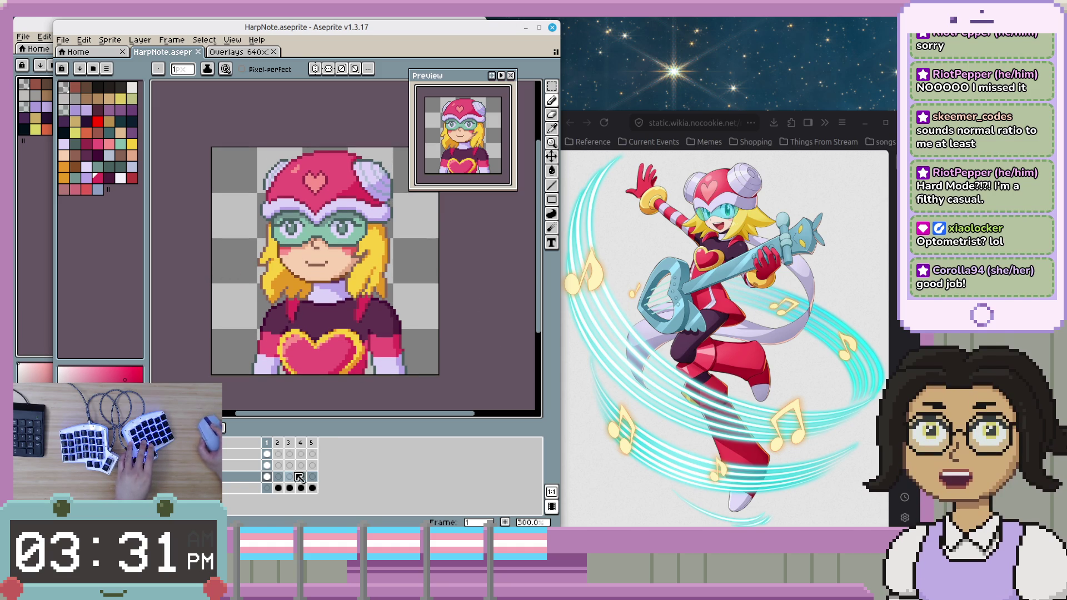
- Add a new empty layer, then bring the StarlightLacuna avatar file forward
{"action": "right_click", "coordinate": [239, 477]}
{"action": "mouse_move", "coordinate": [278, 456]}
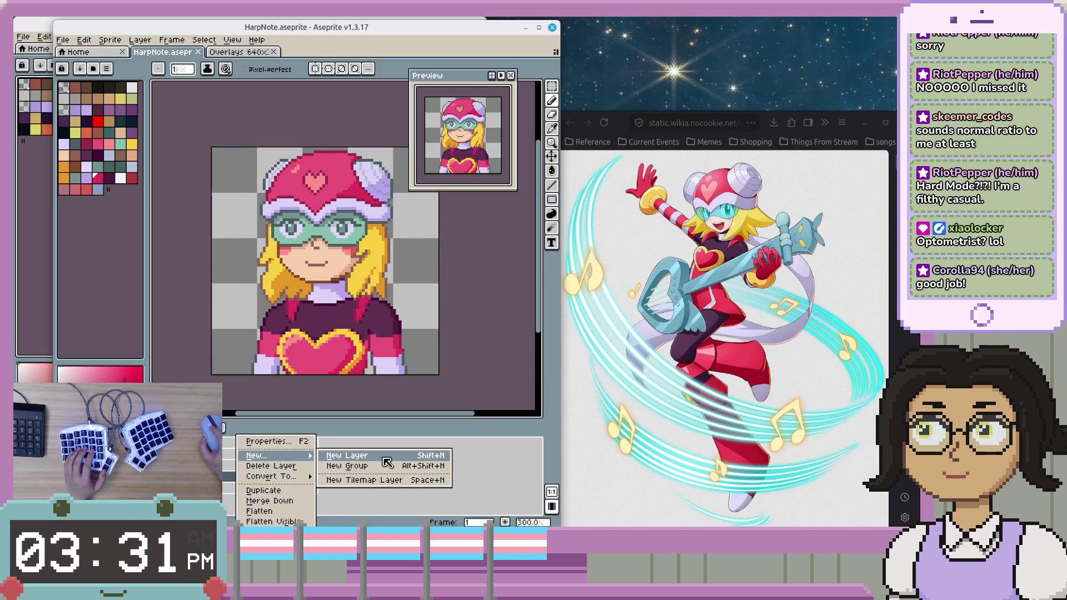
{"action": "left_click", "coordinate": [387, 463]}
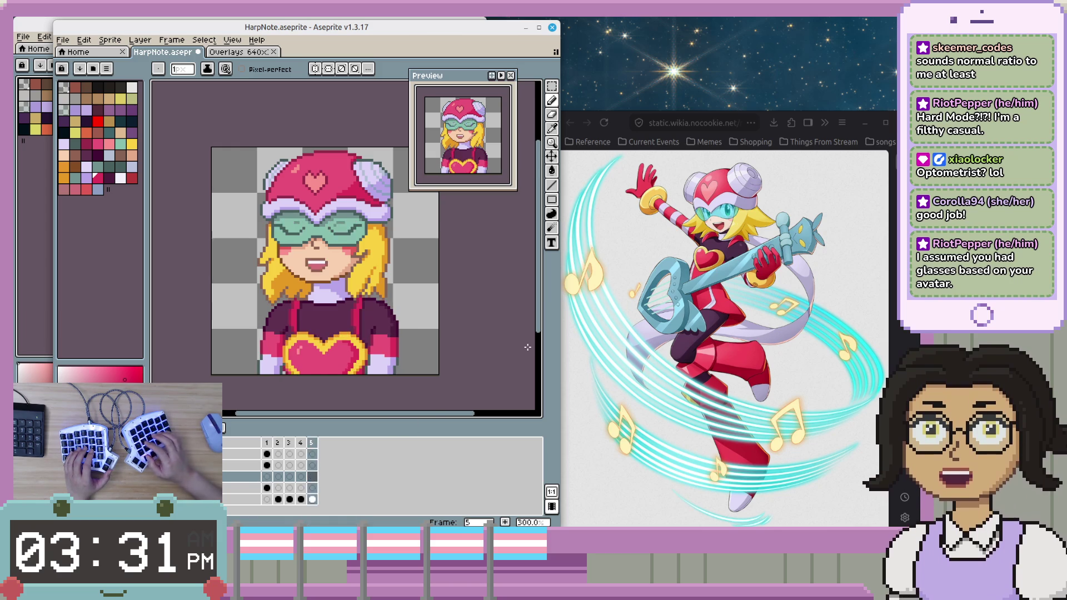
{"action": "left_click", "coordinate": [46, 212]}
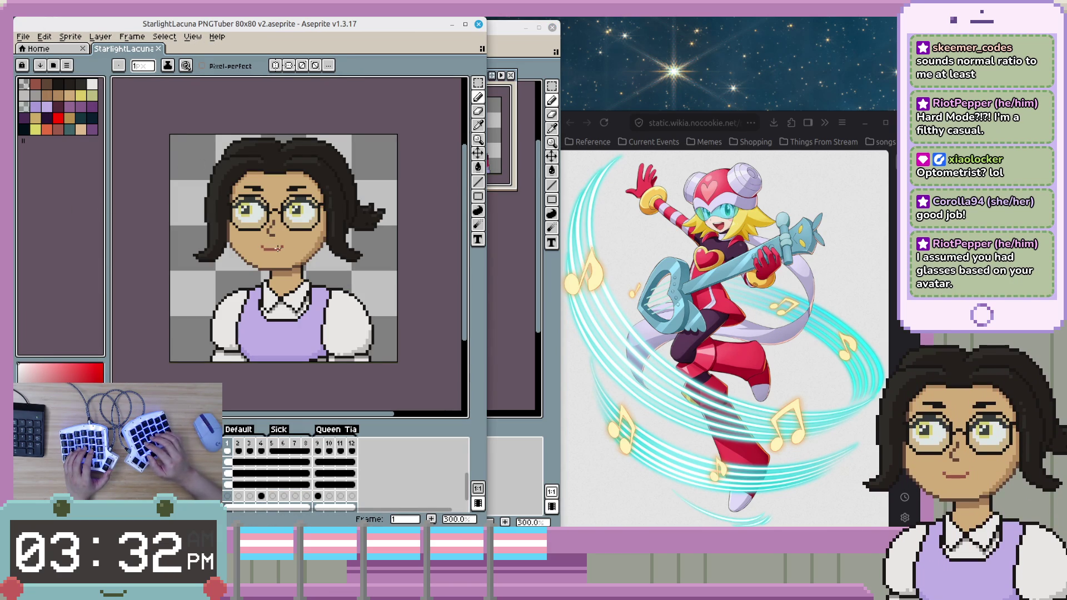
- Step through the avatar's frames: open mouth, closed mouth, masked face, closed eyes, Queen Tia
{"action": "key", "text": "period"}
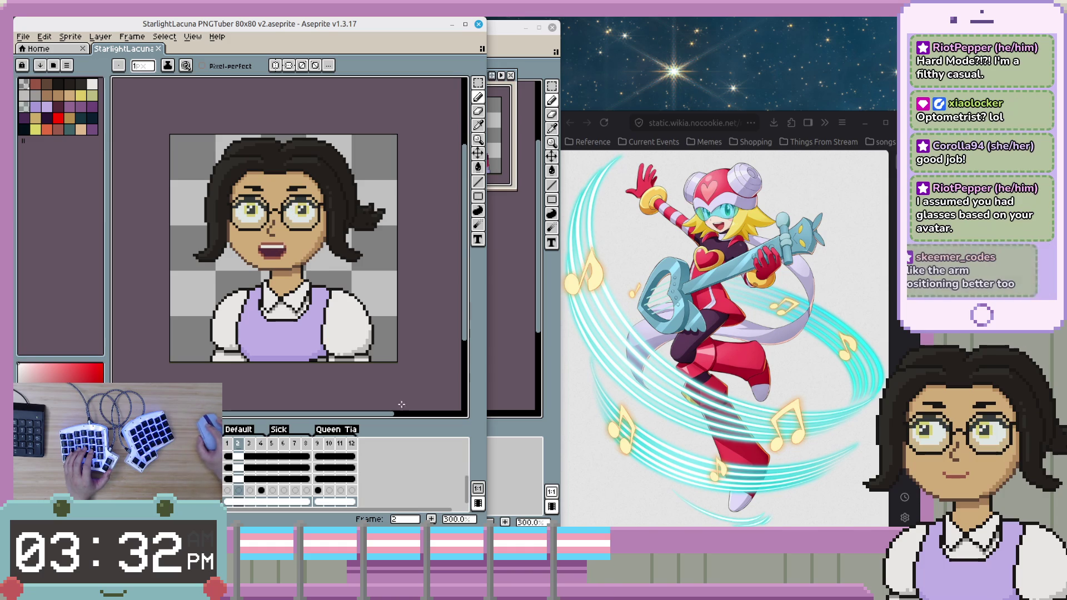
{"action": "key", "text": "comma"}
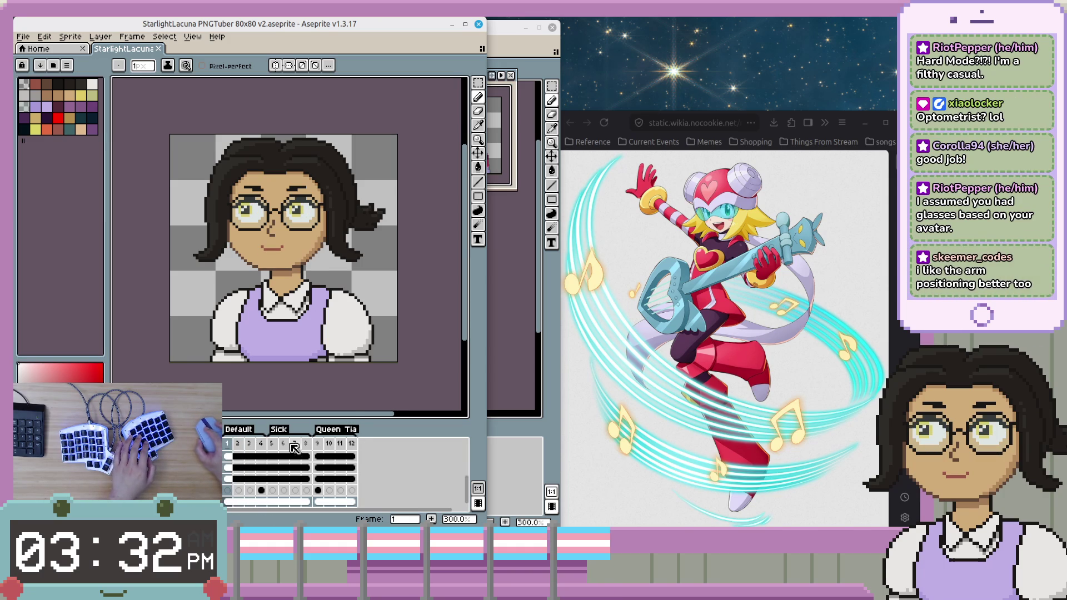
{"action": "left_click", "coordinate": [275, 444]}
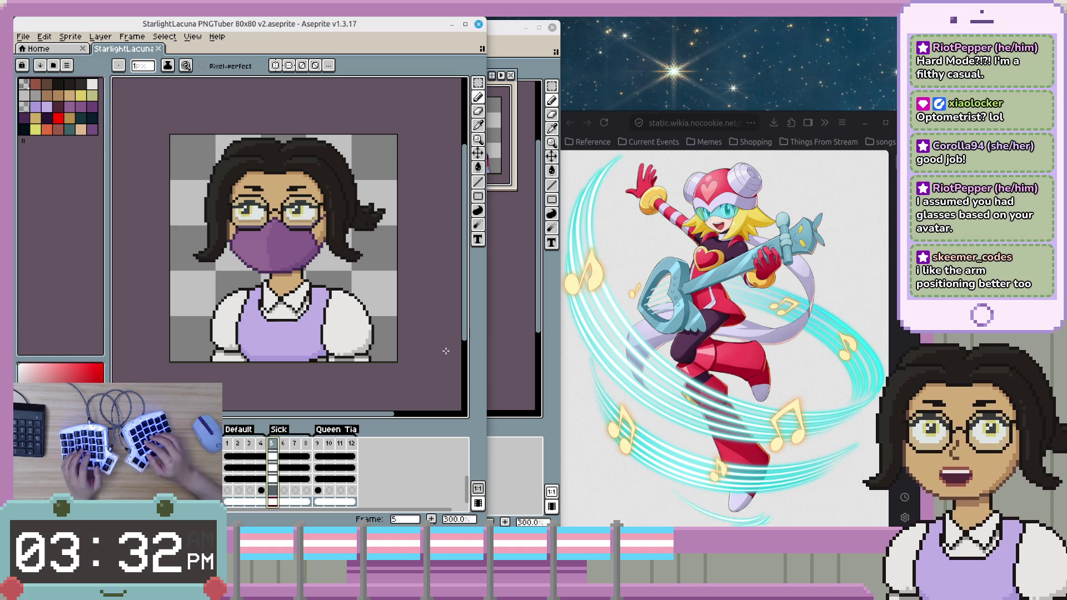
{"action": "key", "text": "Right"}
{"action": "key", "text": "Left"}
{"action": "key", "text": "Left"}
{"action": "key", "text": "Right"}
{"action": "key", "text": "Right"}
{"action": "key", "text": "Left"}
{"action": "key", "text": "Right"}
{"action": "key", "text": "Left"}
{"action": "key", "text": "Left"}
{"action": "key", "text": "Left"}
{"action": "key", "text": "Left"}
{"action": "key", "text": "Right"}
{"action": "key", "text": "Right"}
{"action": "key", "text": "Right"}
{"action": "key", "text": "Right"}
{"action": "key", "text": "Right"}
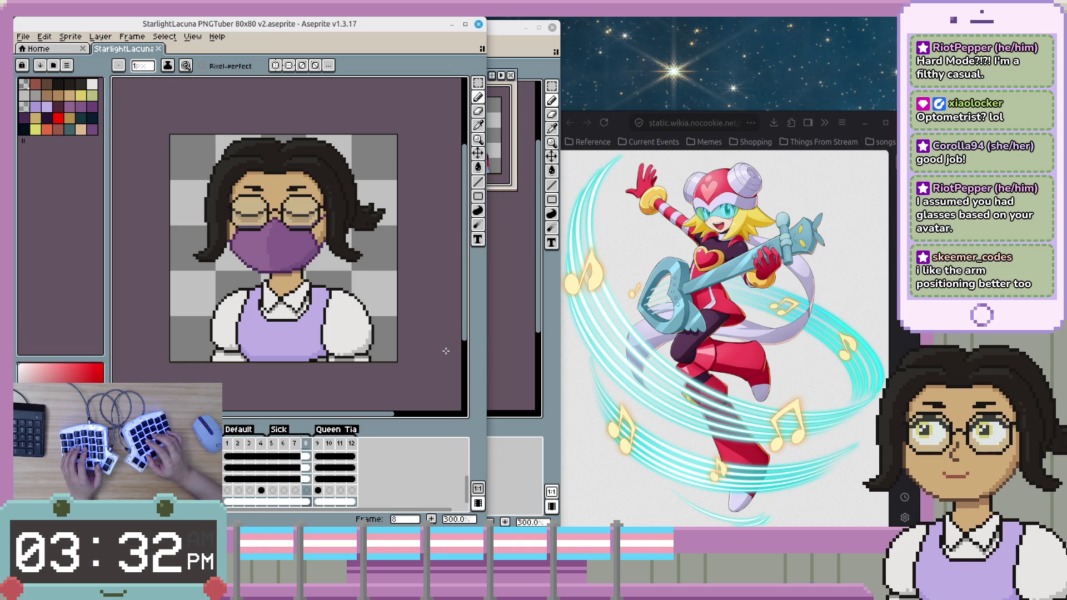
{"action": "key", "text": "Right"}
{"action": "key", "text": "Right"}
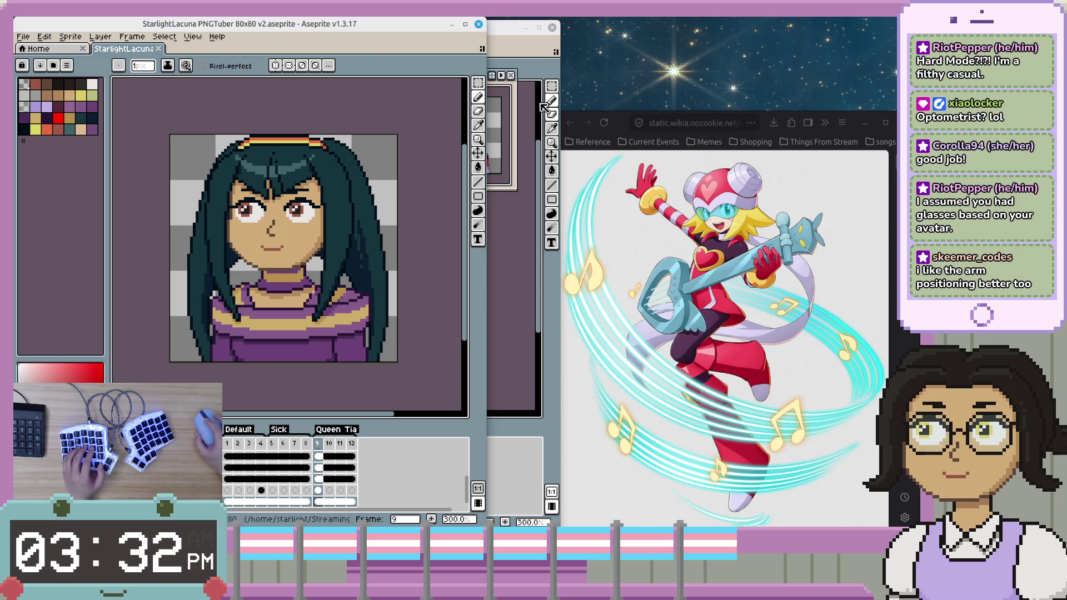
- Return to the HarpNote sprite and open Layer 1's properties
{"action": "left_click", "coordinate": [510, 55]}
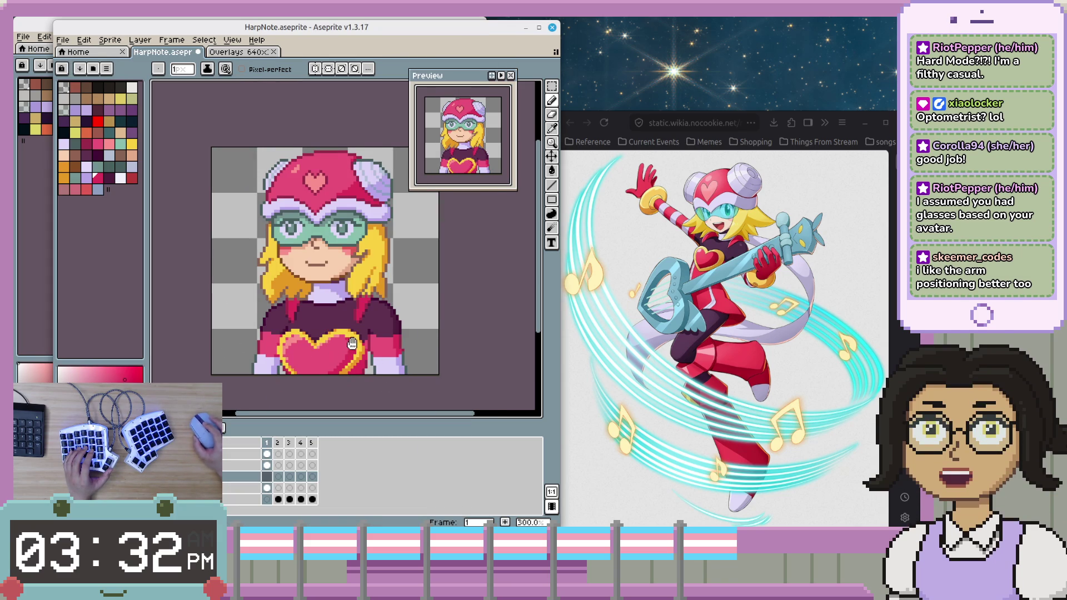
{"action": "scroll", "coordinate": [372, 333], "scroll_direction": "up", "scroll_amount": 1}
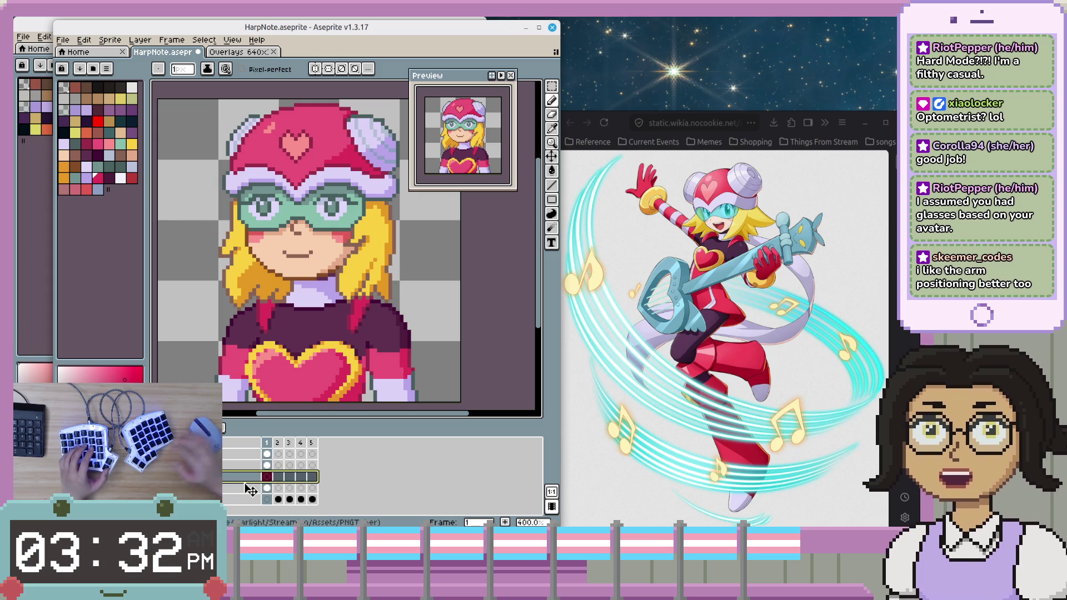
{"action": "double_click", "coordinate": [245, 479]}
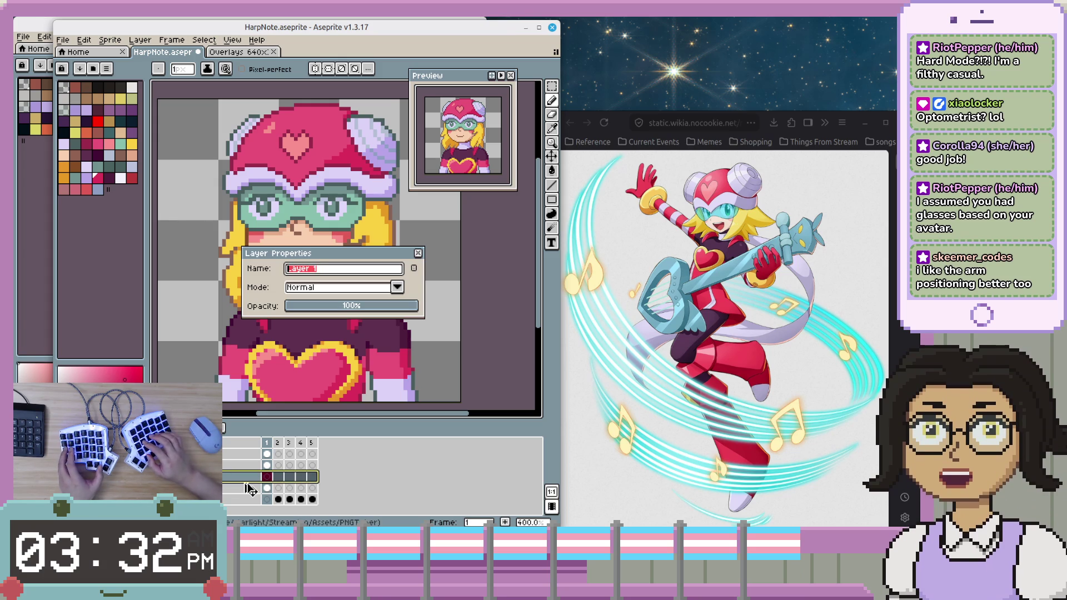
- Enter 'Scarf' as the new layer's name and confirm it
{"action": "type", "text": "Sc"}
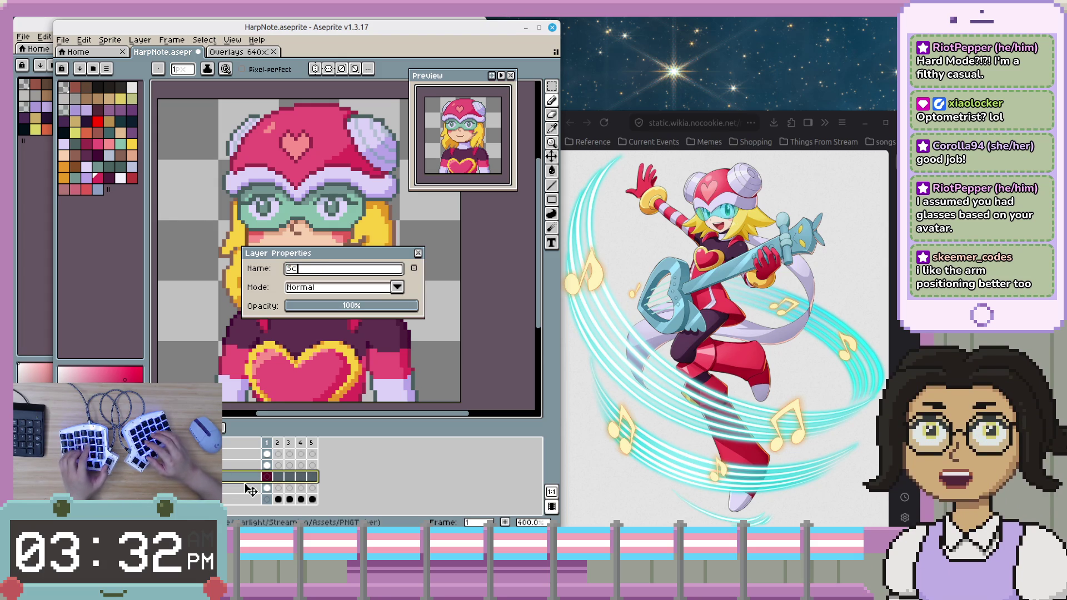
{"action": "type", "text": "arf"}
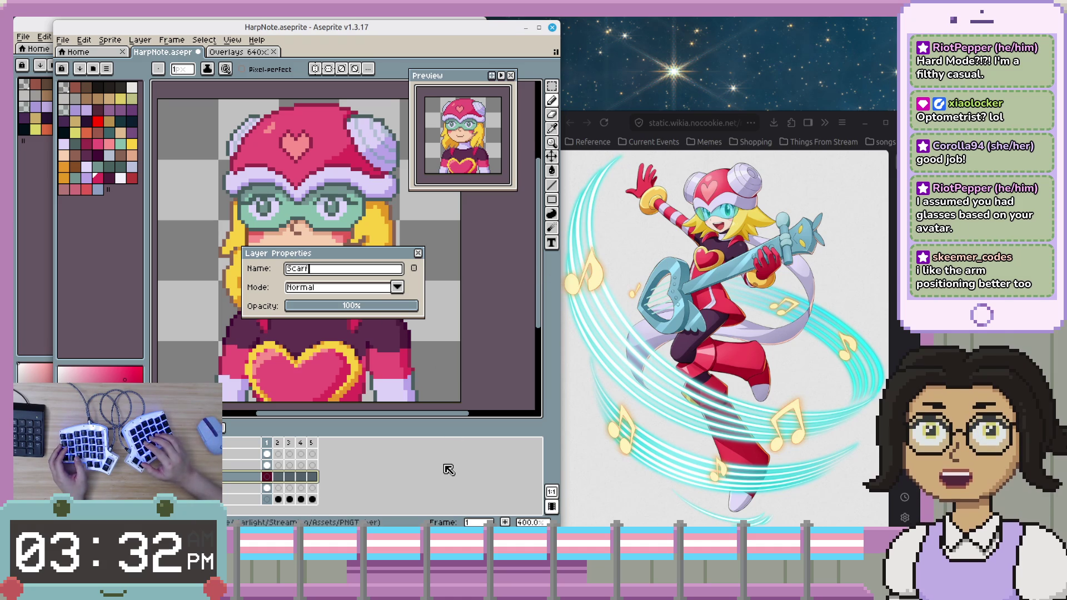
{"action": "key", "text": "Return"}
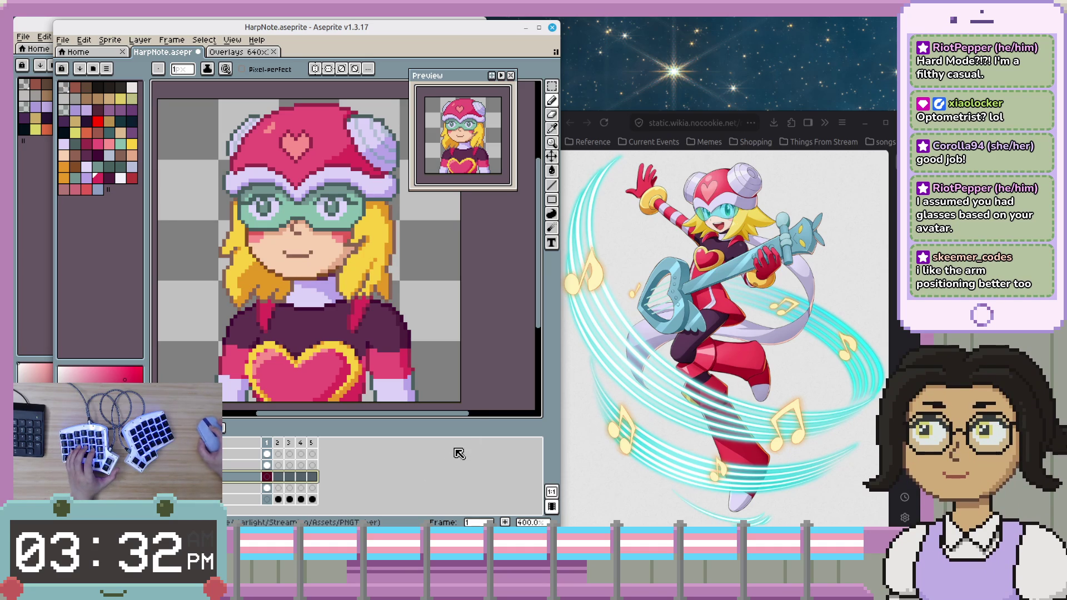
- Flip back and forth between the two animation frames to compare the bust's poses
{"action": "left_click_drag", "start_coordinate": [502, 347], "coordinate": [506, 349]}
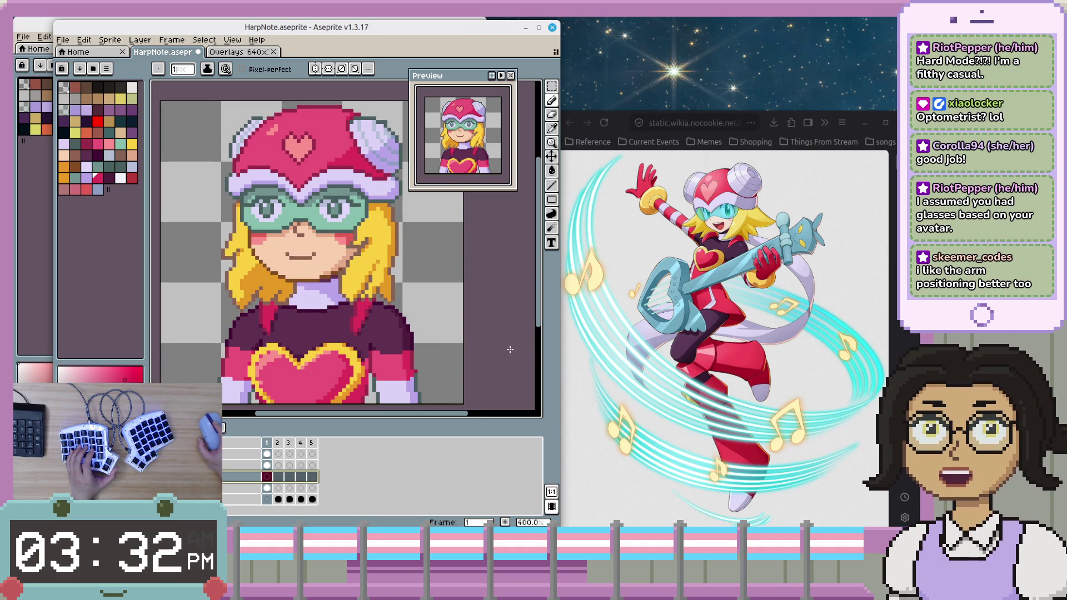
{"action": "left_click_drag", "start_coordinate": [478, 285], "coordinate": [473, 279]}
{"action": "scroll", "coordinate": [474, 287], "scroll_direction": "down", "scroll_amount": 1}
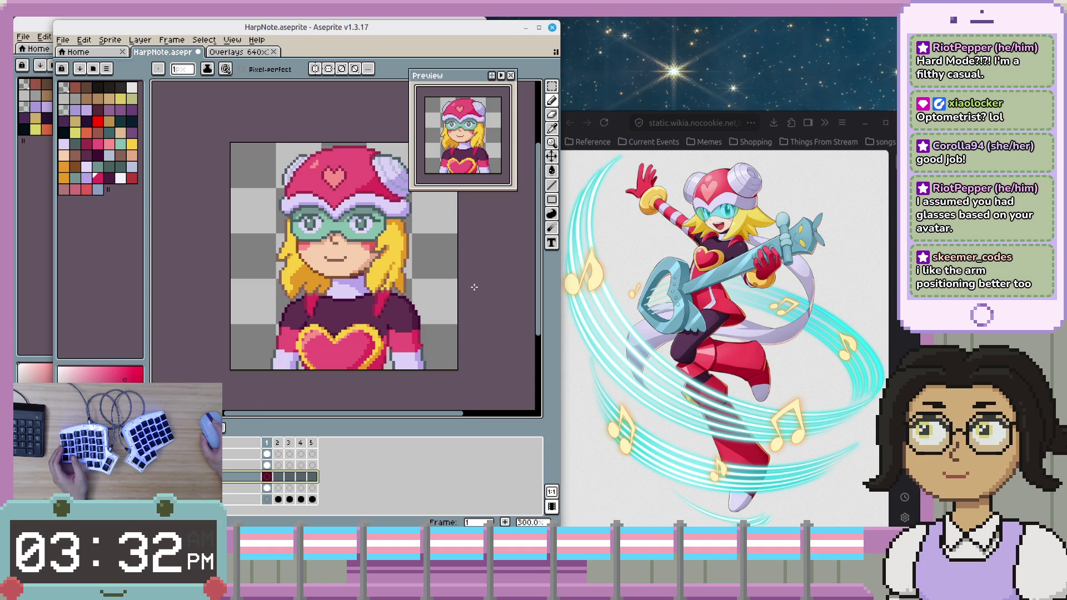
{"action": "left_click_drag", "start_coordinate": [478, 293], "coordinate": [453, 296]}
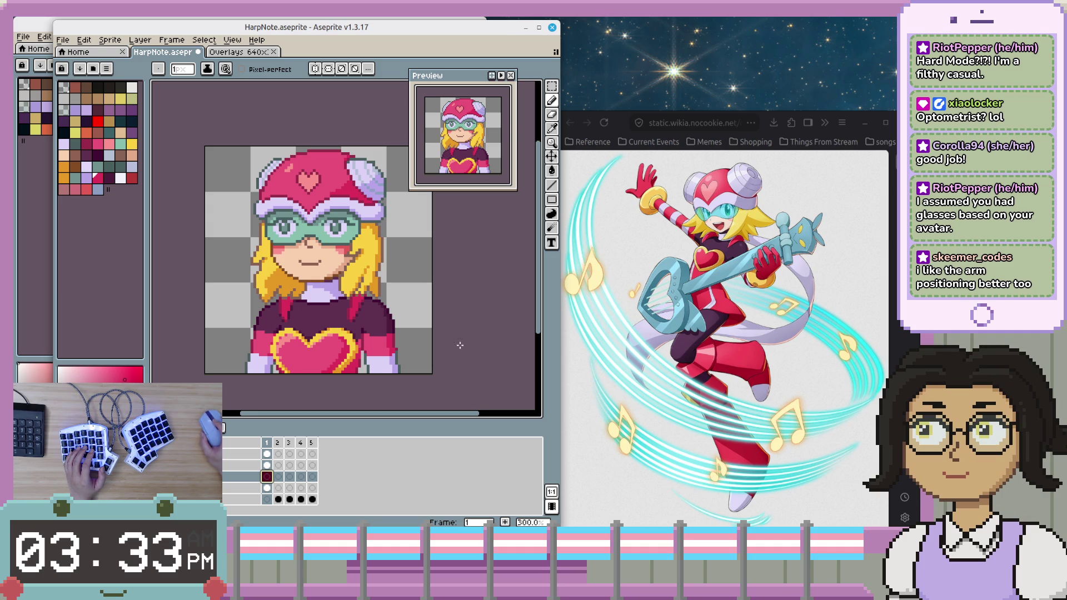
{"action": "left_click_drag", "start_coordinate": [455, 349], "coordinate": [446, 355]}
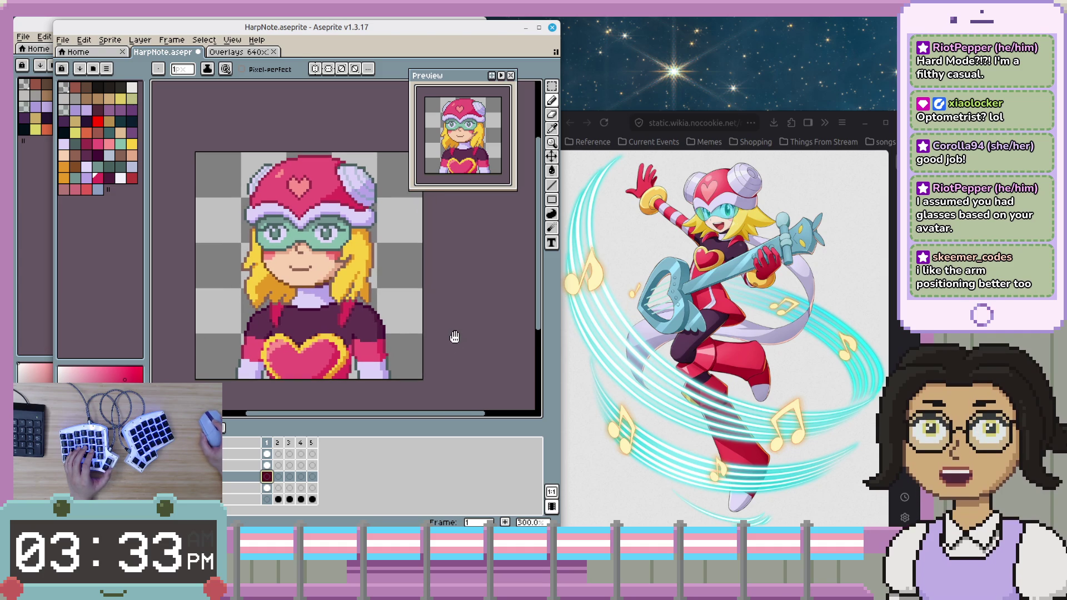
{"action": "scroll", "coordinate": [406, 313], "scroll_direction": "down", "scroll_amount": 2}
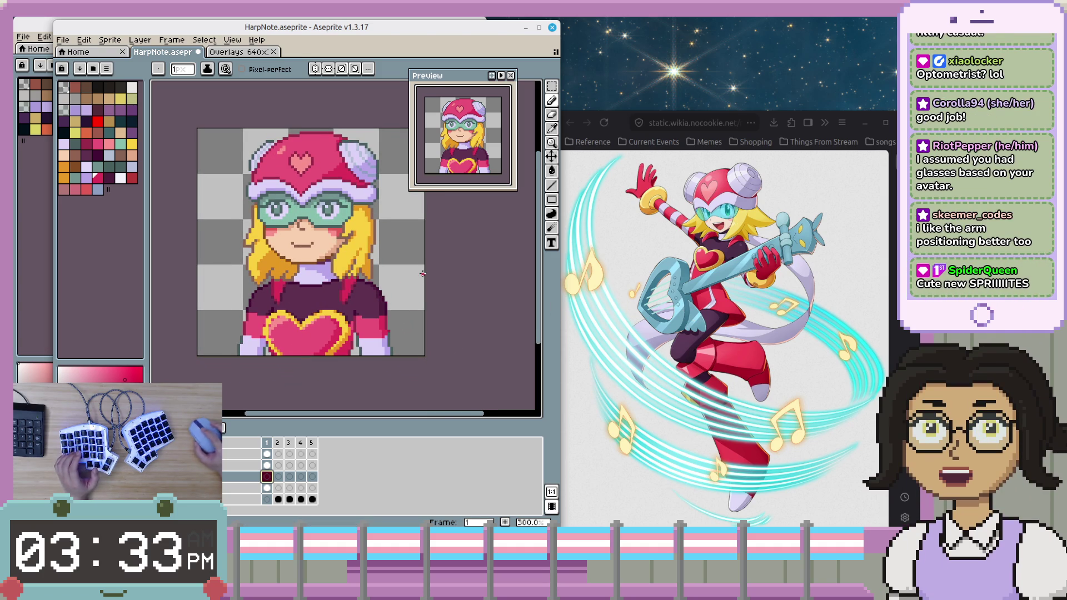
{"action": "scroll", "coordinate": [389, 292], "scroll_direction": "up", "scroll_amount": 1}
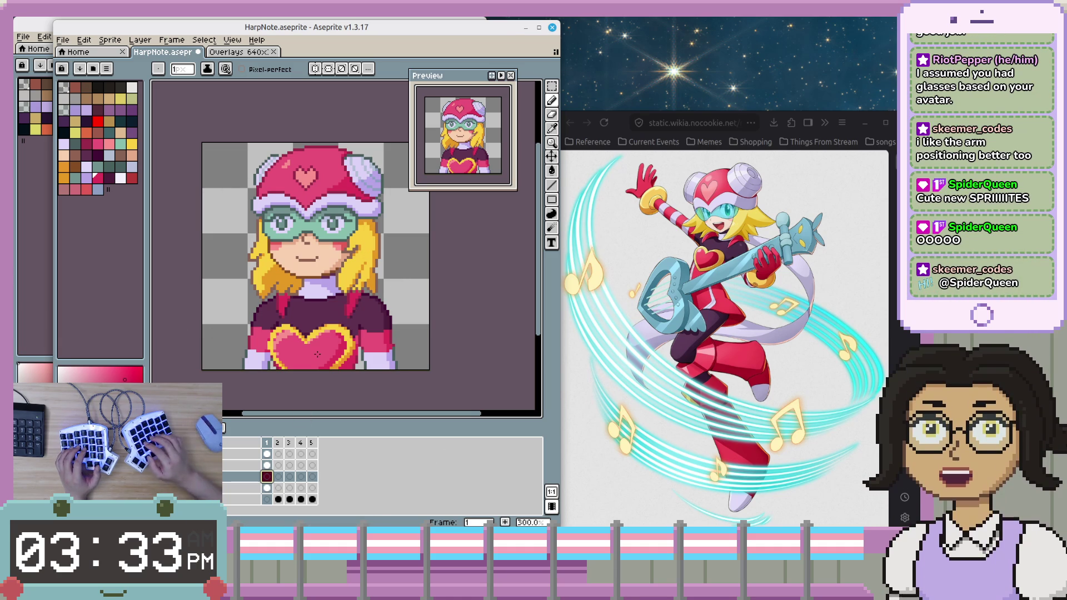
{"action": "key", "text": "period"}
{"action": "key", "text": "comma"}
{"action": "key", "text": "period"}
{"action": "key", "text": "comma"}
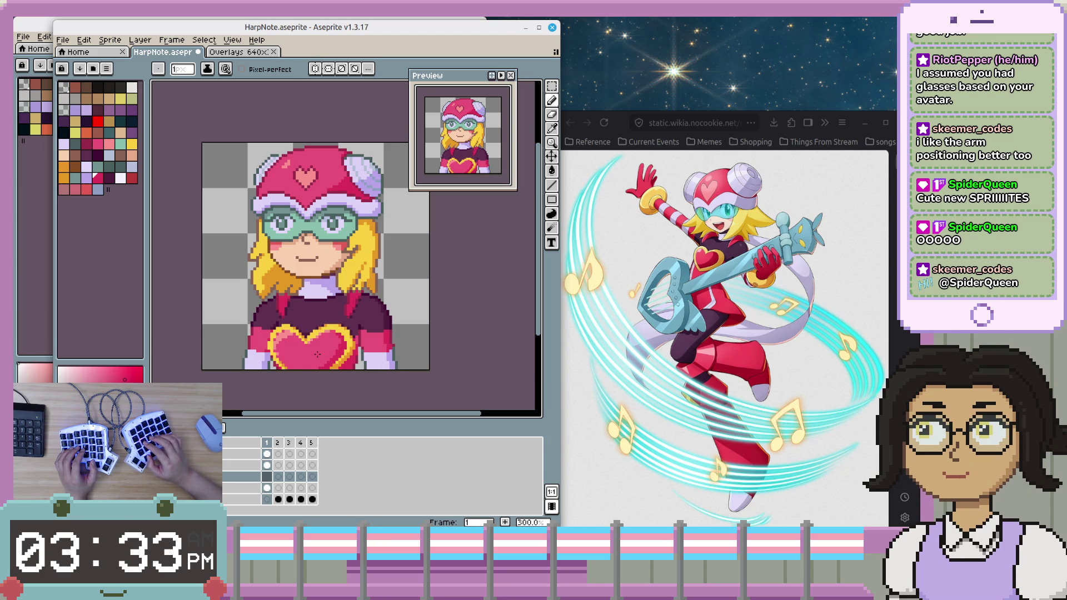
{"action": "key", "text": "period"}
{"action": "key", "text": "comma"}
{"action": "key", "text": "period"}
{"action": "key", "text": "comma"}
{"action": "key", "text": "period"}
{"action": "key", "text": "comma"}
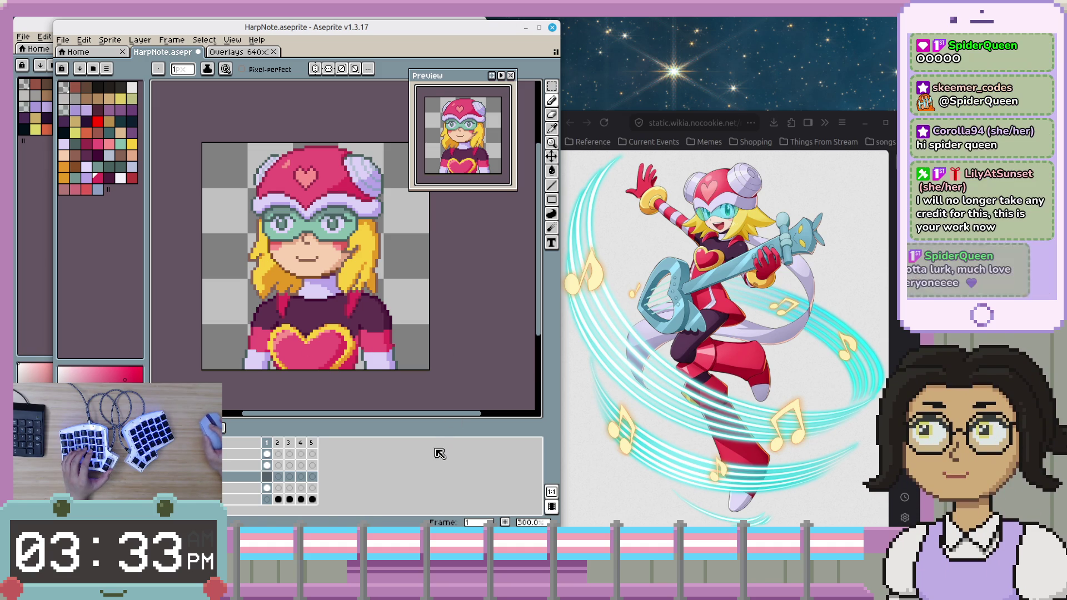
- Preview the animation, then eyedrop the collar's lavender as the drawing colour
{"action": "scroll", "coordinate": [358, 318], "scroll_direction": "up", "scroll_amount": 1}
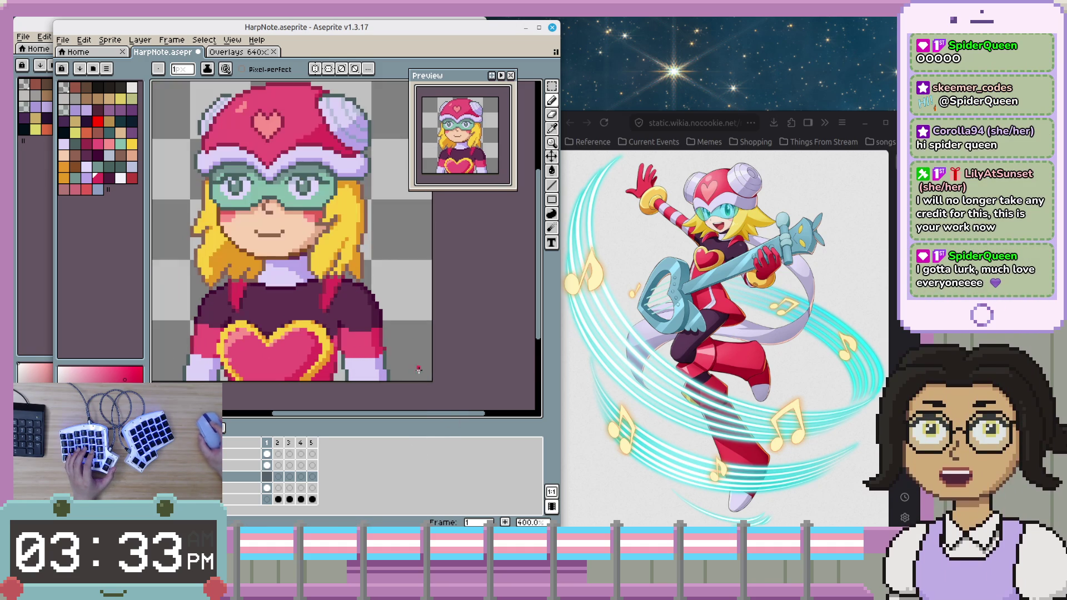
{"action": "mouse_move", "coordinate": [408, 320]}
{"action": "left_mouse_down"}
{"action": "mouse_move", "coordinate": [467, 297]}
{"action": "mouse_move", "coordinate": [451, 252]}
{"action": "left_mouse_up"}
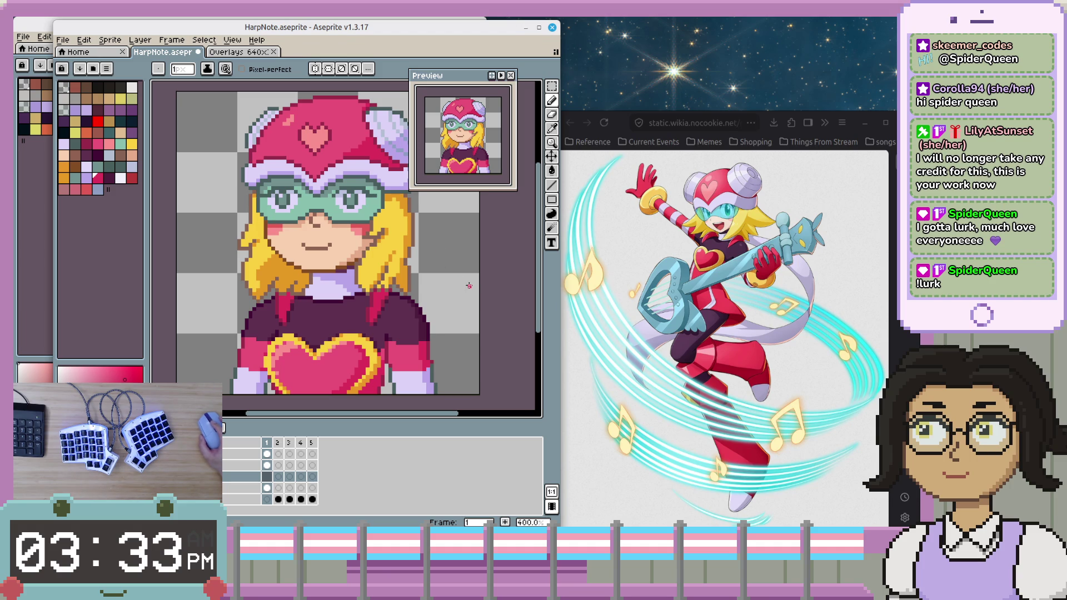
{"action": "key", "text": "Return"}
{"action": "left_click_drag", "start_coordinate": [463, 264], "coordinate": [463, 271]}
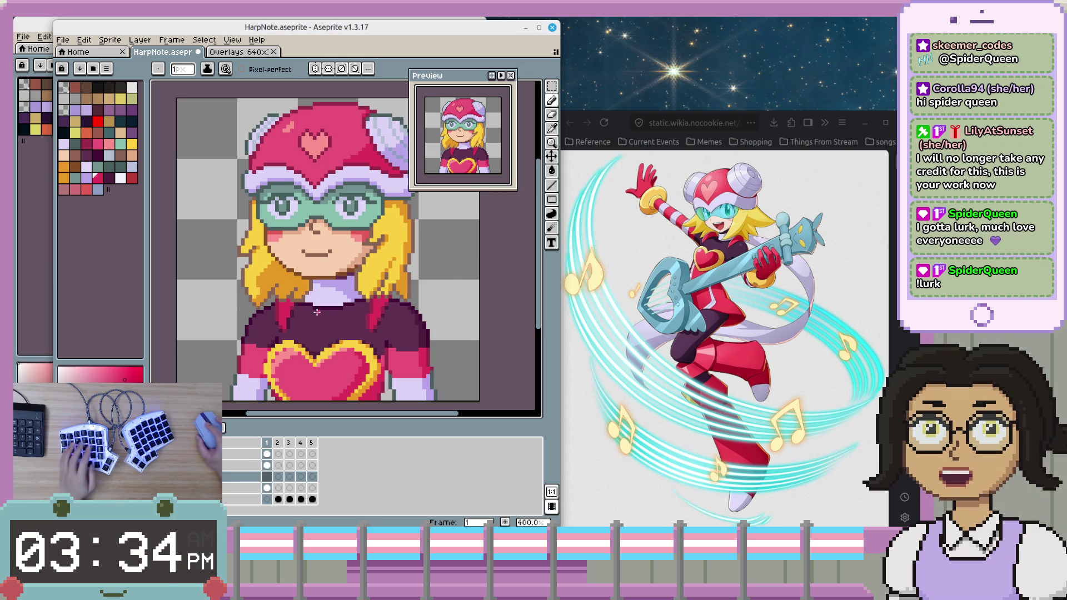
{"action": "key", "text": "i"}
{"action": "left_click", "coordinate": [348, 283]}
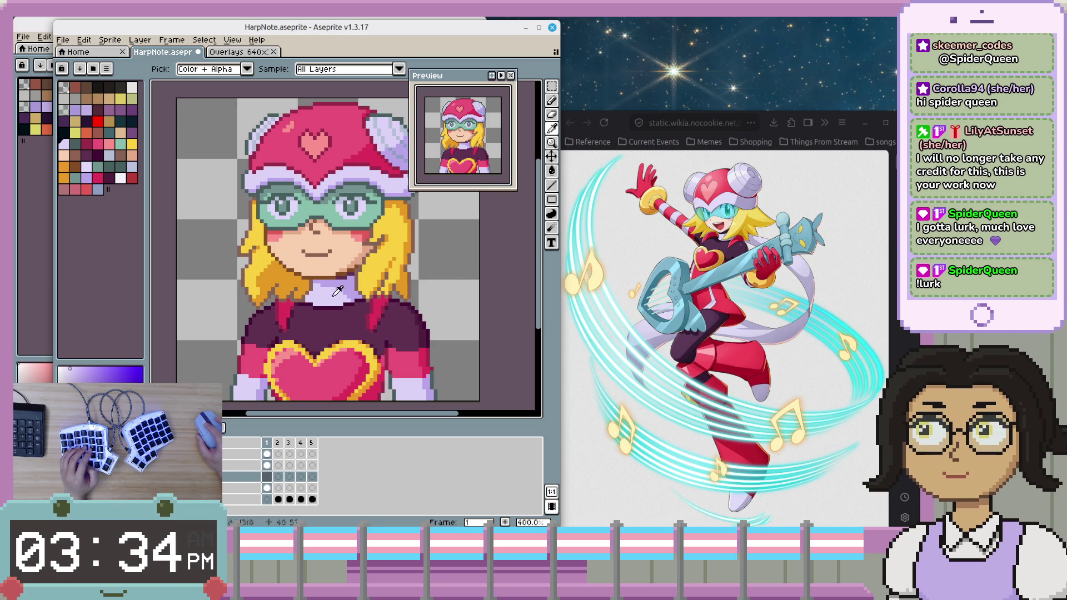
- Draw a lavender scarf curve beside the hair and move the Scarf layer down one place
{"action": "key", "text": "b"}
{"action": "mouse_move", "coordinate": [417, 240]}
{"action": "left_mouse_down"}
{"action": "mouse_move", "coordinate": [454, 359]}
{"action": "mouse_move", "coordinate": [436, 379]}
{"action": "left_mouse_up"}
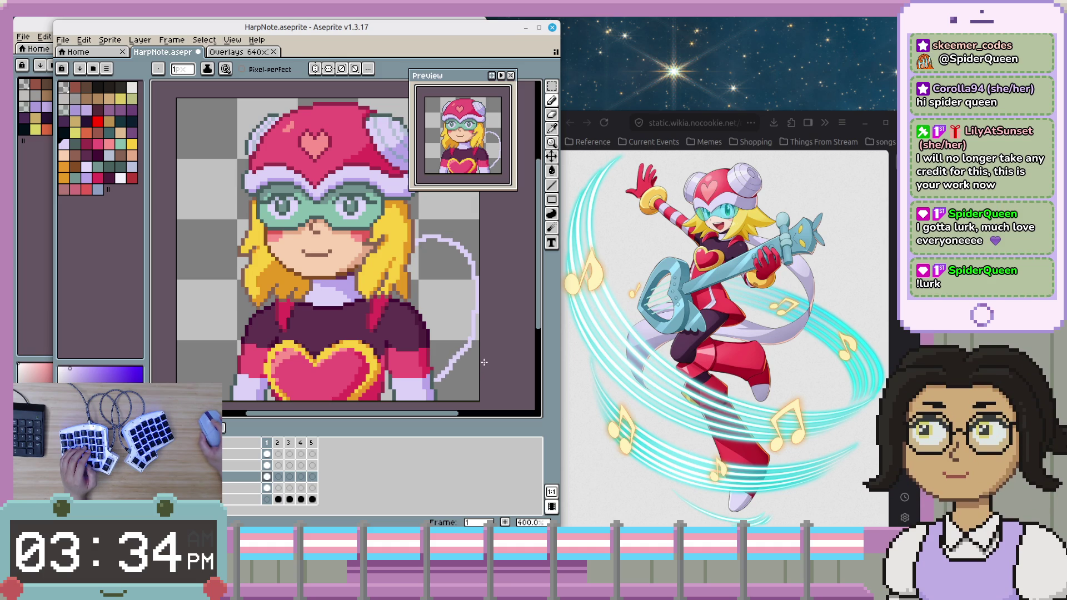
{"action": "left_click", "coordinate": [224, 478]}
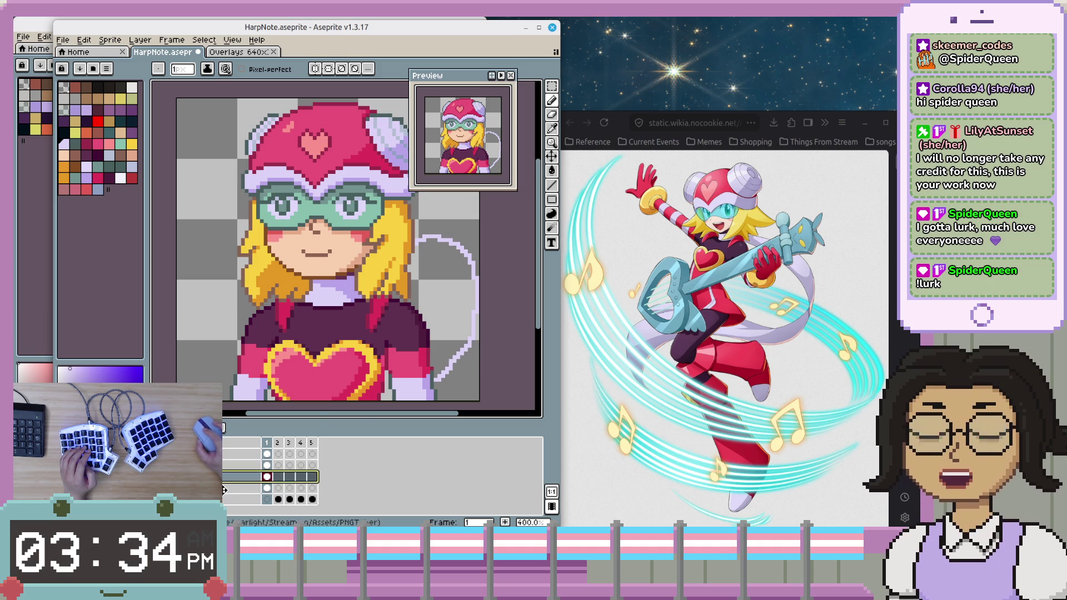
{"action": "left_click", "coordinate": [224, 489]}
- Hide the head layer so the scarf can be drawn behind it
{"action": "scroll", "coordinate": [434, 372], "scroll_direction": "up", "scroll_amount": 1}
{"action": "scroll", "coordinate": [433, 373], "scroll_direction": "down", "scroll_amount": 1}
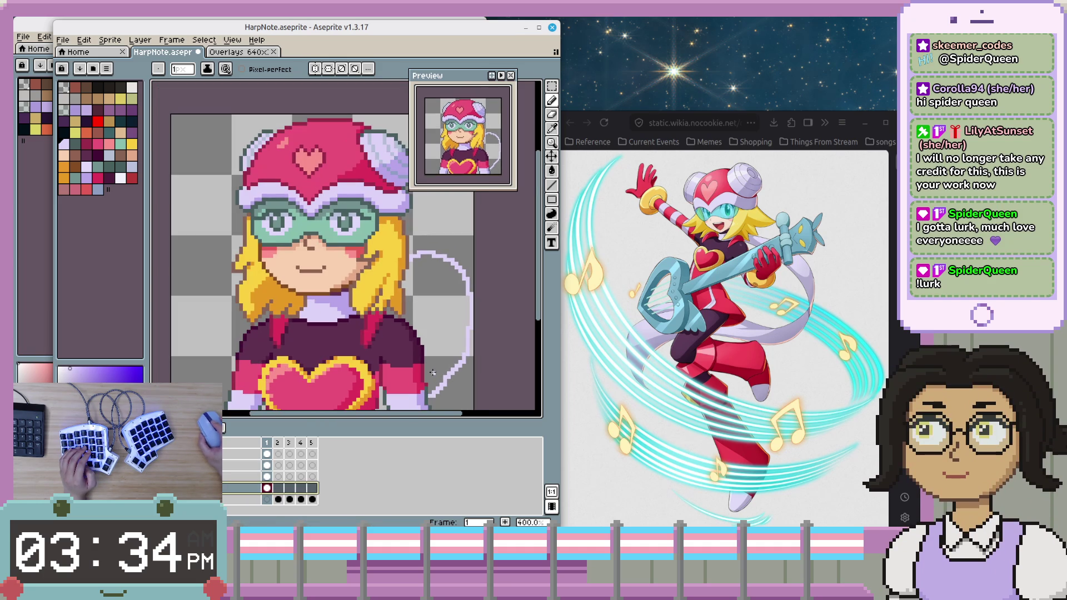
{"action": "scroll", "coordinate": [433, 373], "scroll_direction": "up", "scroll_amount": 1}
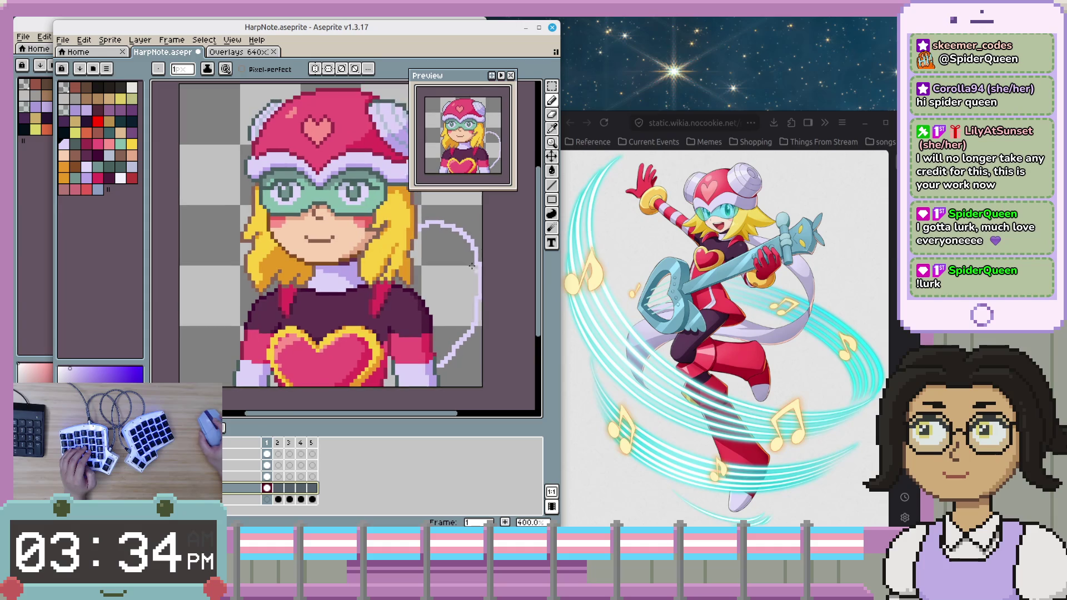
{"action": "scroll", "coordinate": [430, 293], "scroll_direction": "up", "scroll_amount": 1}
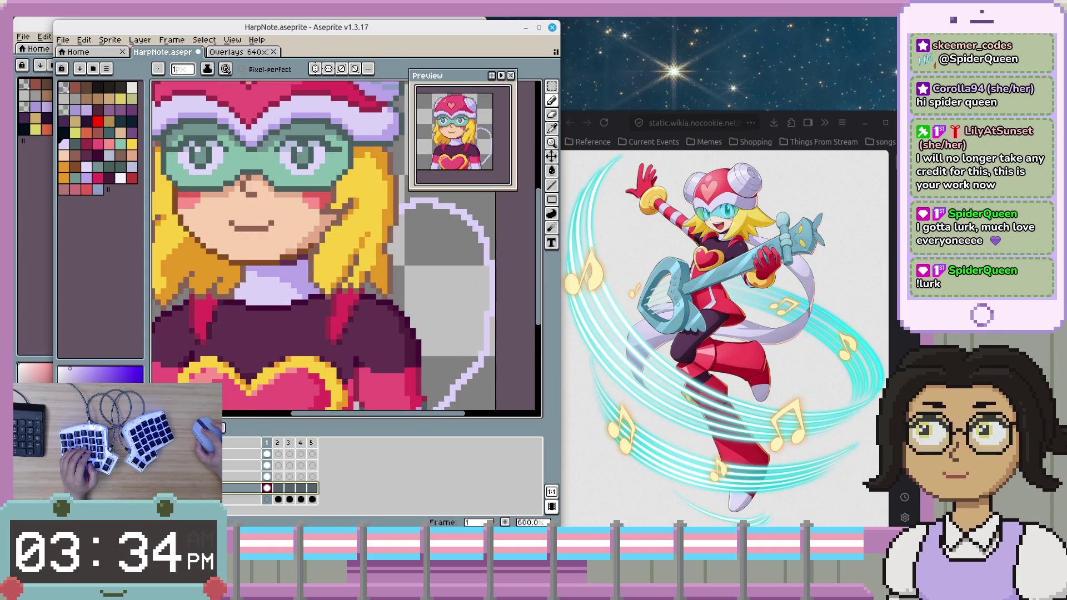
{"action": "left_click_drag", "start_coordinate": [378, 287], "coordinate": [345, 259]}
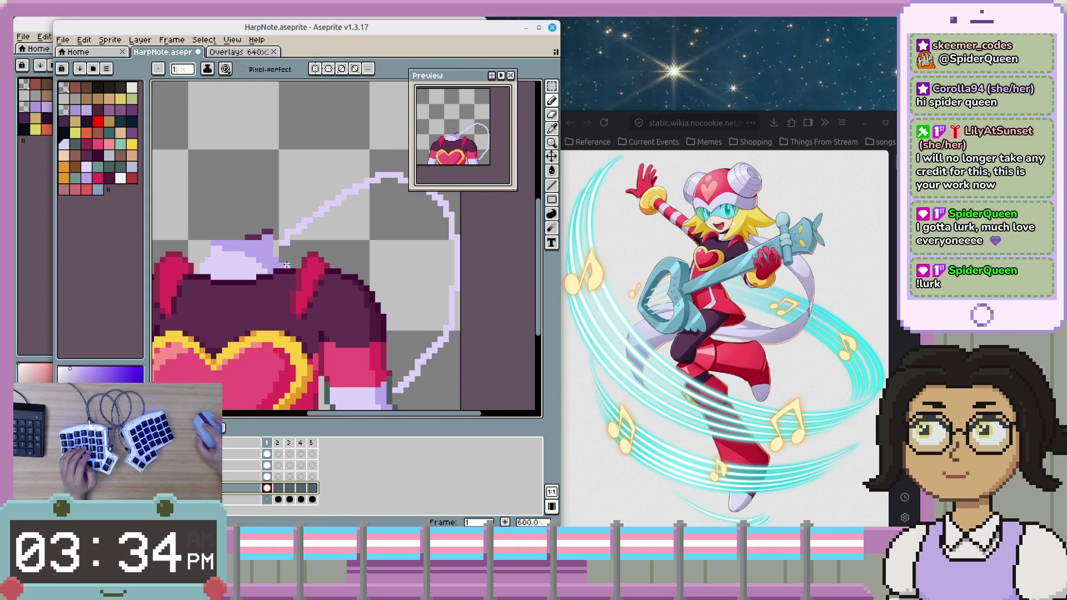
{"action": "key", "text": "Escape"}
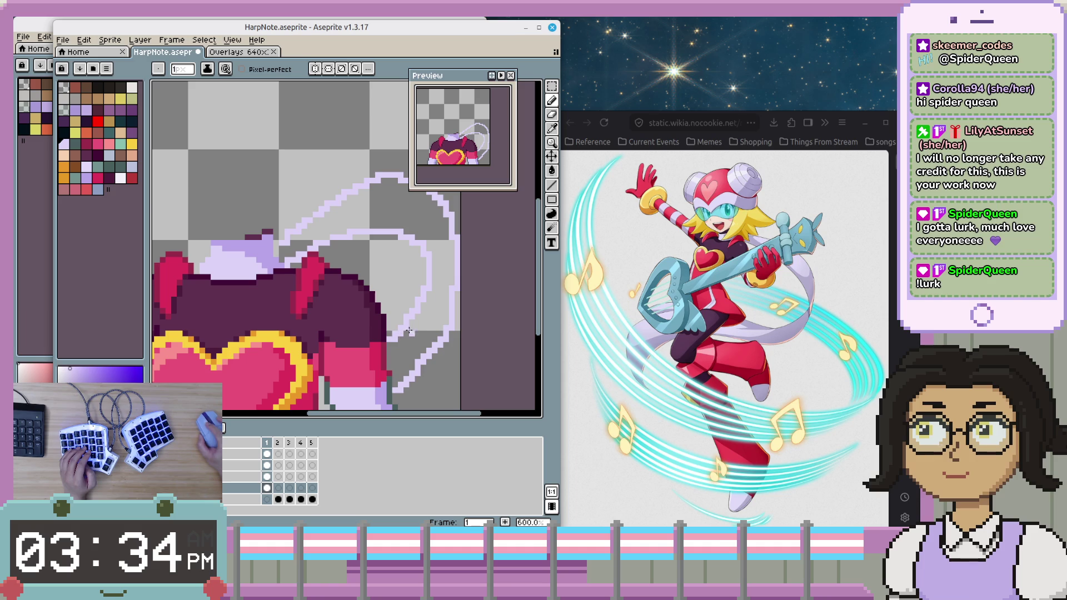
{"action": "scroll", "coordinate": [430, 316], "scroll_direction": "down", "scroll_amount": 1}
{"action": "scroll", "coordinate": [429, 309], "scroll_direction": "down", "scroll_amount": 1}
{"action": "scroll", "coordinate": [428, 305], "scroll_direction": "up", "scroll_amount": 1}
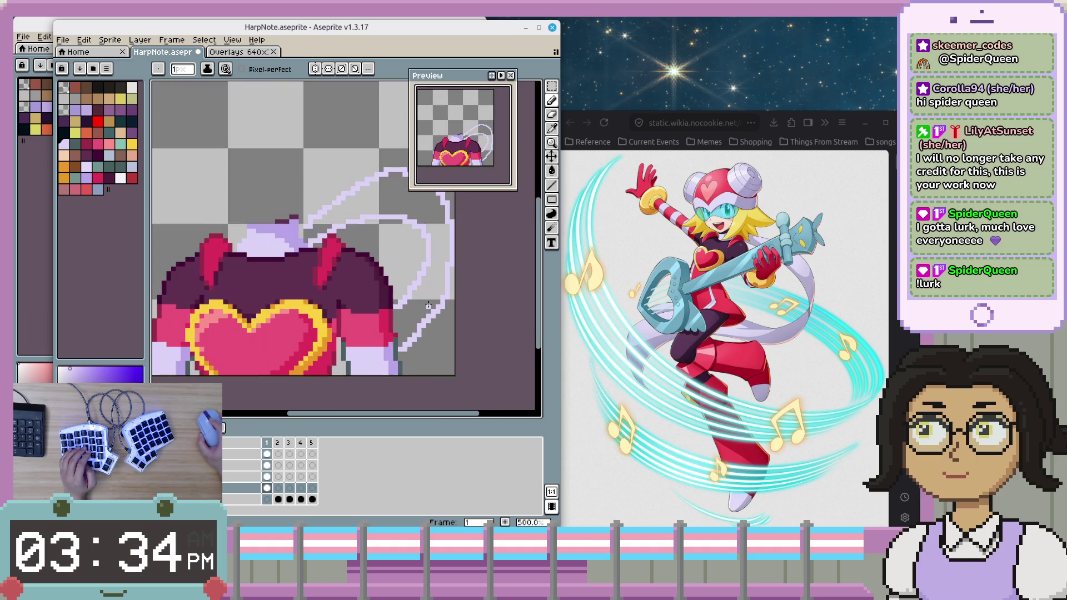
{"action": "scroll", "coordinate": [321, 307], "scroll_direction": "down", "scroll_amount": 1}
{"action": "scroll", "coordinate": [450, 312], "scroll_direction": "down", "scroll_amount": 2}
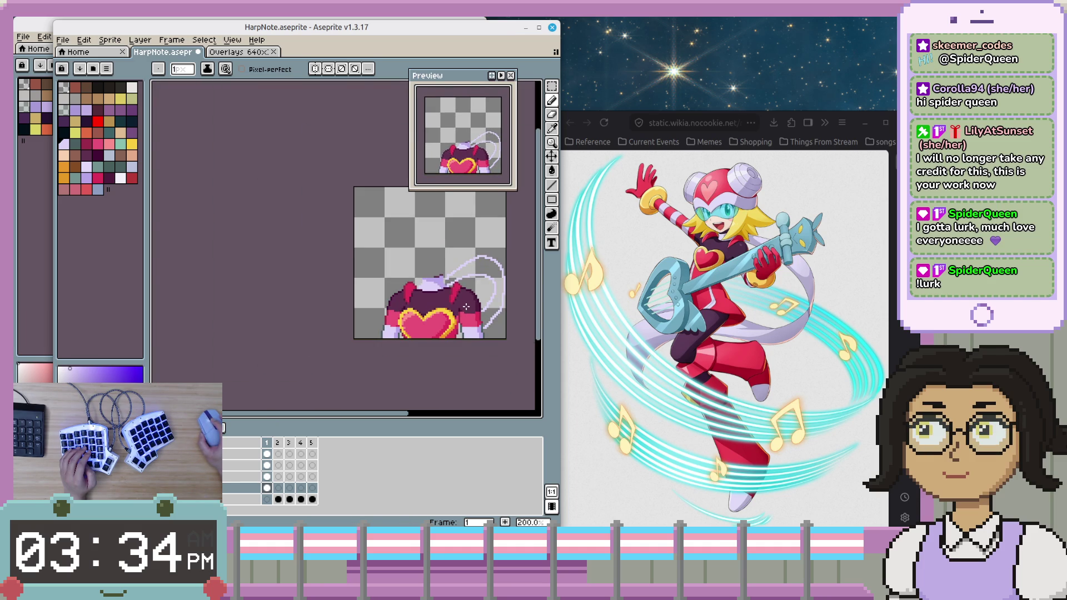
{"action": "scroll", "coordinate": [278, 286], "scroll_direction": "up", "scroll_amount": 3}
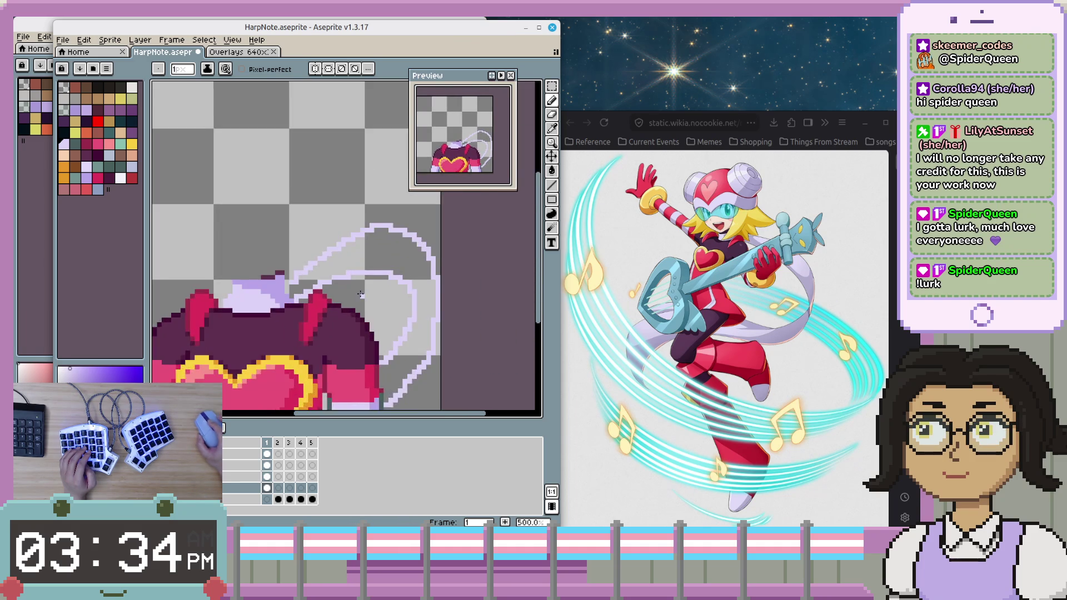
{"action": "scroll", "coordinate": [267, 286], "scroll_direction": "up", "scroll_amount": 2}
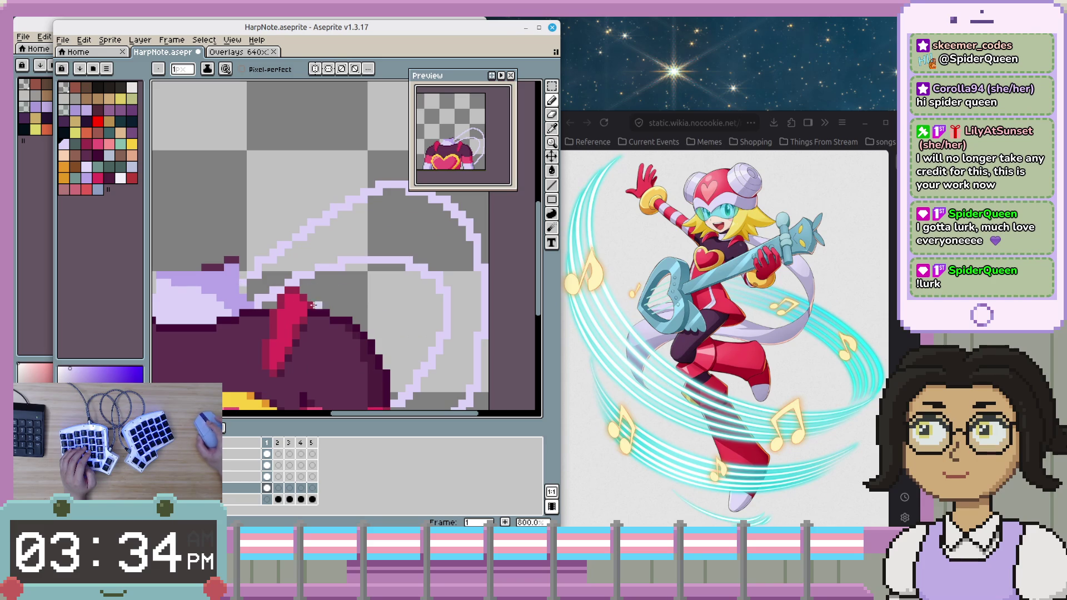
{"action": "scroll", "coordinate": [337, 243], "scroll_direction": "down", "scroll_amount": 3}
{"action": "key", "text": "g"}
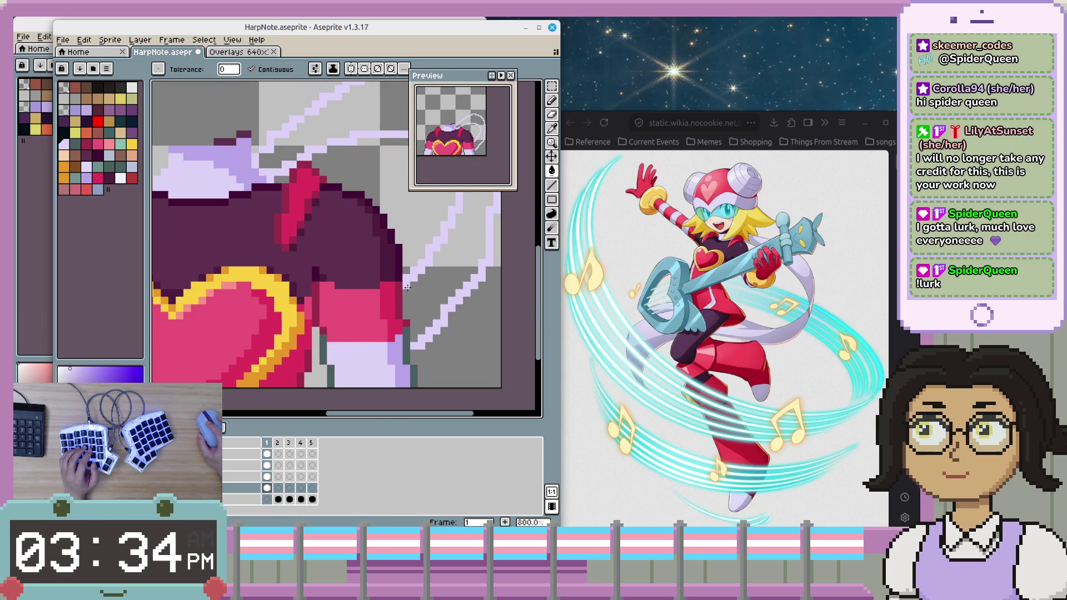
- Try a lavender bucket fill on the scarf and undo the unwanted fills
{"action": "left_click", "coordinate": [407, 300]}
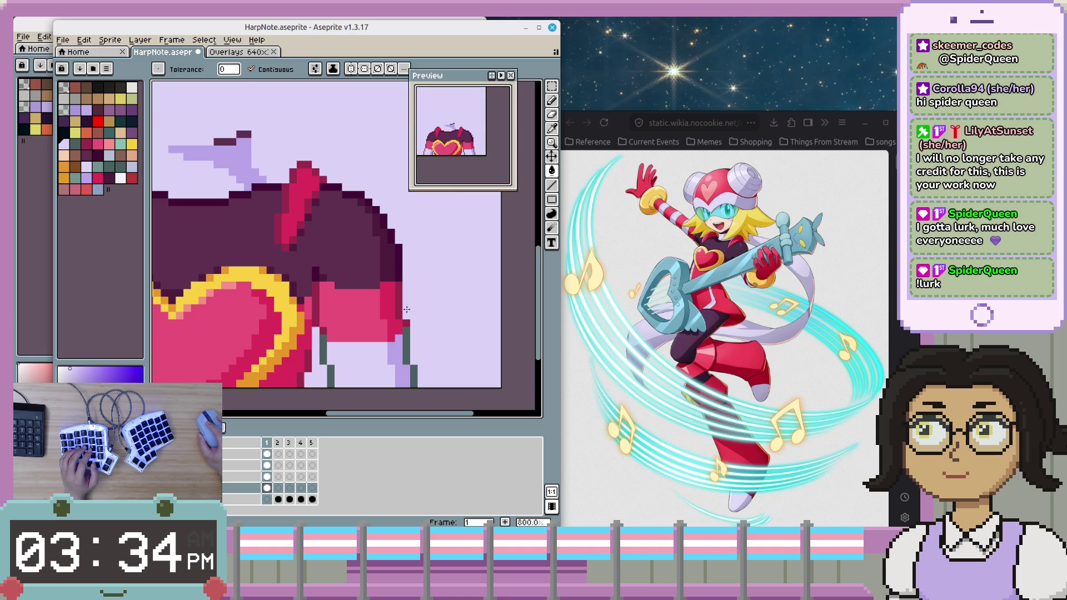
{"action": "key", "text": "ctrl+z"}
{"action": "key", "text": "b"}
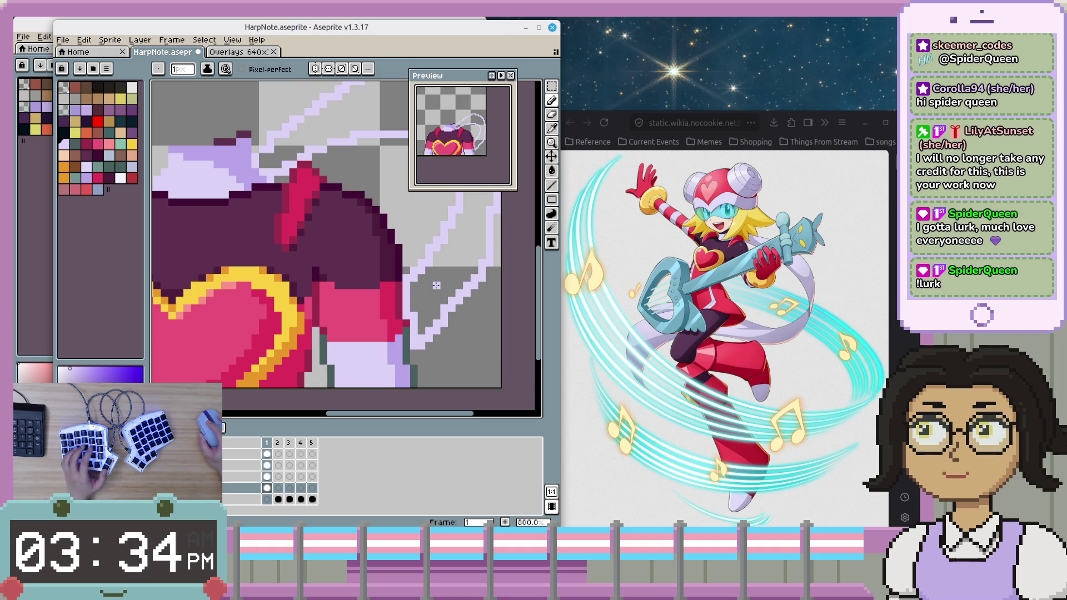
{"action": "key", "text": "g"}
{"action": "scroll", "coordinate": [437, 285], "scroll_direction": "down", "scroll_amount": 3}
{"action": "mouse_move", "coordinate": [436, 285]}
{"action": "left_mouse_down"}
{"action": "mouse_move", "coordinate": [363, 332]}
{"action": "mouse_move", "coordinate": [389, 289]}
{"action": "left_mouse_up"}
{"action": "scroll", "coordinate": [363, 331], "scroll_direction": "up", "scroll_amount": 3}
{"action": "scroll", "coordinate": [401, 274], "scroll_direction": "up", "scroll_amount": 2}
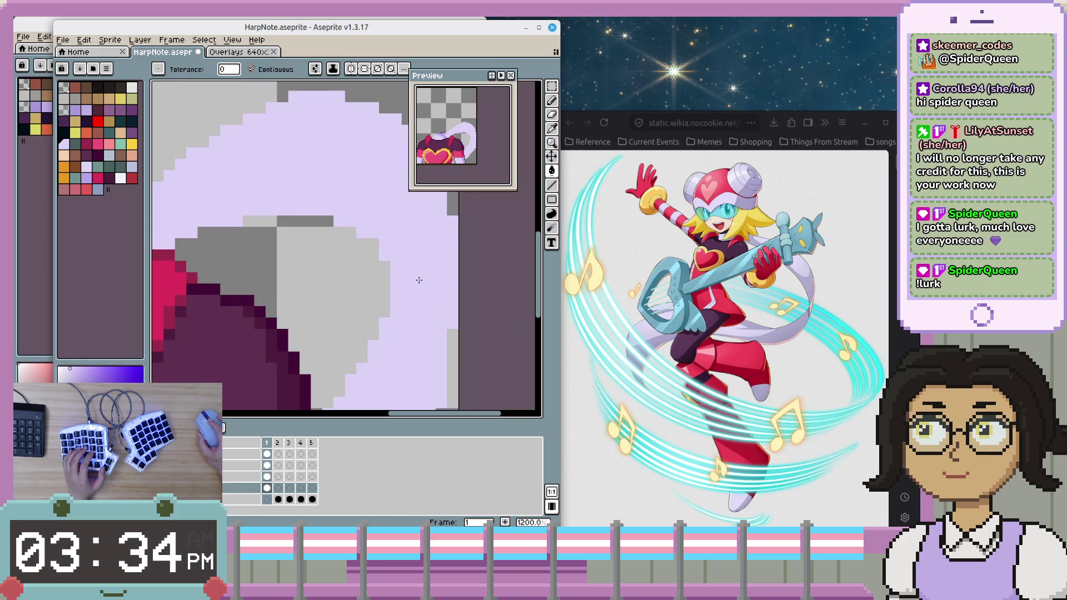
{"action": "key", "text": "ctrl+z"}
- Pencil medium-lavender shading strokes and pixels across the scarf
{"action": "key", "text": "b"}
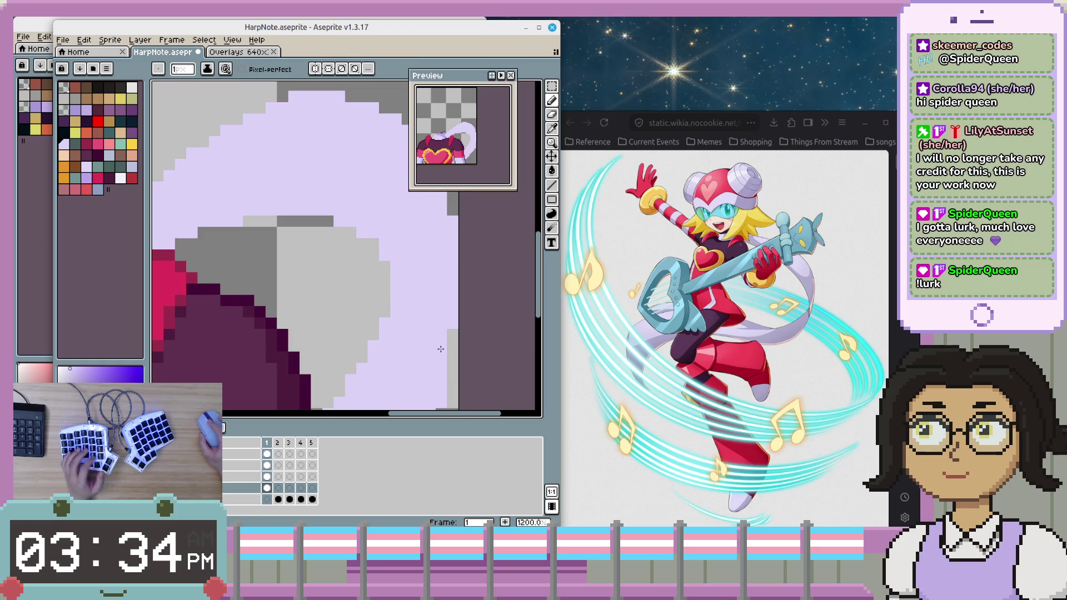
{"action": "scroll", "coordinate": [439, 316], "scroll_direction": "down", "scroll_amount": 2}
{"action": "scroll", "coordinate": [456, 308], "scroll_direction": "down", "scroll_amount": 3}
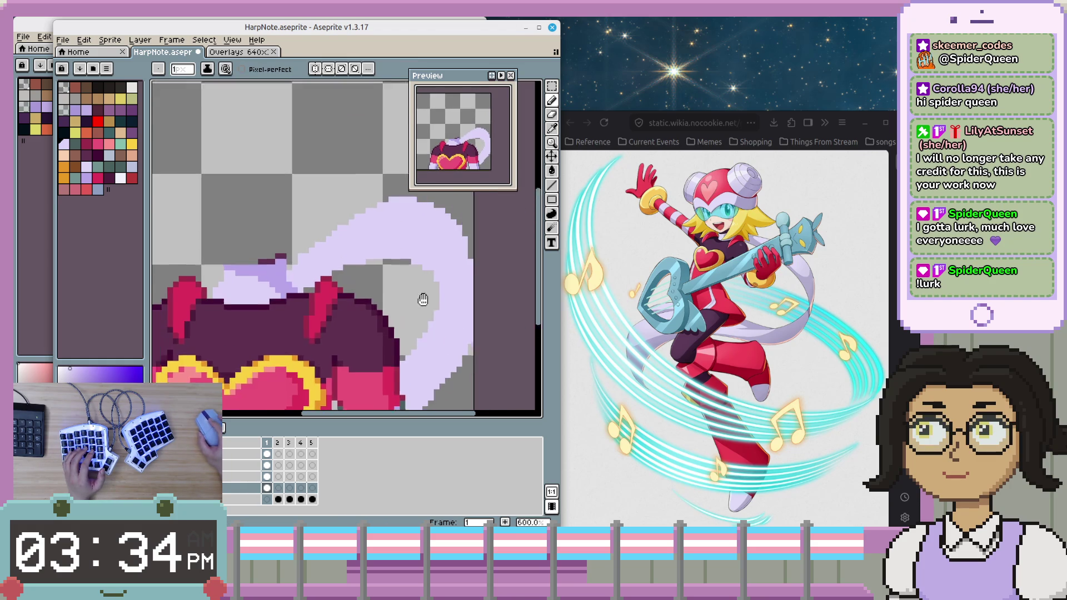
{"action": "scroll", "coordinate": [481, 286], "scroll_direction": "down", "scroll_amount": 2}
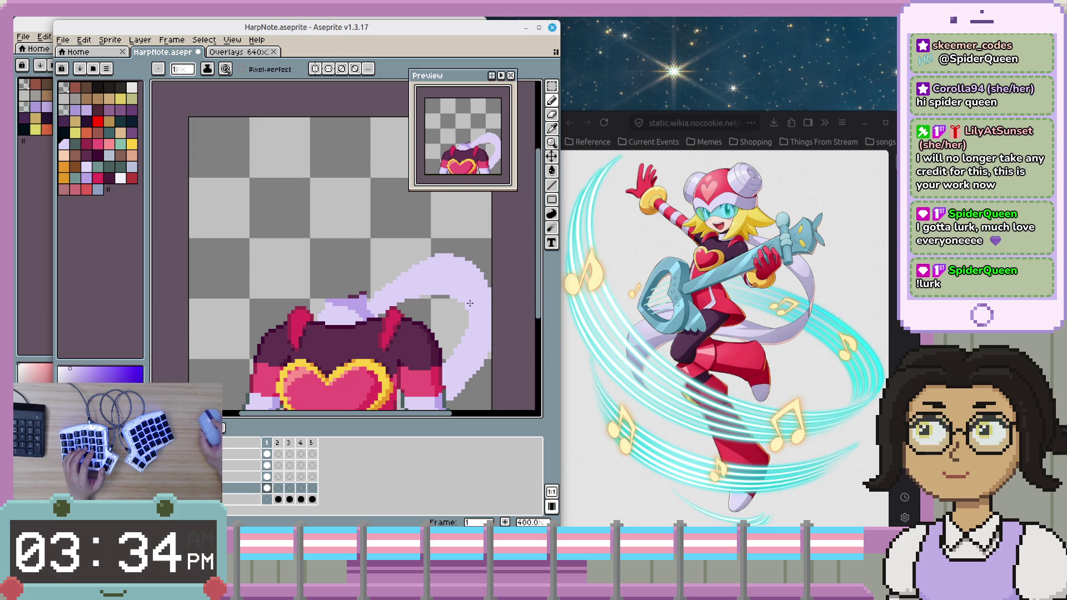
{"action": "scroll", "coordinate": [470, 303], "scroll_direction": "up", "scroll_amount": 2}
{"action": "scroll", "coordinate": [476, 386], "scroll_direction": "down", "scroll_amount": 2}
{"action": "scroll", "coordinate": [459, 248], "scroll_direction": "up", "scroll_amount": 2}
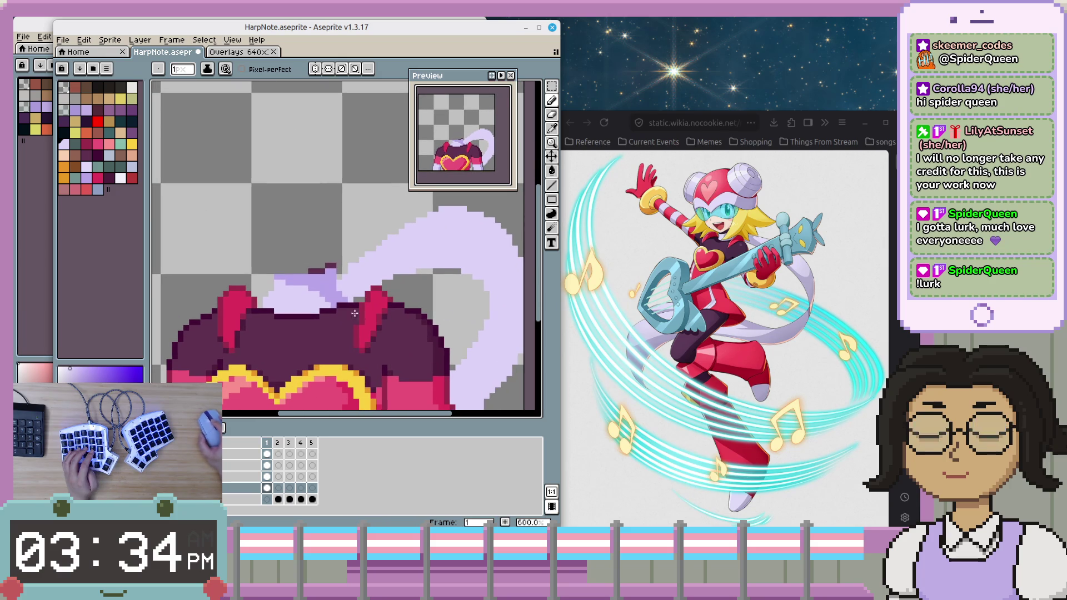
{"action": "scroll", "coordinate": [395, 283], "scroll_direction": "up", "scroll_amount": 1}
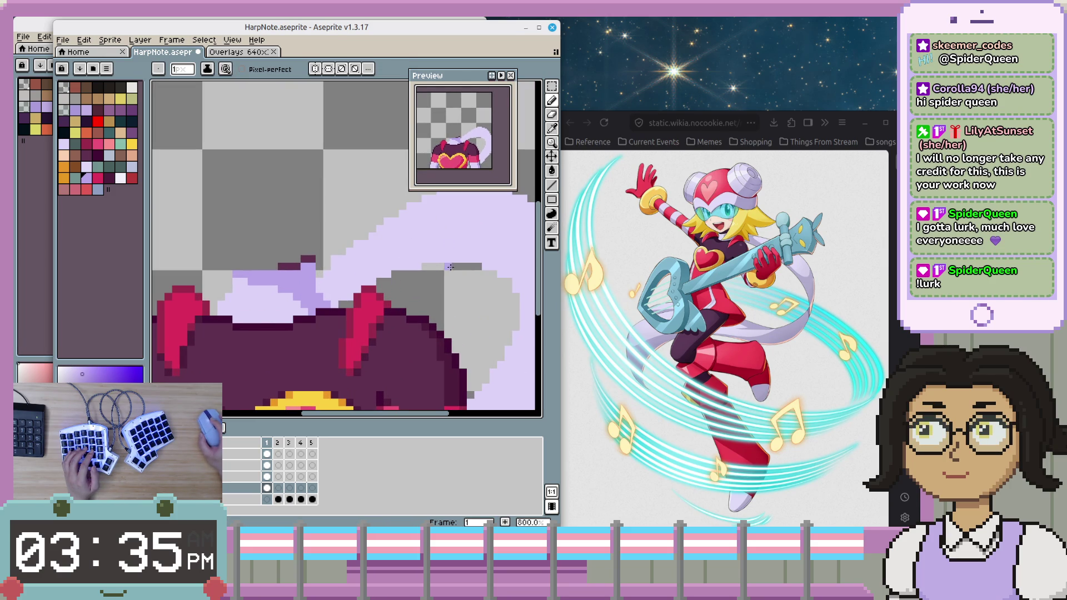
{"action": "scroll", "coordinate": [420, 267], "scroll_direction": "up", "scroll_amount": 2}
{"action": "scroll", "coordinate": [420, 267], "scroll_direction": "right", "scroll_amount": 2}
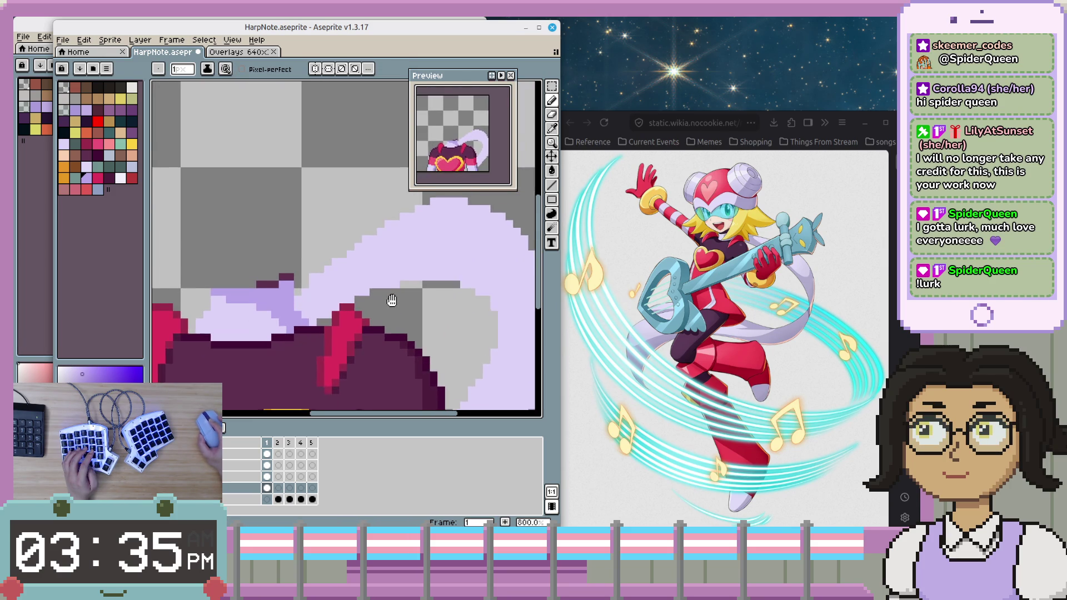
{"action": "scroll", "coordinate": [383, 324], "scroll_direction": "up", "scroll_amount": 2}
{"action": "scroll", "coordinate": [345, 289], "scroll_direction": "down", "scroll_amount": 1}
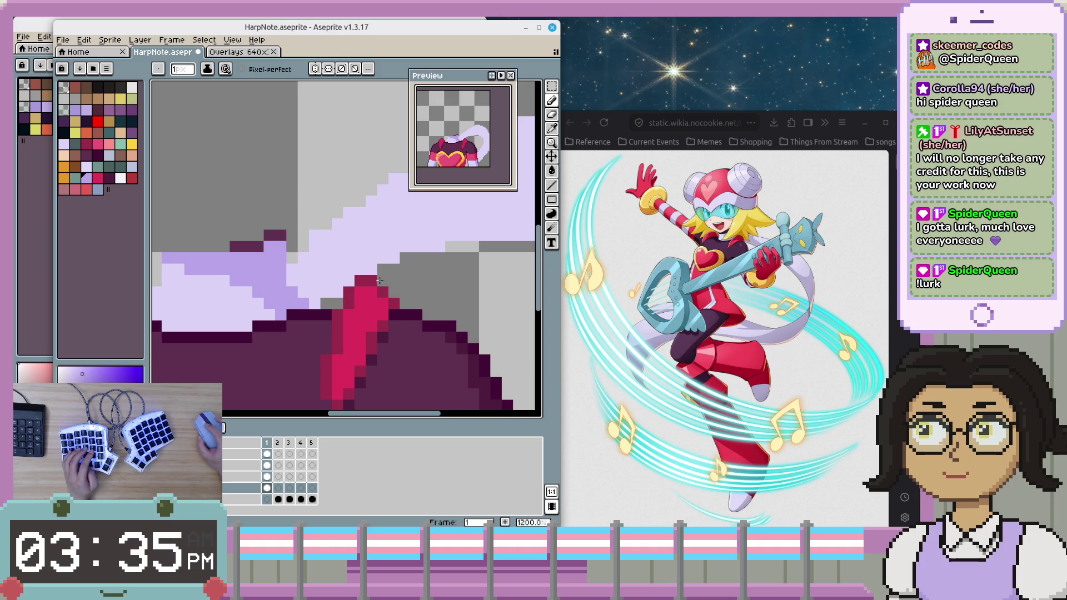
{"action": "scroll", "coordinate": [359, 284], "scroll_direction": "up", "scroll_amount": 1}
{"action": "scroll", "coordinate": [315, 303], "scroll_direction": "right", "scroll_amount": 1}
{"action": "scroll", "coordinate": [323, 303], "scroll_direction": "up", "scroll_amount": 2}
{"action": "scroll", "coordinate": [307, 305], "scroll_direction": "right", "scroll_amount": 4}
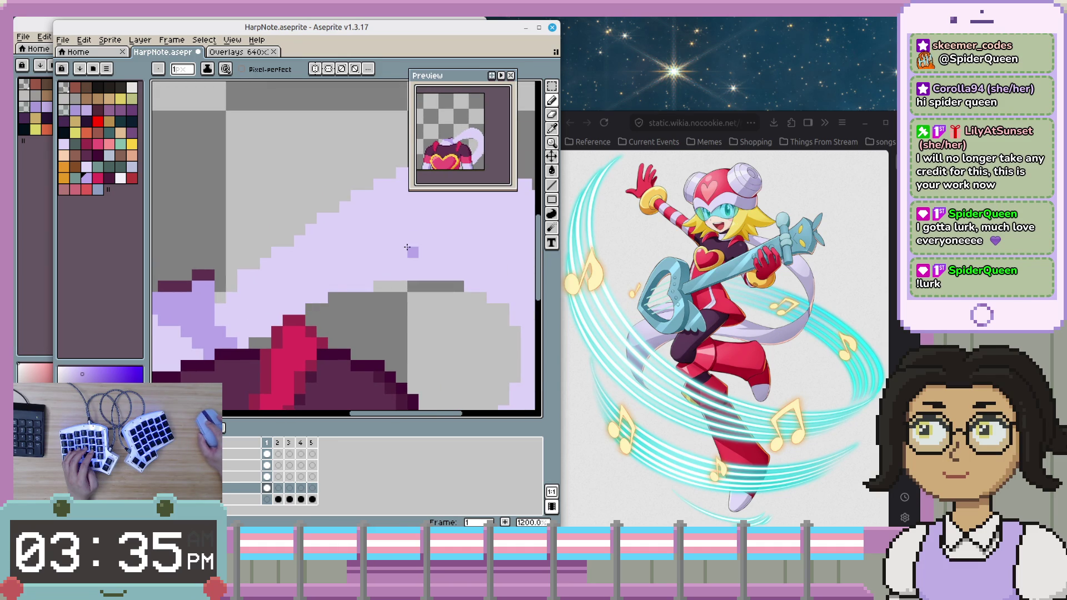
{"action": "left_click_drag", "start_coordinate": [358, 268], "coordinate": [334, 286]}
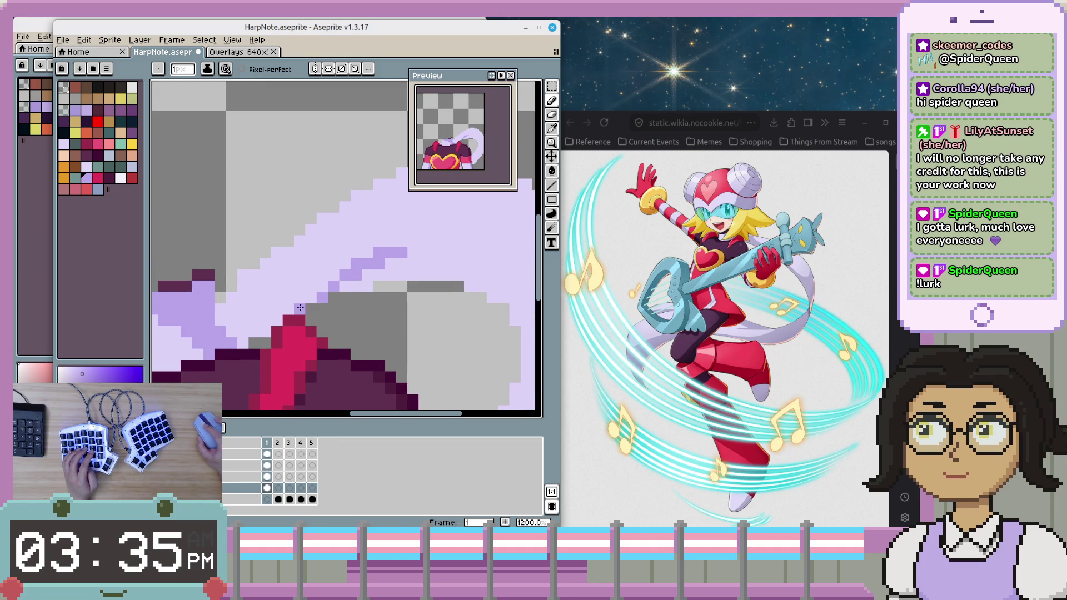
{"action": "left_click", "coordinate": [368, 275]}
{"action": "left_click_drag", "start_coordinate": [447, 264], "coordinate": [418, 260]}
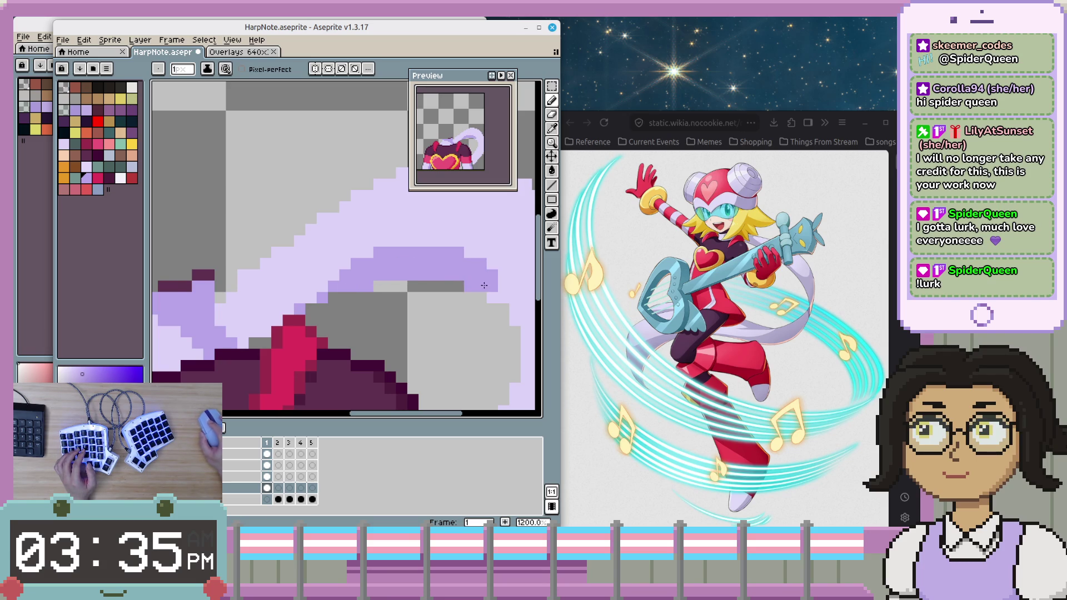
{"action": "left_click", "coordinate": [492, 298]}
{"action": "left_click_drag", "start_coordinate": [492, 298], "coordinate": [337, 273]}
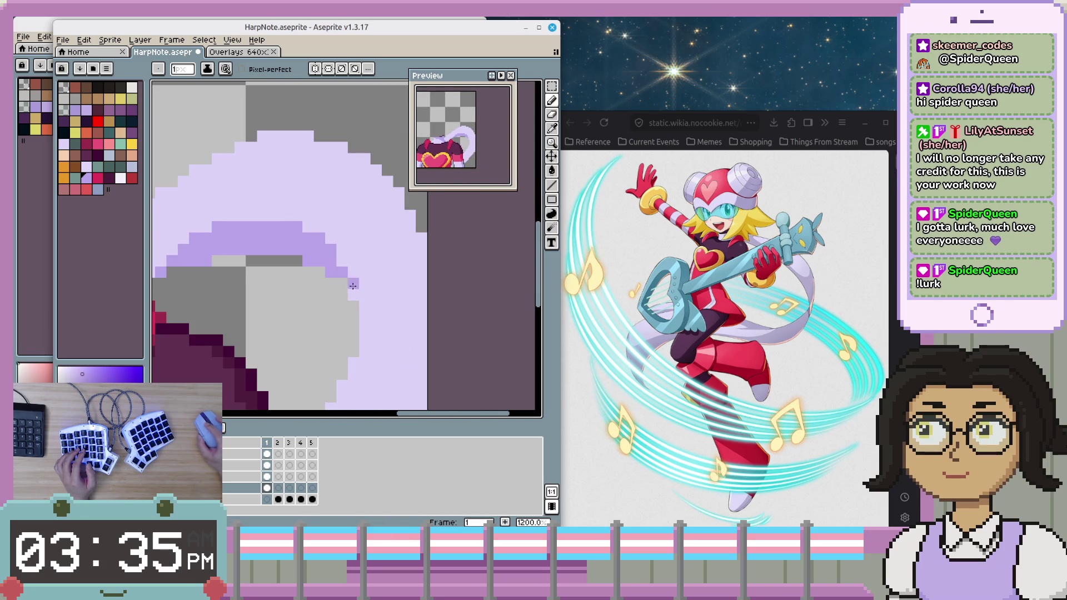
- Add a diagonal lavender shading line and an edge pixel along the scarf
{"action": "scroll", "coordinate": [393, 328], "scroll_direction": "down", "scroll_amount": 2}
{"action": "scroll", "coordinate": [383, 305], "scroll_direction": "down", "scroll_amount": 2}
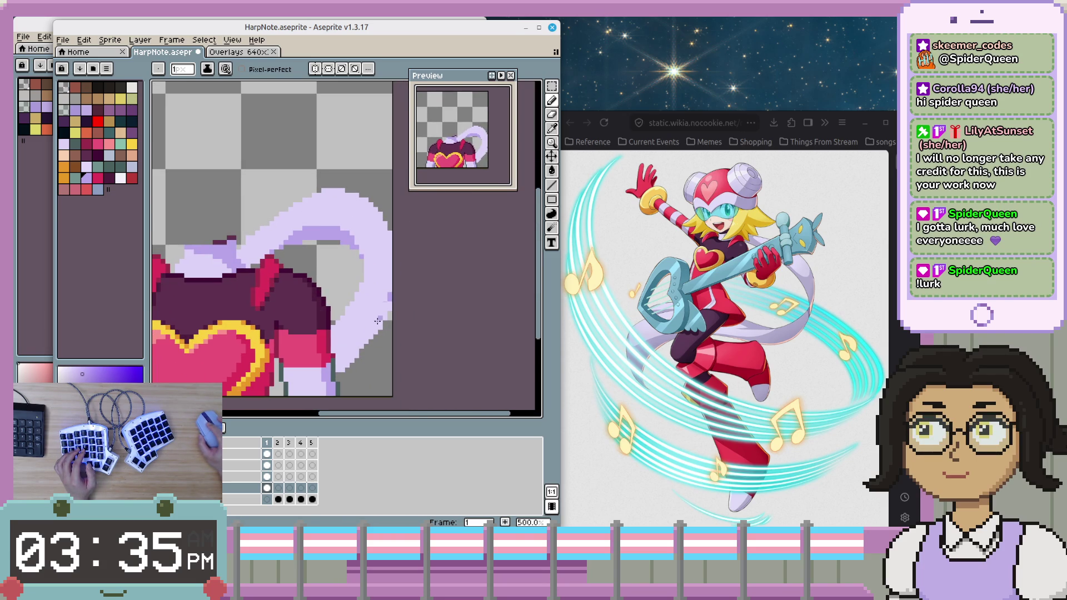
{"action": "scroll", "coordinate": [385, 306], "scroll_direction": "up", "scroll_amount": 1}
{"action": "scroll", "coordinate": [409, 298], "scroll_direction": "up", "scroll_amount": 1}
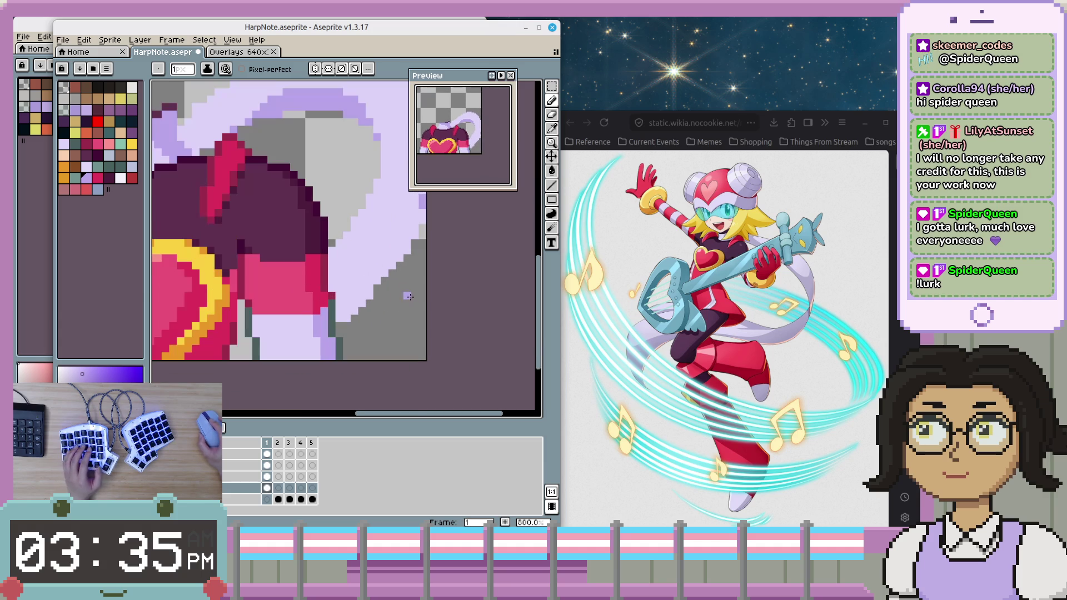
{"action": "scroll", "coordinate": [417, 281], "scroll_direction": "up", "scroll_amount": 1}
{"action": "scroll", "coordinate": [423, 279], "scroll_direction": "down", "scroll_amount": 1}
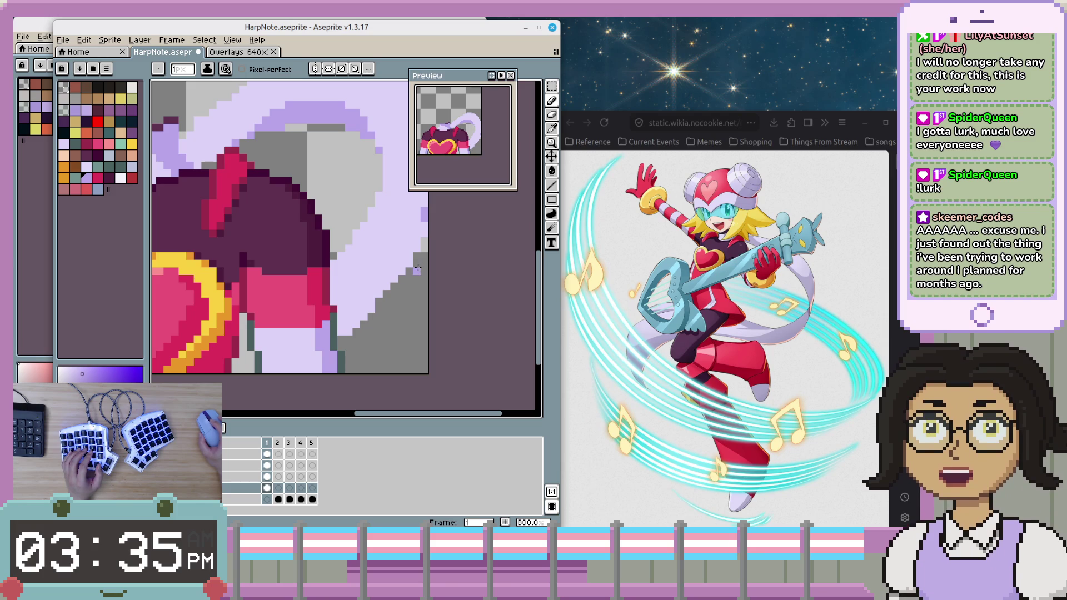
{"action": "scroll", "coordinate": [389, 306], "scroll_direction": "up", "scroll_amount": 1}
{"action": "scroll", "coordinate": [347, 357], "scroll_direction": "down", "scroll_amount": 1}
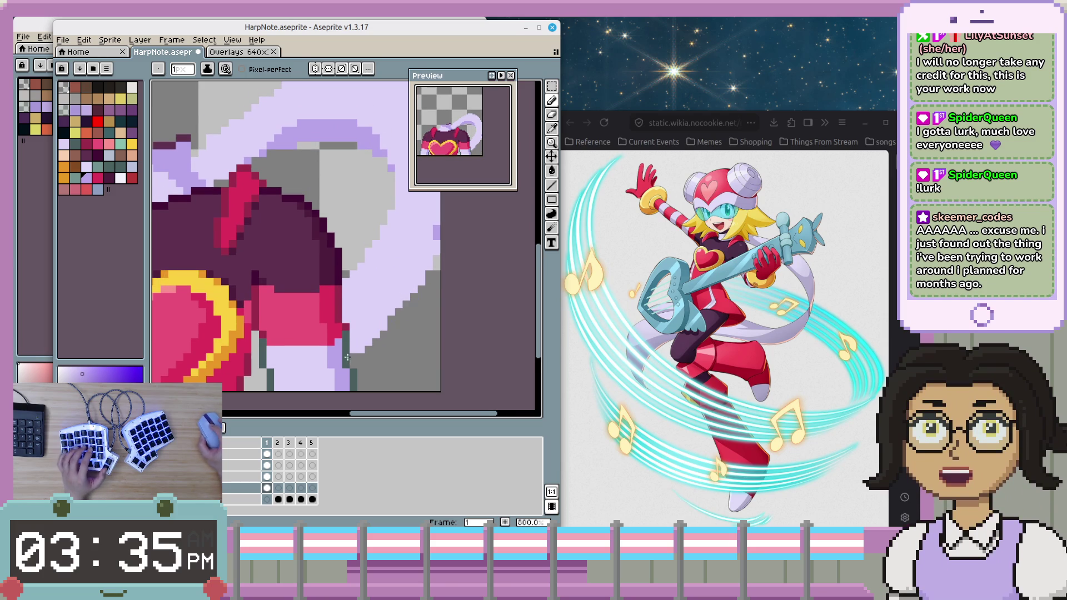
{"action": "left_click", "coordinate": [354, 328], "text": "shift"}
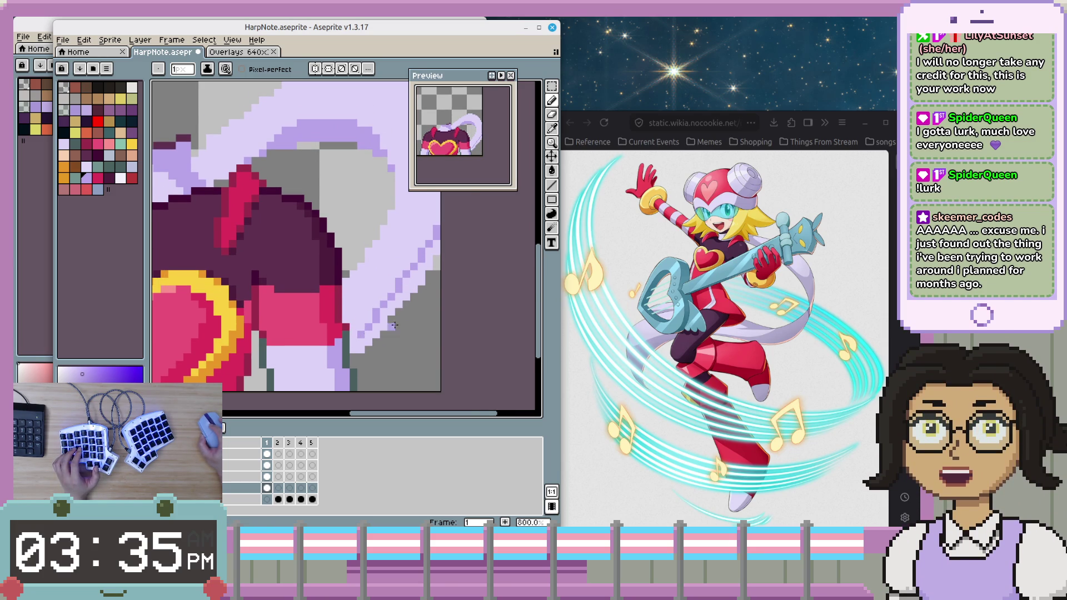
{"action": "scroll", "coordinate": [415, 316], "scroll_direction": "up", "scroll_amount": 3}
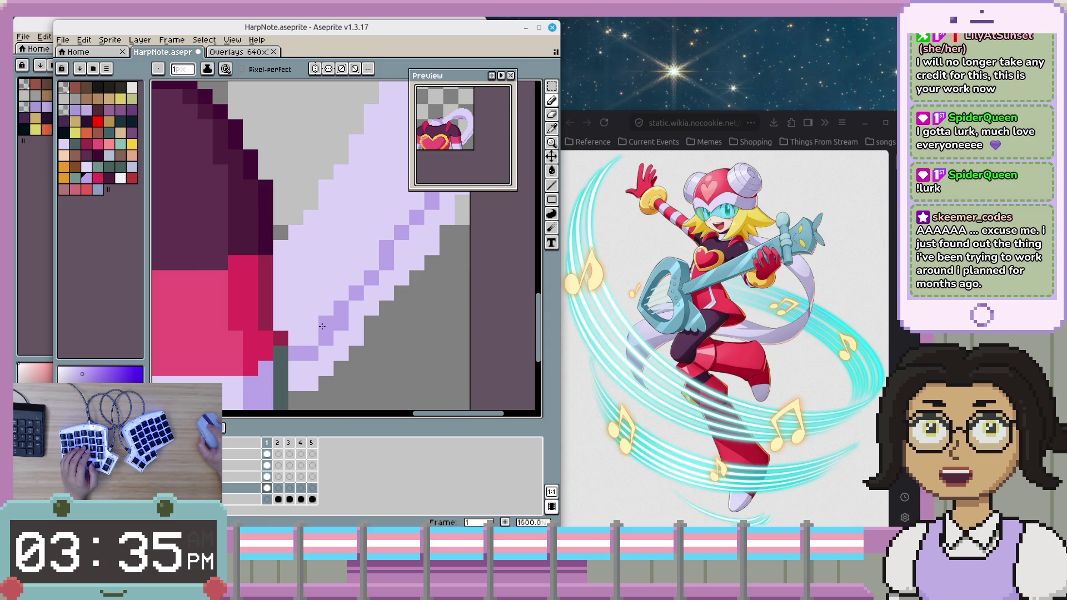
{"action": "scroll", "coordinate": [388, 302], "scroll_direction": "up", "scroll_amount": 2}
{"action": "left_click", "coordinate": [413, 323]}
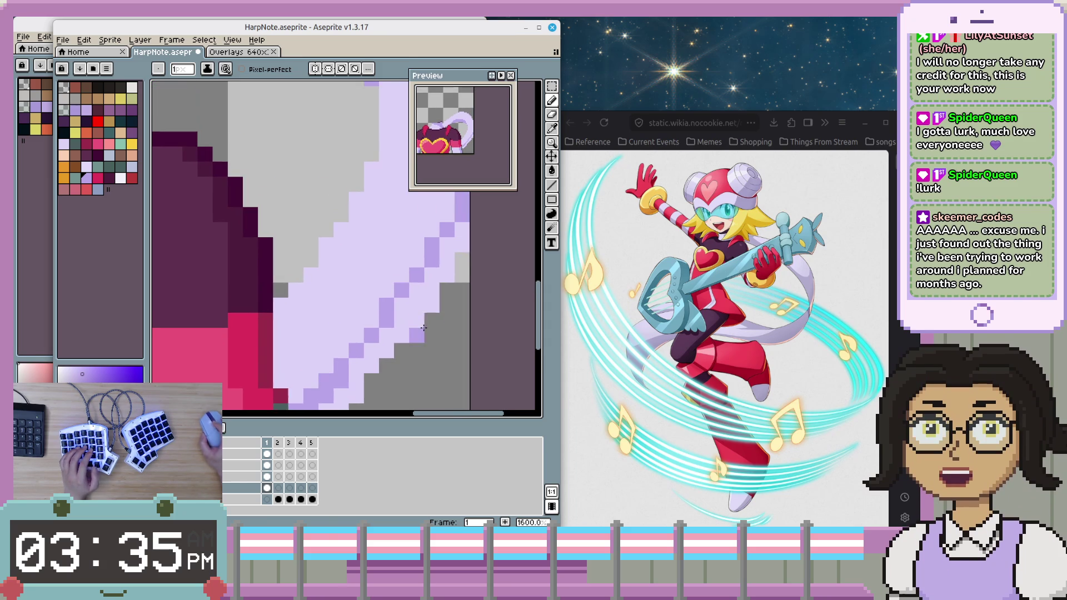
- Try a fill near the scarf tail and undo the stray result
{"action": "key", "text": "g"}
{"action": "scroll", "coordinate": [433, 320], "scroll_direction": "down", "scroll_amount": 3}
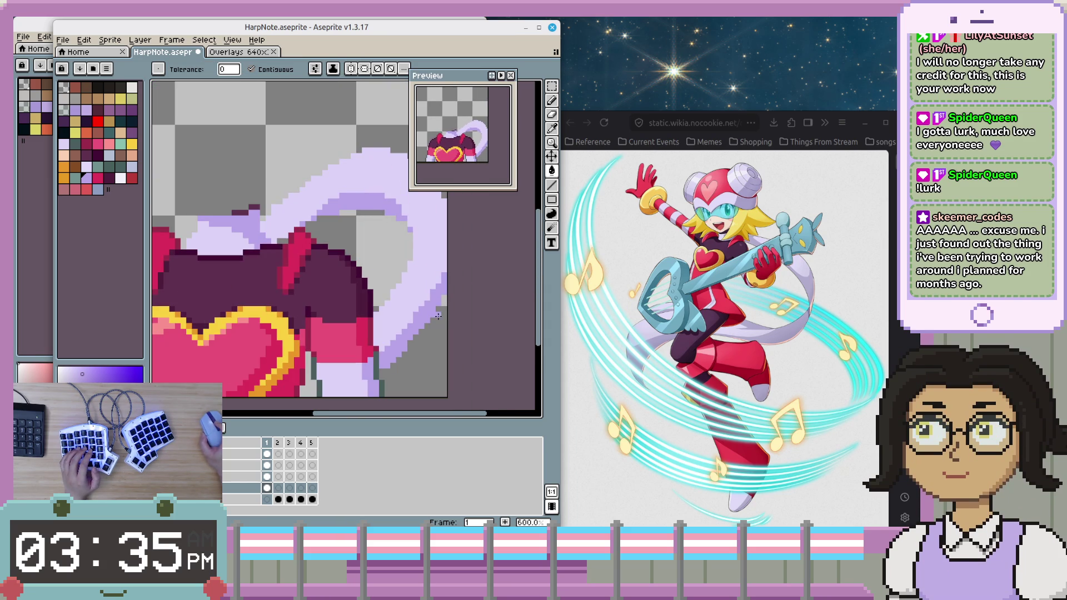
{"action": "scroll", "coordinate": [438, 316], "scroll_direction": "down", "scroll_amount": 3}
{"action": "scroll", "coordinate": [436, 325], "scroll_direction": "up", "scroll_amount": 1}
{"action": "scroll", "coordinate": [457, 299], "scroll_direction": "up", "scroll_amount": 1}
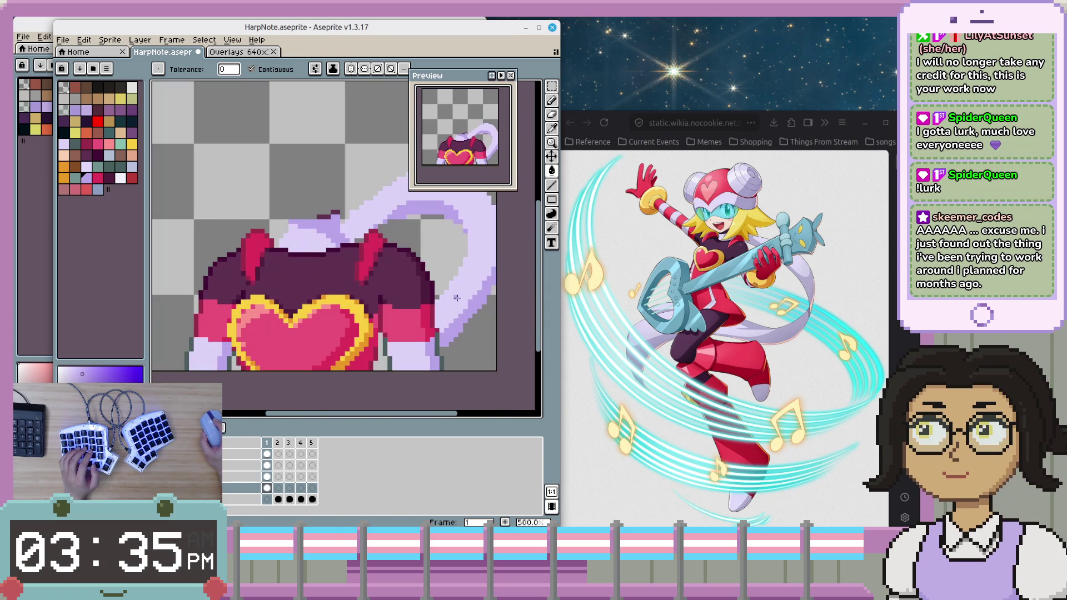
{"action": "scroll", "coordinate": [461, 297], "scroll_direction": "up", "scroll_amount": 1}
{"action": "scroll", "coordinate": [459, 295], "scroll_direction": "down", "scroll_amount": 1}
{"action": "scroll", "coordinate": [459, 293], "scroll_direction": "down", "scroll_amount": 1}
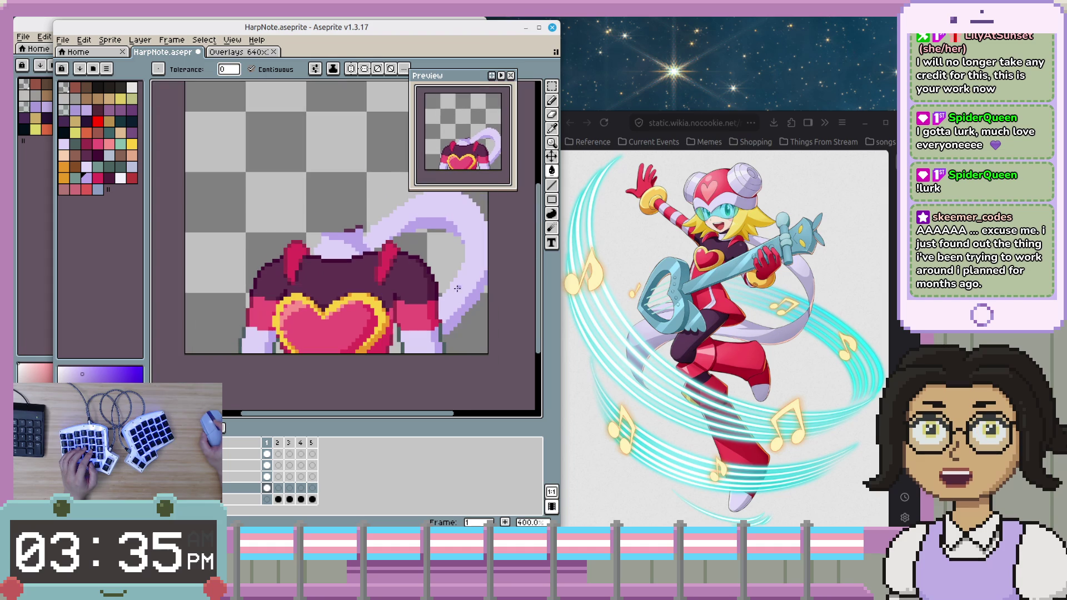
{"action": "scroll", "coordinate": [389, 309], "scroll_direction": "up", "scroll_amount": 1}
{"action": "scroll", "coordinate": [367, 314], "scroll_direction": "down", "scroll_amount": 1}
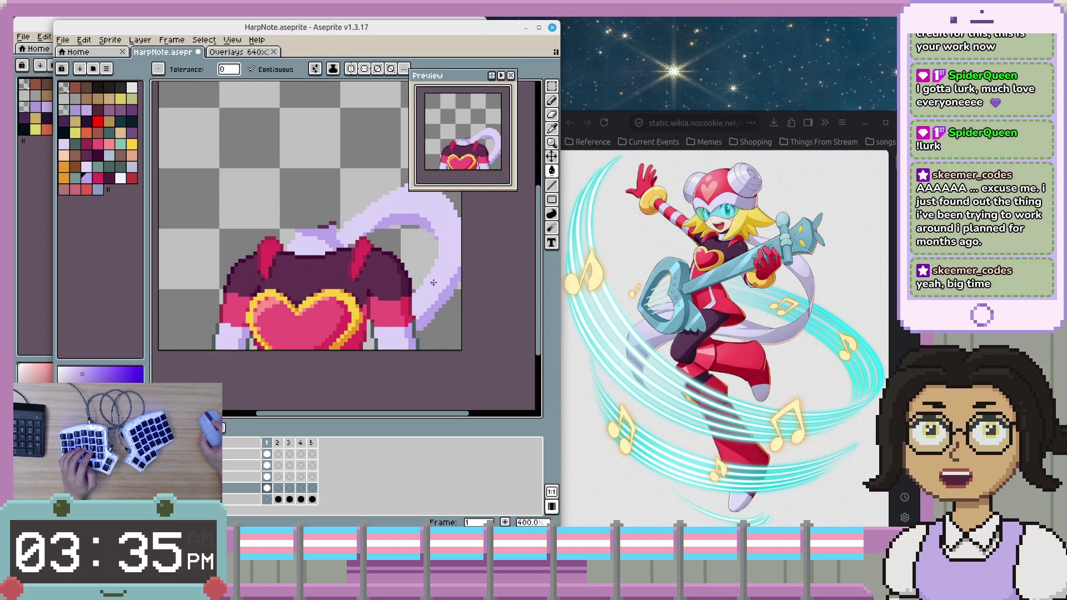
{"action": "left_click_drag", "start_coordinate": [357, 318], "coordinate": [384, 315]}
{"action": "scroll", "coordinate": [375, 316], "scroll_direction": "up", "scroll_amount": 1}
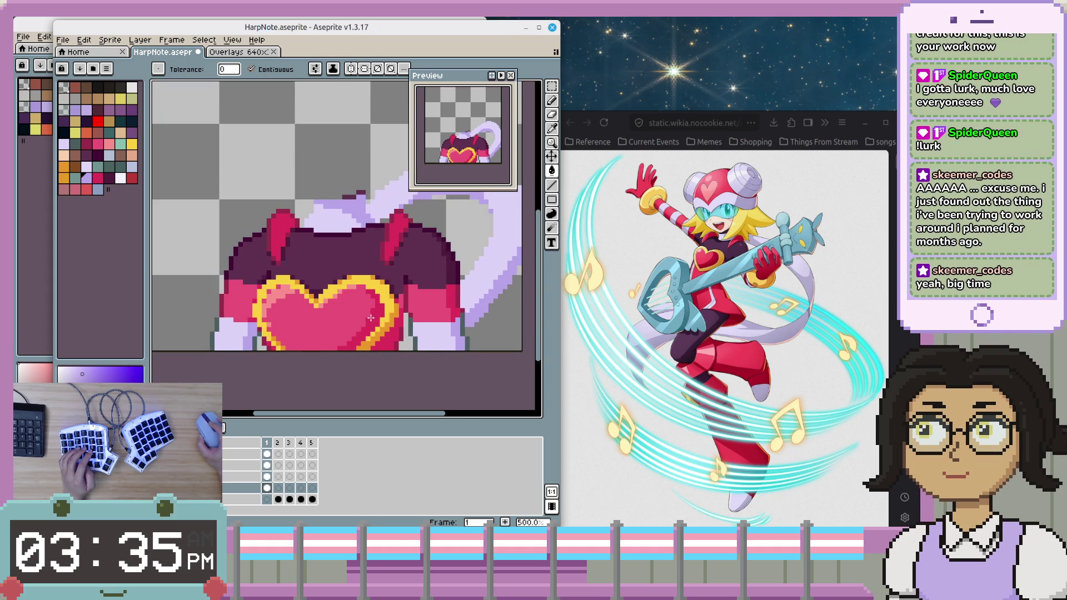
{"action": "scroll", "coordinate": [288, 264], "scroll_direction": "up", "scroll_amount": 1}
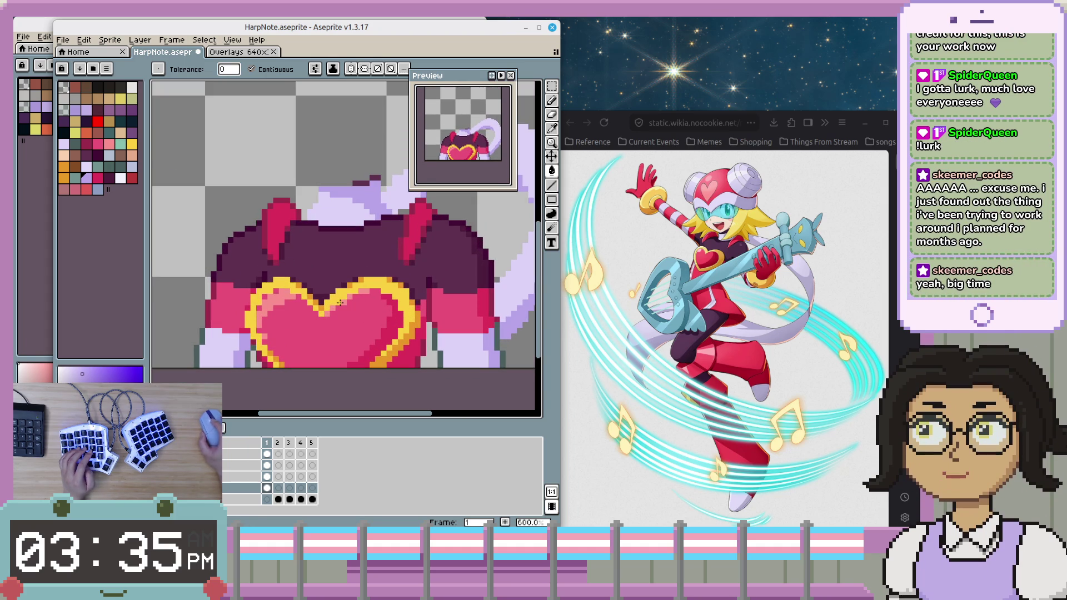
{"action": "scroll", "coordinate": [339, 303], "scroll_direction": "up", "scroll_amount": 1}
{"action": "left_click_drag", "start_coordinate": [470, 300], "coordinate": [277, 331]}
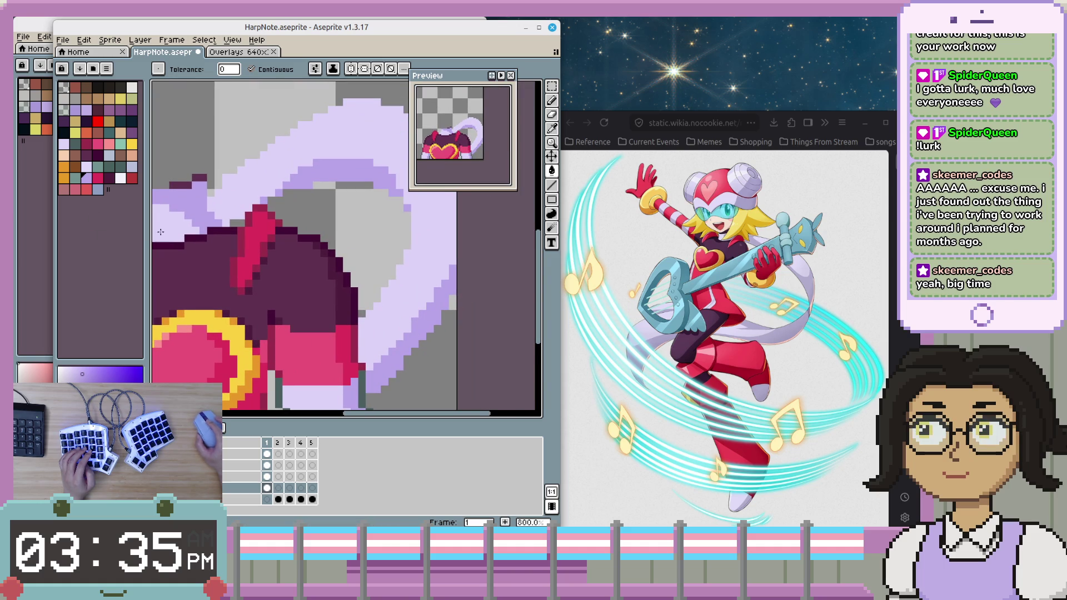
{"action": "scroll", "coordinate": [295, 253], "scroll_direction": "down", "scroll_amount": 1}
{"action": "scroll", "coordinate": [296, 253], "scroll_direction": "down", "scroll_amount": 1}
{"action": "mouse_move", "coordinate": [295, 253]}
{"action": "left_mouse_down"}
{"action": "mouse_move", "coordinate": [374, 281]}
{"action": "mouse_move", "coordinate": [384, 324]}
{"action": "left_mouse_up"}
{"action": "scroll", "coordinate": [374, 281], "scroll_direction": "up", "scroll_amount": 2}
{"action": "scroll", "coordinate": [384, 324], "scroll_direction": "up", "scroll_amount": 1}
{"action": "left_click", "coordinate": [375, 356]}
{"action": "key", "text": "ctrl+z"}
{"action": "key", "text": "b"}
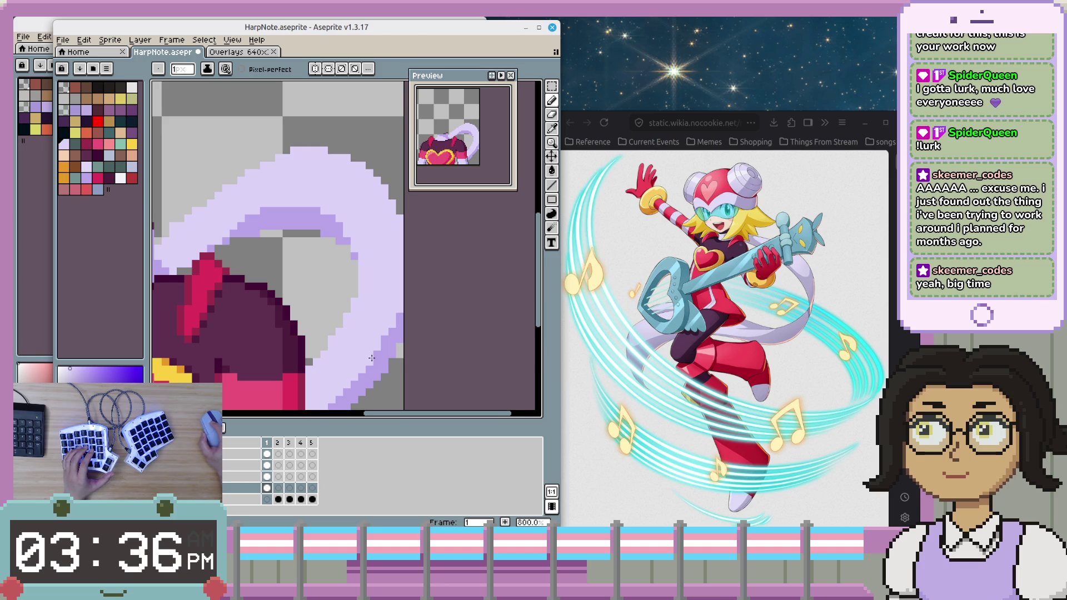
- Make the head, helmet and hair visible again over the shaded scarf
{"action": "left_click_drag", "start_coordinate": [372, 358], "coordinate": [410, 318]}
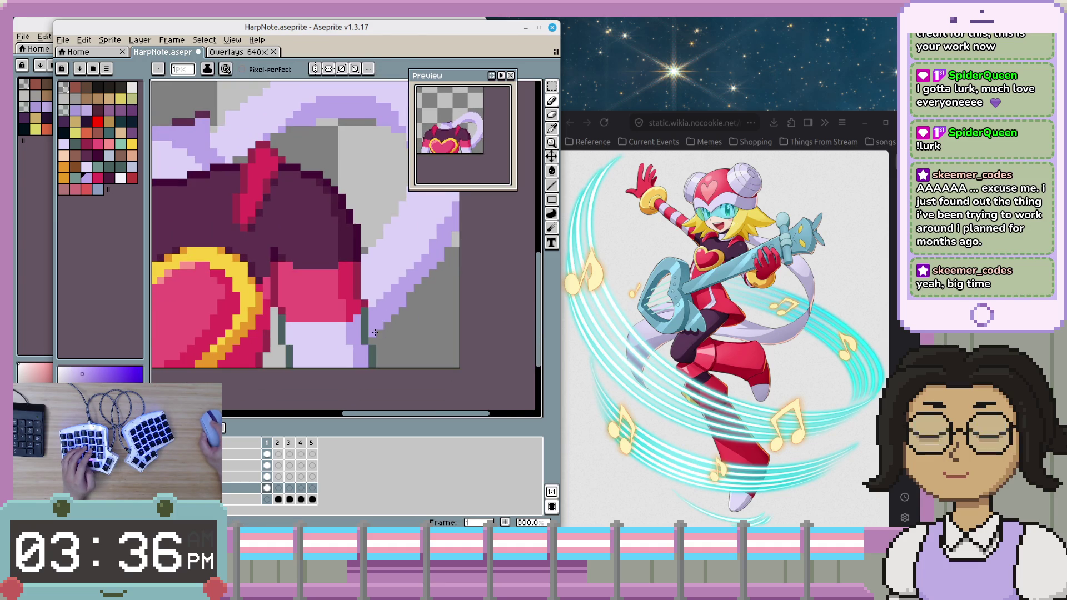
{"action": "scroll", "coordinate": [378, 324], "scroll_direction": "down", "scroll_amount": 1}
{"action": "scroll", "coordinate": [414, 332], "scroll_direction": "down", "scroll_amount": 1}
{"action": "scroll", "coordinate": [414, 332], "scroll_direction": "down", "scroll_amount": 1}
{"action": "scroll", "coordinate": [414, 332], "scroll_direction": "down", "scroll_amount": 2}
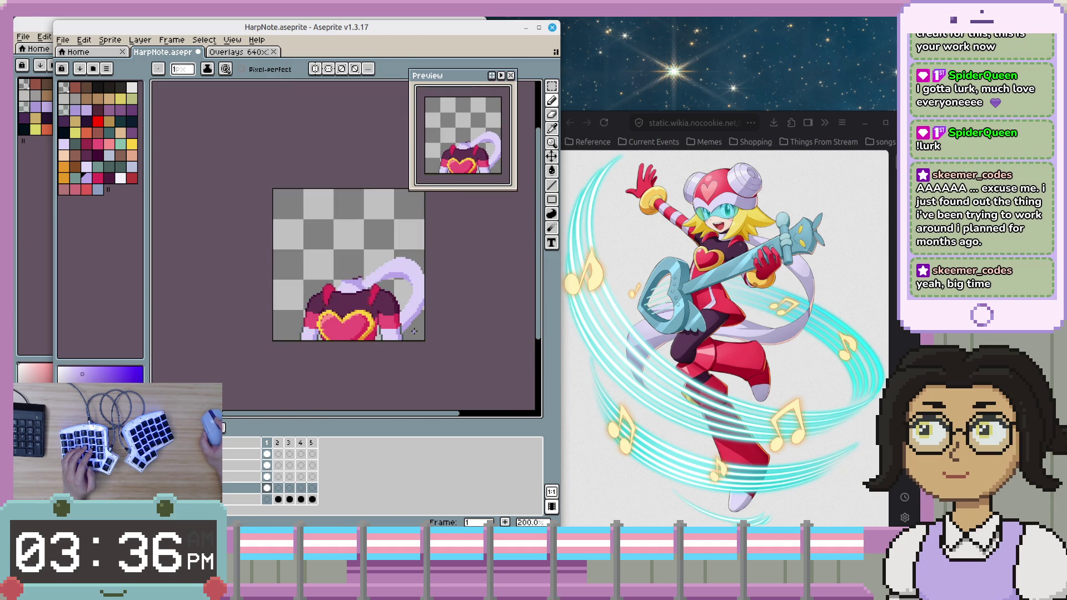
{"action": "scroll", "coordinate": [414, 332], "scroll_direction": "up", "scroll_amount": 4}
{"action": "scroll", "coordinate": [439, 346], "scroll_direction": "down", "scroll_amount": 1}
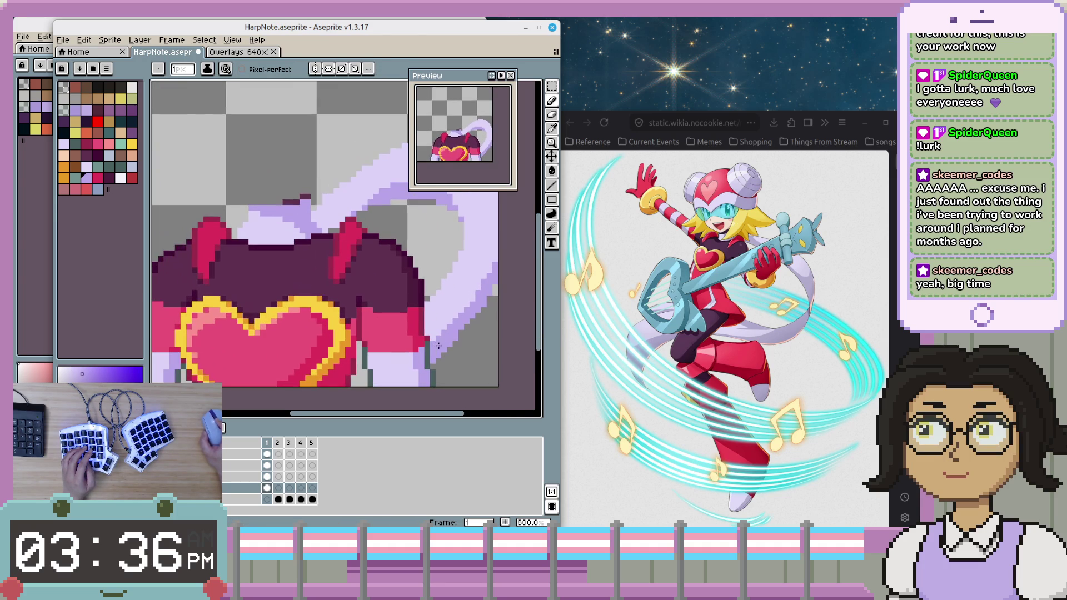
{"action": "scroll", "coordinate": [439, 361], "scroll_direction": "down", "scroll_amount": 3}
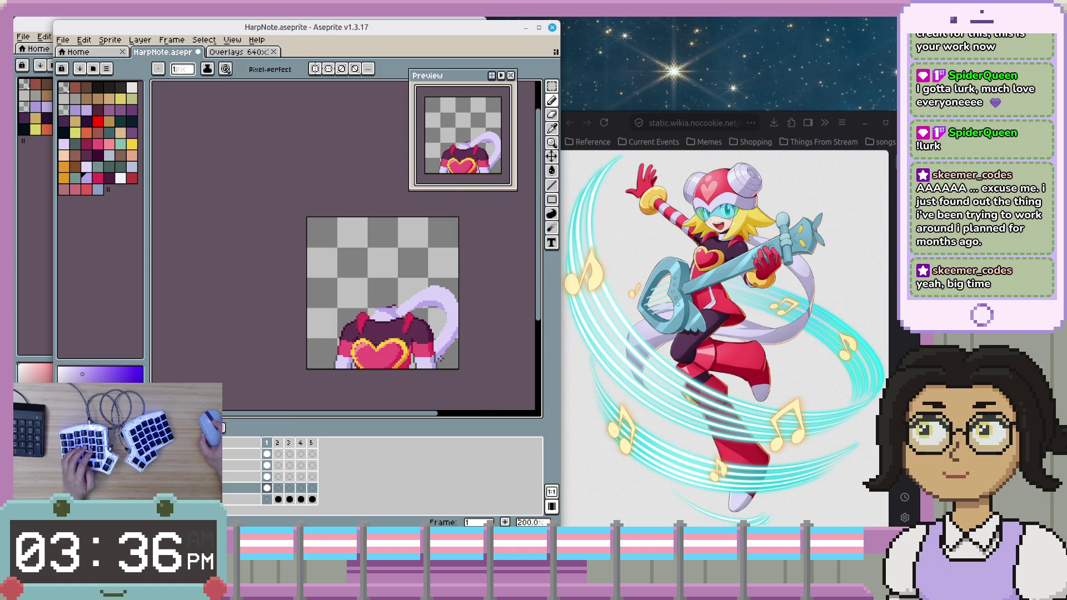
{"action": "scroll", "coordinate": [442, 357], "scroll_direction": "up", "scroll_amount": 3}
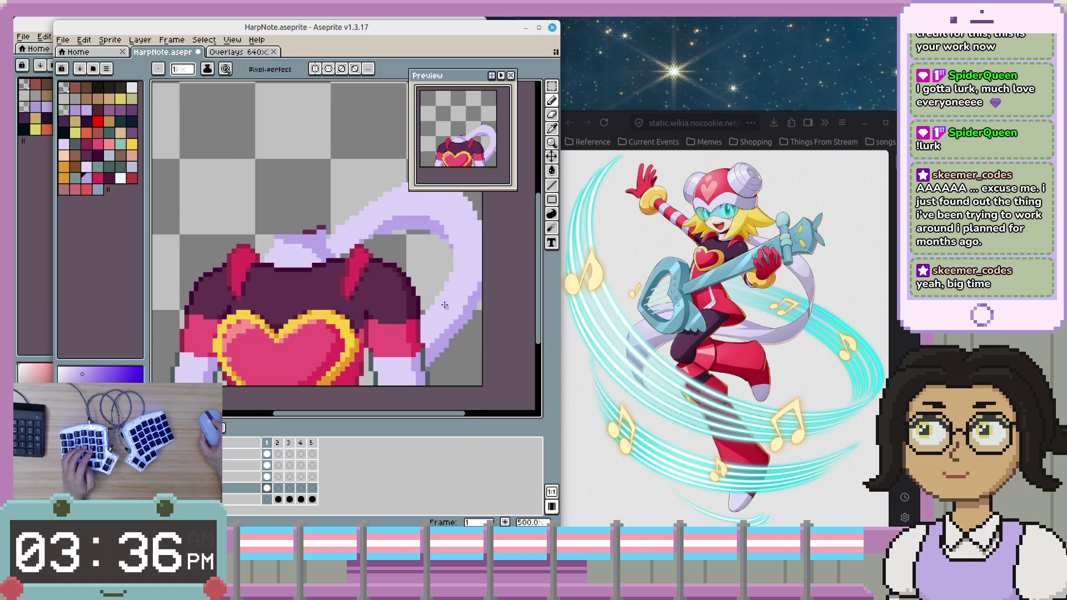
{"action": "left_click_drag", "start_coordinate": [442, 312], "coordinate": [431, 323]}
{"action": "key", "text": "i"}
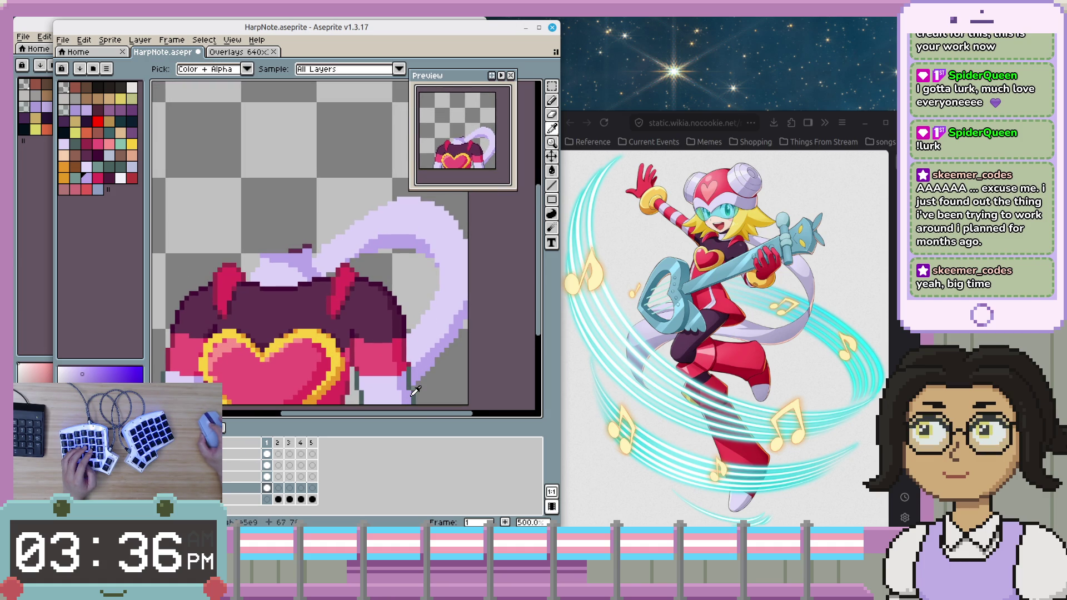
{"action": "key", "text": "b"}
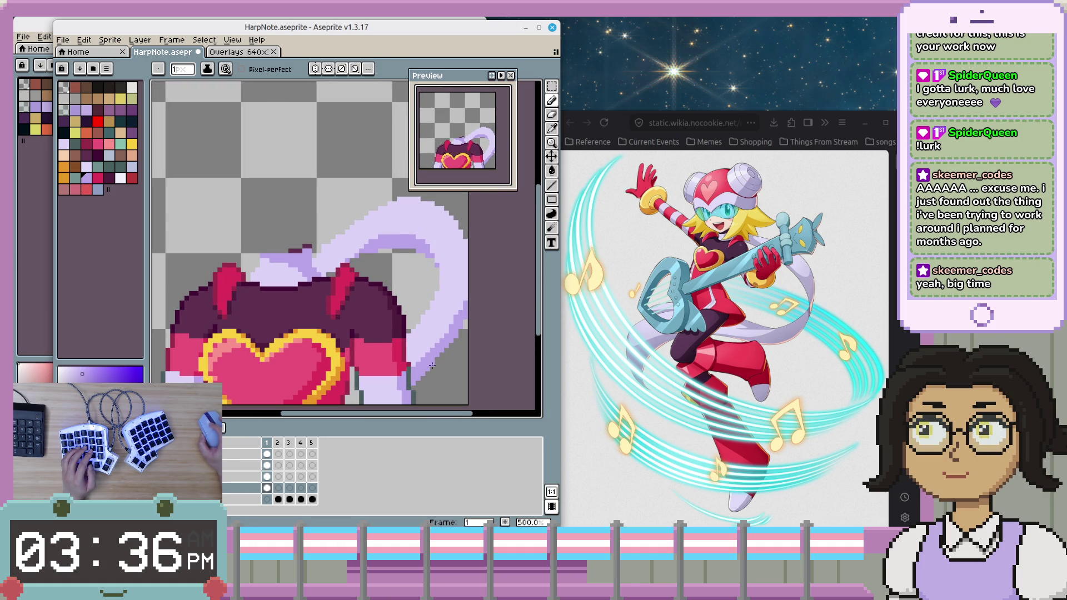
{"action": "scroll", "coordinate": [422, 377], "scroll_direction": "down", "scroll_amount": 2}
{"action": "key", "text": "ctrl+z"}
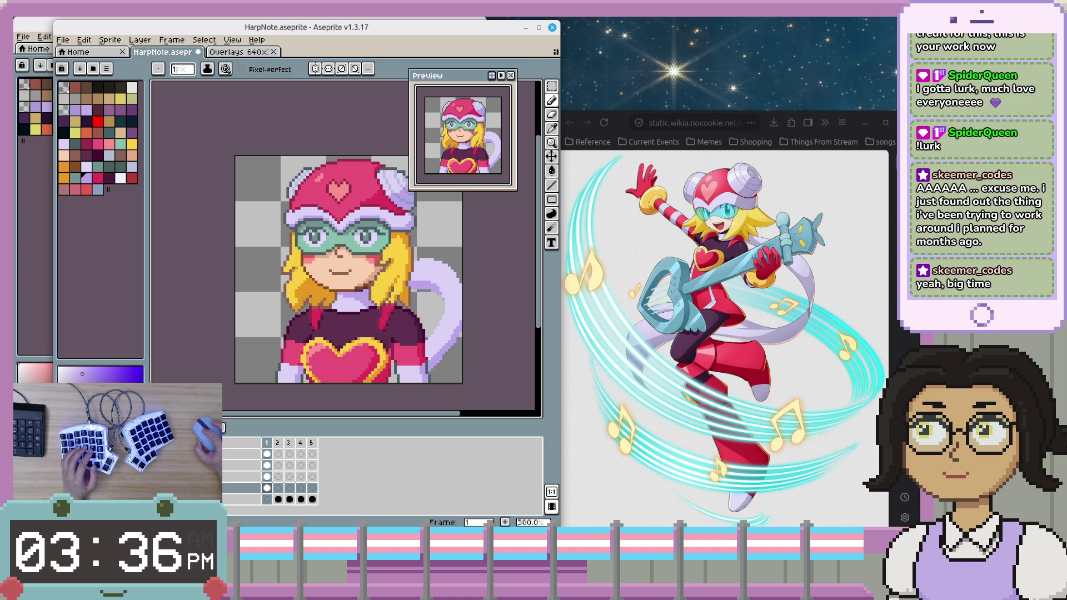
- Zoom and pan to the scarf area and pick a colour from the palette
{"action": "scroll", "coordinate": [393, 376], "scroll_direction": "down", "scroll_amount": 2}
{"action": "scroll", "coordinate": [393, 375], "scroll_direction": "up", "scroll_amount": 1}
{"action": "scroll", "coordinate": [394, 376], "scroll_direction": "up", "scroll_amount": 1}
{"action": "left_click_drag", "start_coordinate": [437, 314], "coordinate": [431, 336]}
{"action": "scroll", "coordinate": [411, 336], "scroll_direction": "up", "scroll_amount": 2}
{"action": "scroll", "coordinate": [377, 337], "scroll_direction": "up", "scroll_amount": 1}
{"action": "scroll", "coordinate": [350, 338], "scroll_direction": "up", "scroll_amount": 1}
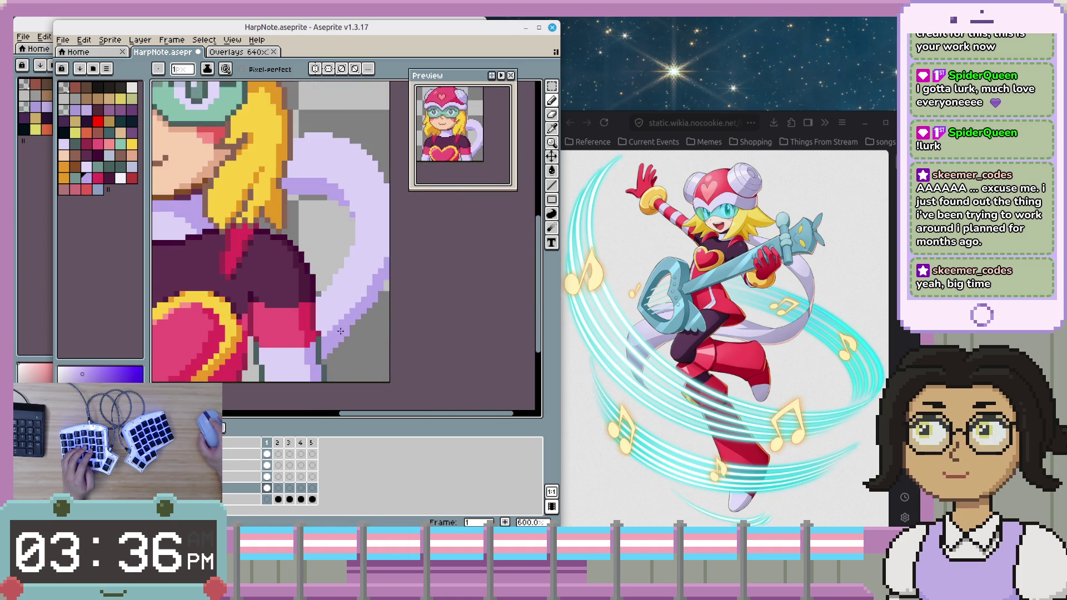
{"action": "scroll", "coordinate": [330, 338], "scroll_direction": "up", "scroll_amount": 1}
{"action": "scroll", "coordinate": [329, 338], "scroll_direction": "down", "scroll_amount": 1}
{"action": "scroll", "coordinate": [334, 328], "scroll_direction": "down", "scroll_amount": 1}
{"action": "scroll", "coordinate": [389, 306], "scroll_direction": "up", "scroll_amount": 1}
{"action": "left_click", "coordinate": [64, 155]}
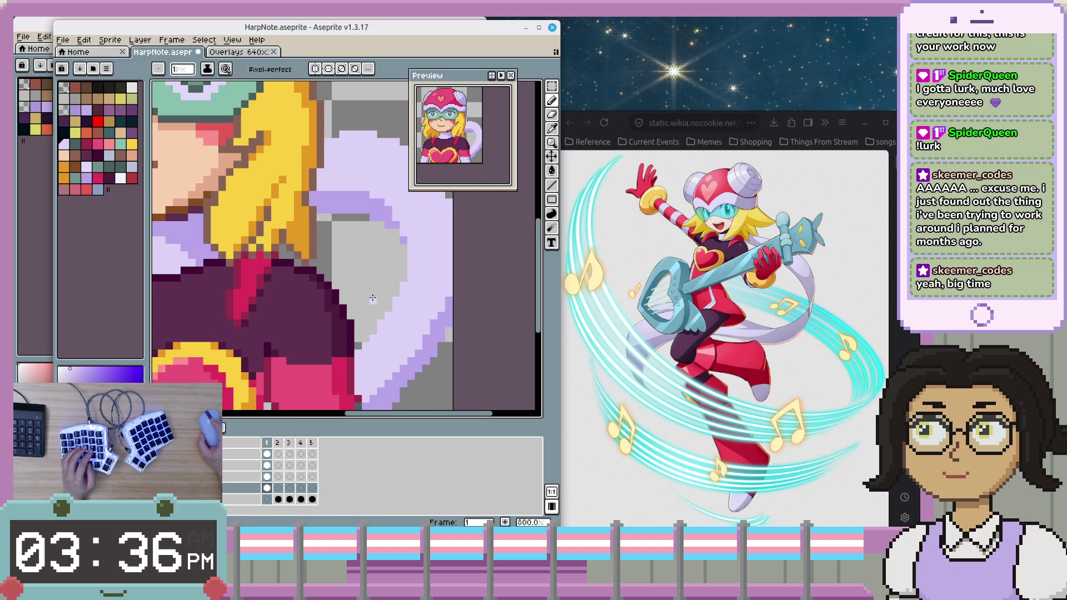
- Eyedrop the dark teal outline and extend it up along the scarf's lower edge
{"action": "scroll", "coordinate": [372, 299], "scroll_direction": "down", "scroll_amount": 2}
{"action": "scroll", "coordinate": [379, 286], "scroll_direction": "down", "scroll_amount": 3}
{"action": "key", "text": "i"}
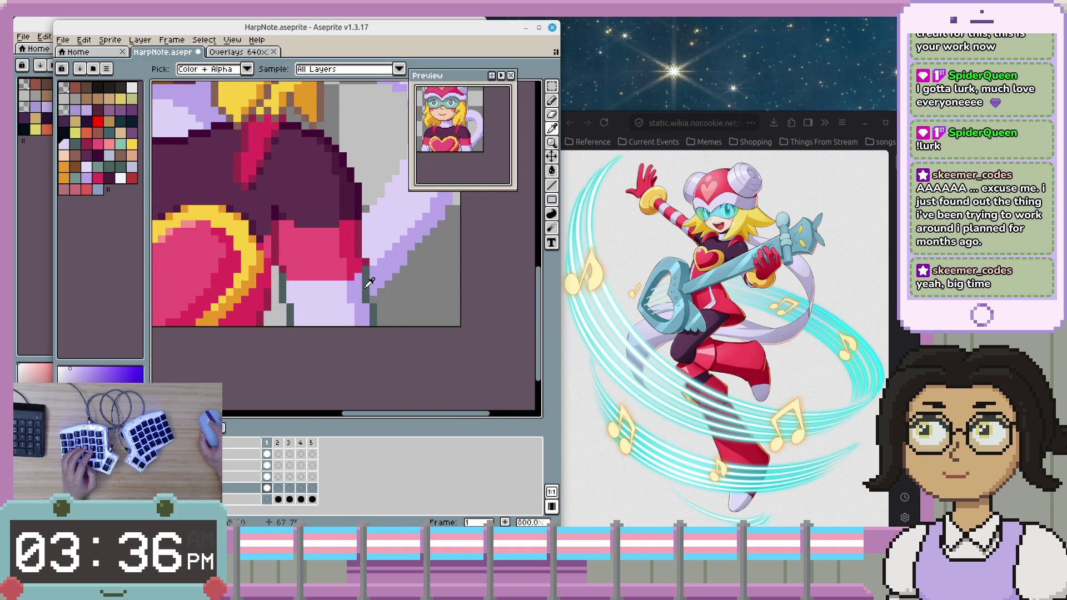
{"action": "left_click", "coordinate": [367, 287]}
{"action": "key", "text": "b"}
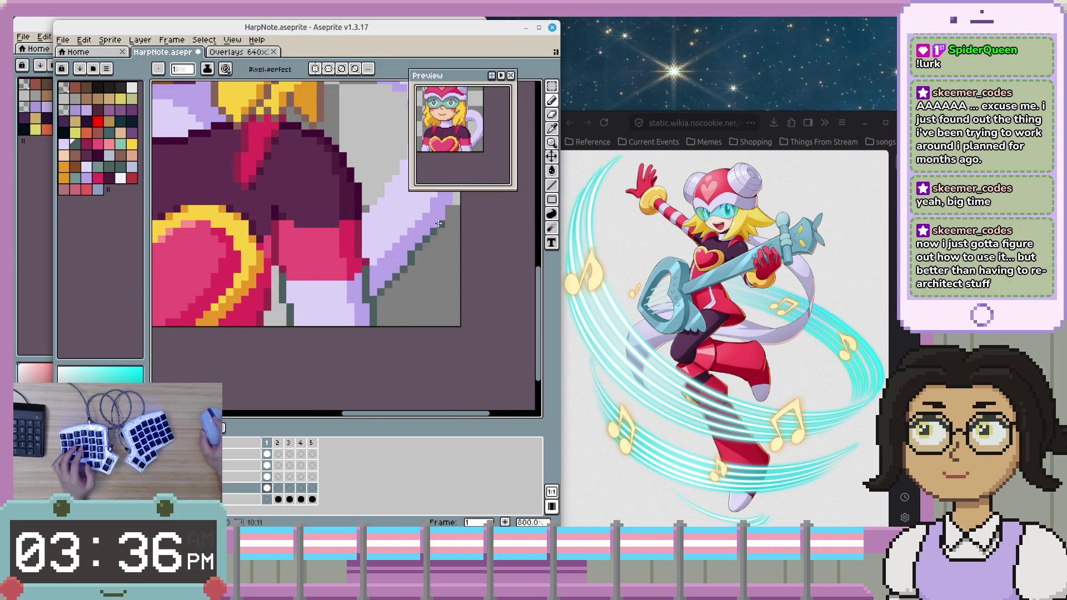
{"action": "scroll", "coordinate": [408, 314], "scroll_direction": "up", "scroll_amount": 2}
{"action": "left_click", "coordinate": [395, 350], "text": "shift"}
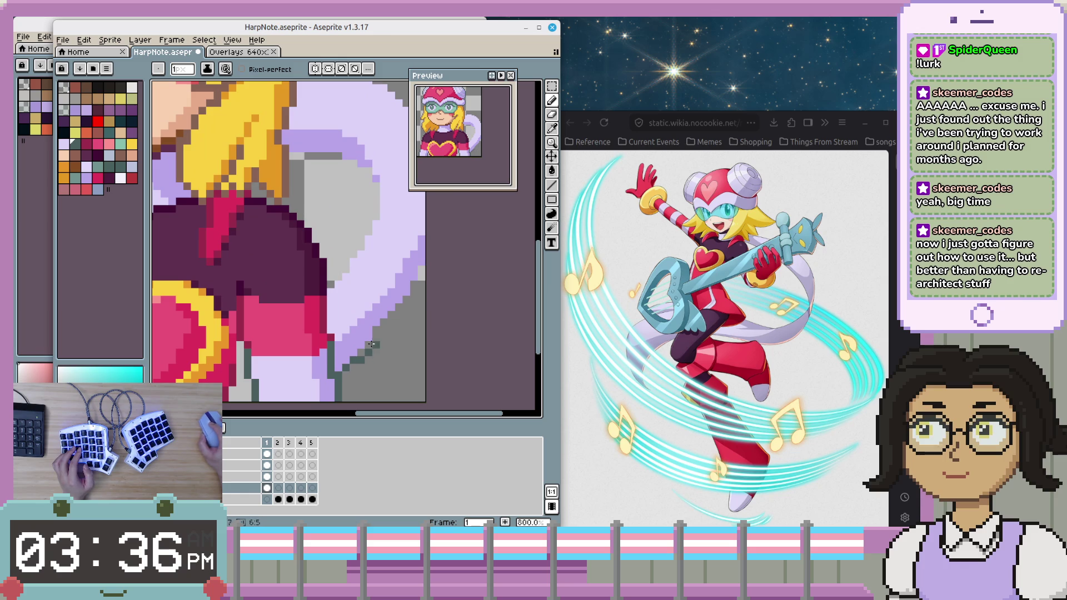
{"action": "left_click", "coordinate": [415, 290], "text": "shift"}
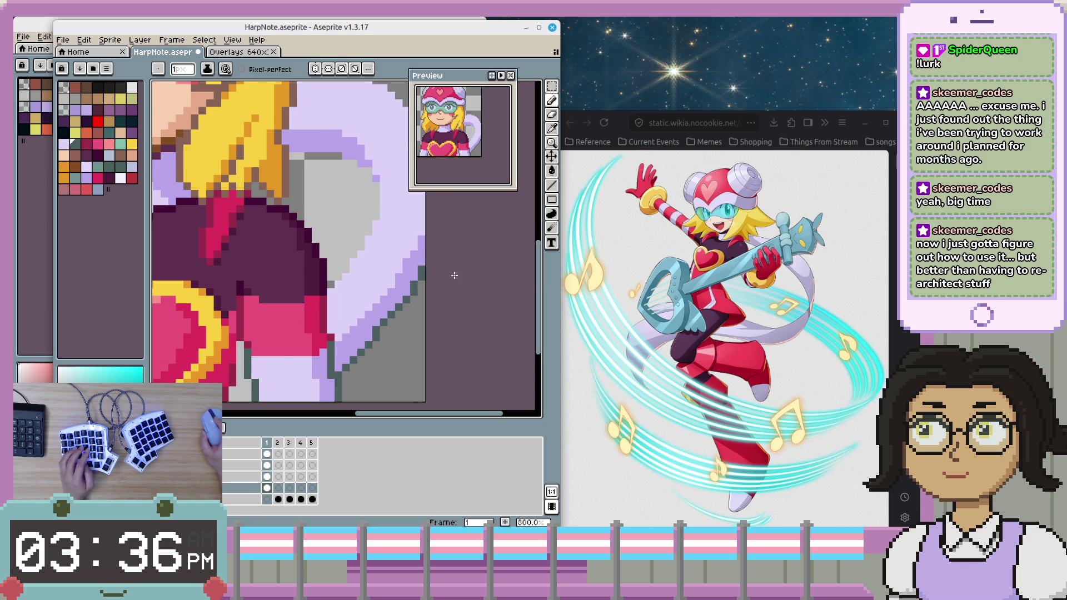
- Pick the dark purple swatch for the scarf outline and move the preview window aside
{"action": "scroll", "coordinate": [422, 271], "scroll_direction": "up", "scroll_amount": 3}
{"action": "scroll", "coordinate": [451, 317], "scroll_direction": "down", "scroll_amount": 1}
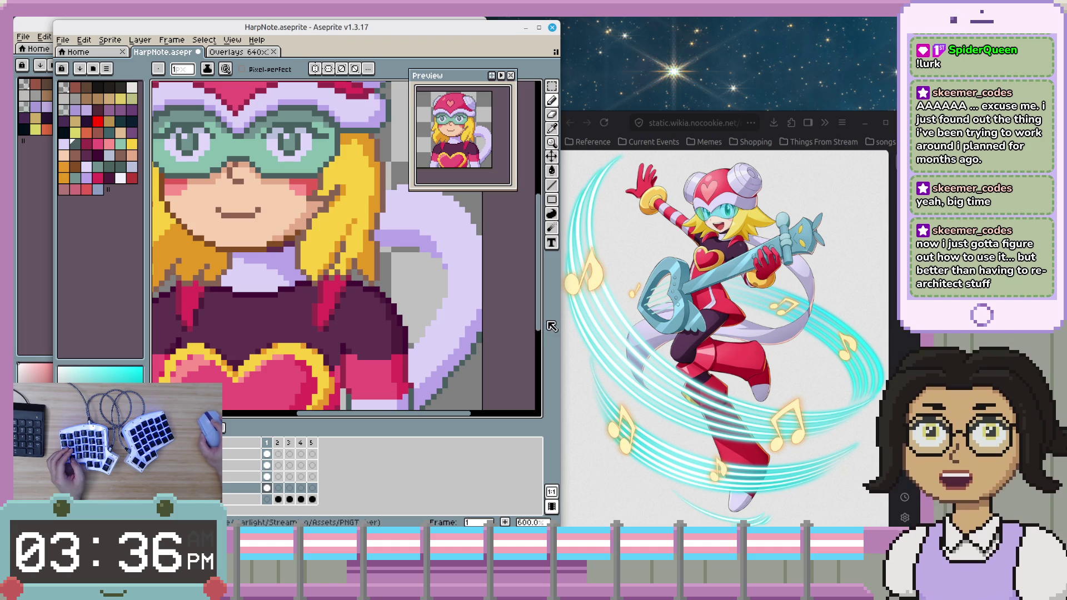
{"action": "left_click_drag", "start_coordinate": [480, 331], "coordinate": [431, 281]}
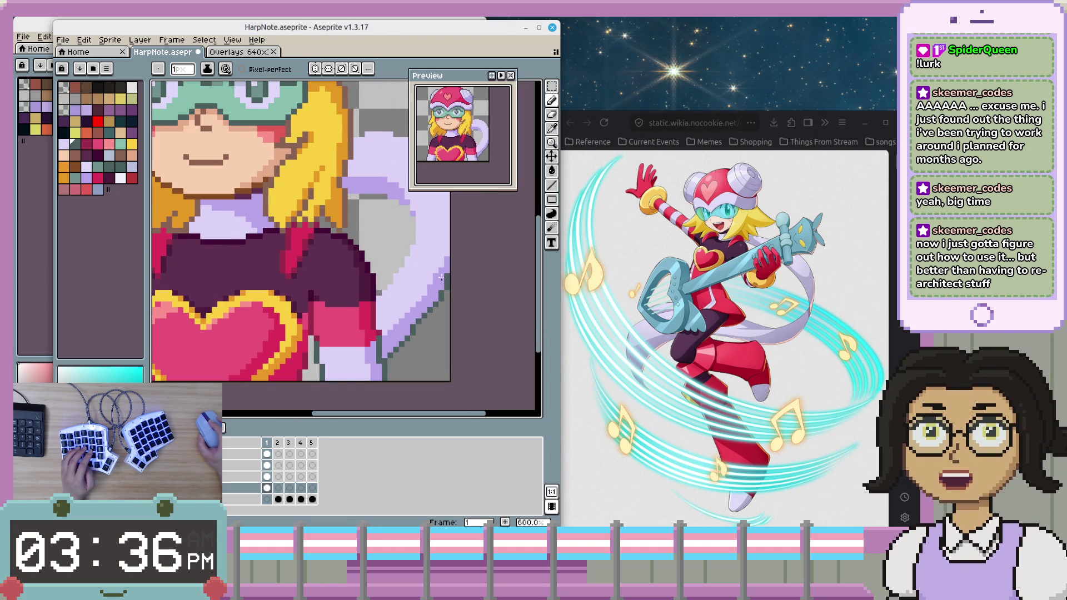
{"action": "scroll", "coordinate": [431, 281], "scroll_direction": "up", "scroll_amount": 3}
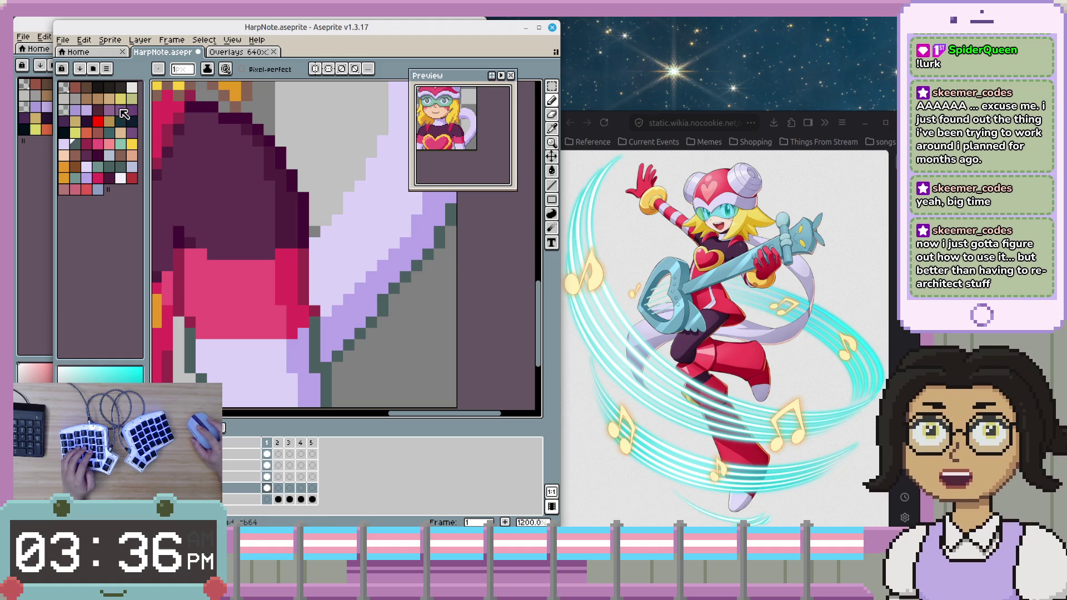
{"action": "left_click", "coordinate": [85, 178]}
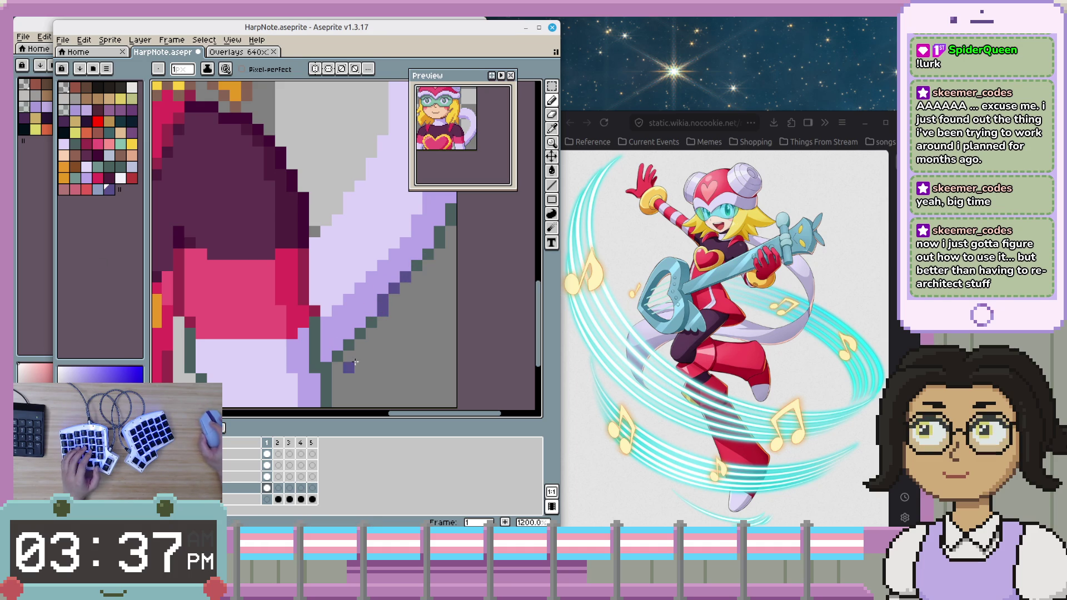
{"action": "key", "text": "w"}
{"action": "left_click_drag", "start_coordinate": [471, 83], "coordinate": [475, 94]}
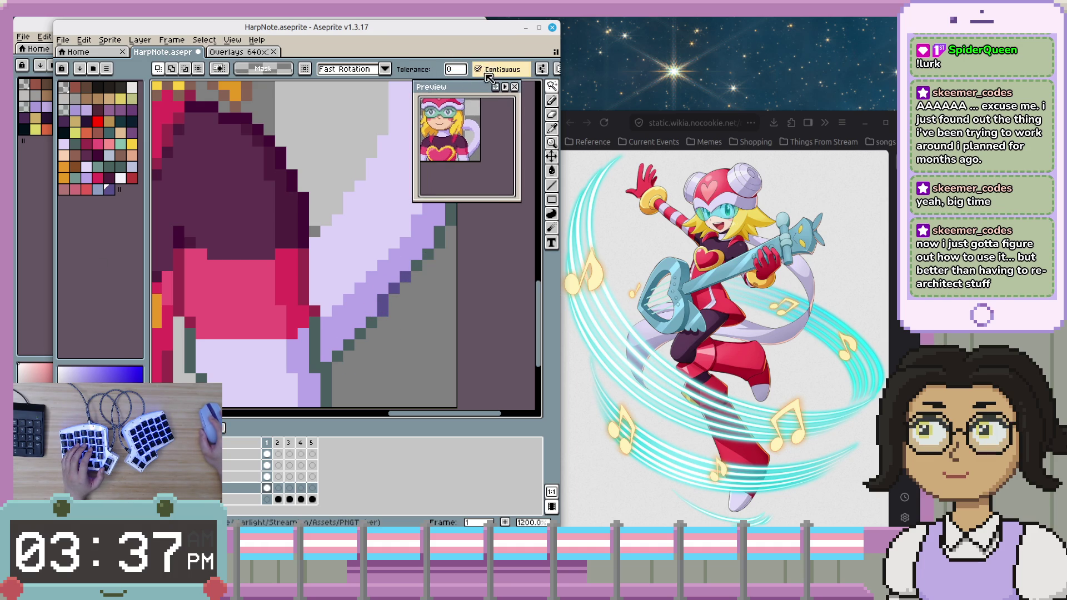
- Select the grey background and paint dark purple pixels along the scarf's diagonal edge
{"action": "left_click", "coordinate": [428, 277]}
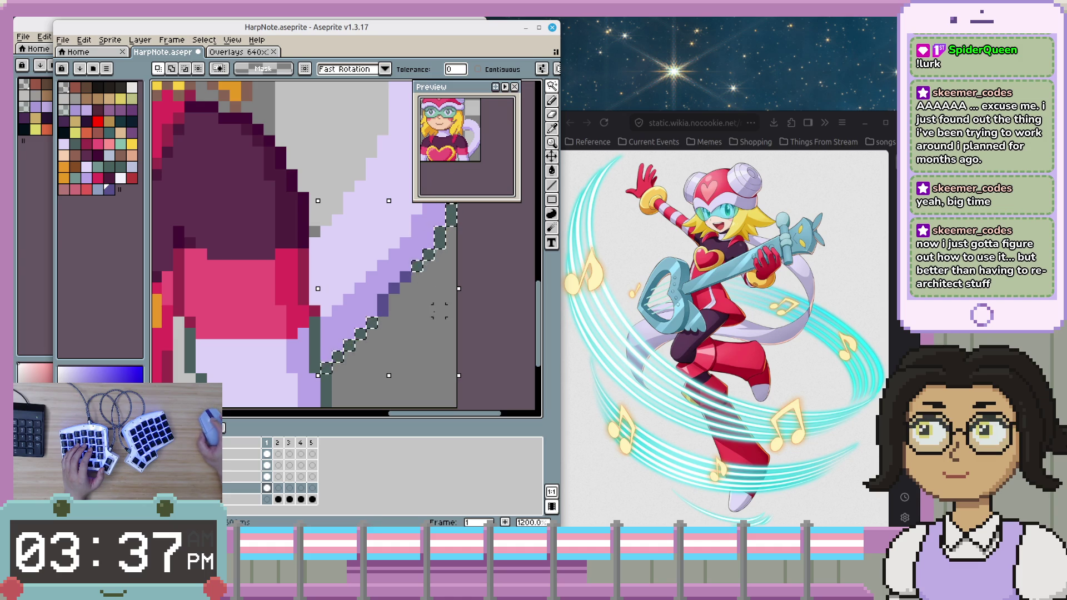
{"action": "key", "text": "g"}
{"action": "key", "text": "b"}
{"action": "left_click", "coordinate": [372, 333]}
{"action": "key", "text": "b"}
{"action": "left_click_drag", "start_coordinate": [328, 367], "coordinate": [450, 214]}
- Magic-wand select the new dark purple outline pixels on the scarf
{"action": "scroll", "coordinate": [439, 299], "scroll_direction": "down", "scroll_amount": 1}
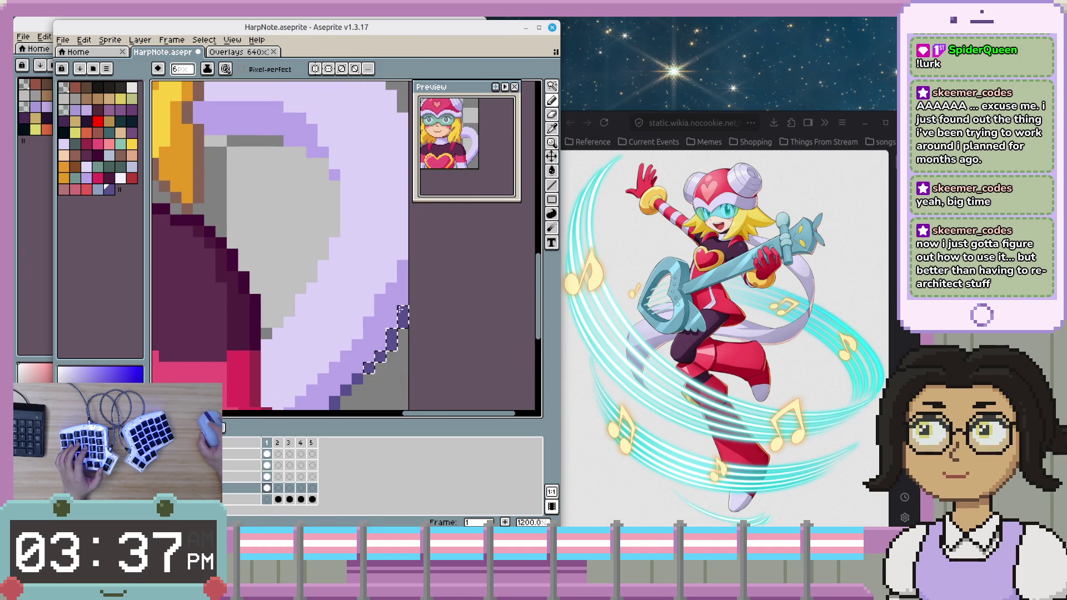
{"action": "scroll", "coordinate": [425, 313], "scroll_direction": "down", "scroll_amount": 3}
{"action": "scroll", "coordinate": [424, 313], "scroll_direction": "up", "scroll_amount": 1}
{"action": "scroll", "coordinate": [425, 313], "scroll_direction": "down", "scroll_amount": 2}
{"action": "scroll", "coordinate": [425, 312], "scroll_direction": "up", "scroll_amount": 2}
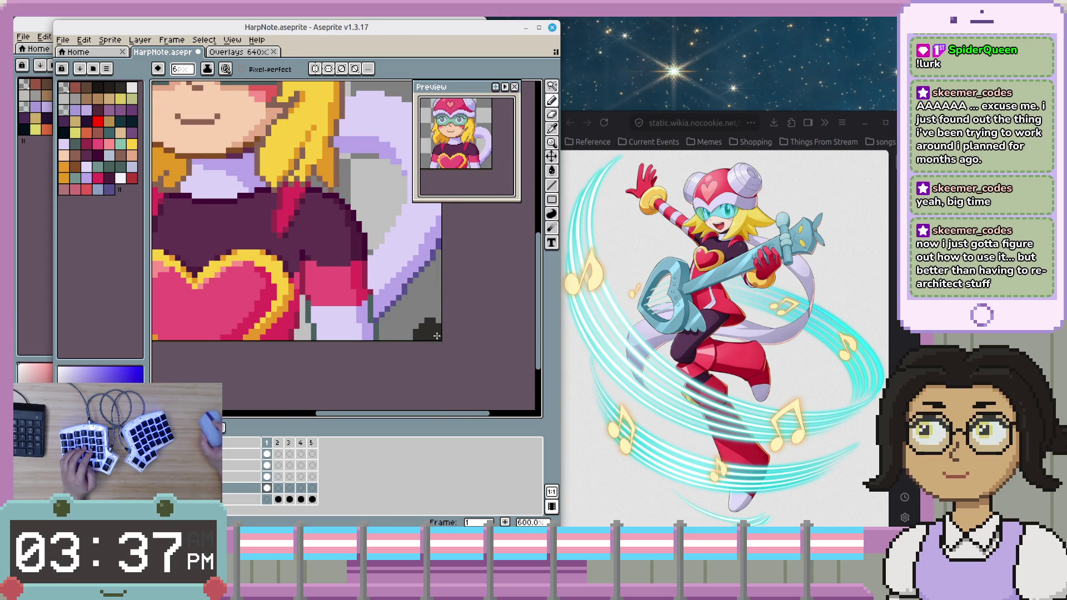
{"action": "scroll", "coordinate": [411, 325], "scroll_direction": "up", "scroll_amount": 1}
{"action": "scroll", "coordinate": [367, 320], "scroll_direction": "up", "scroll_amount": 2}
{"action": "key", "text": "w"}
{"action": "left_click", "coordinate": [344, 309]}
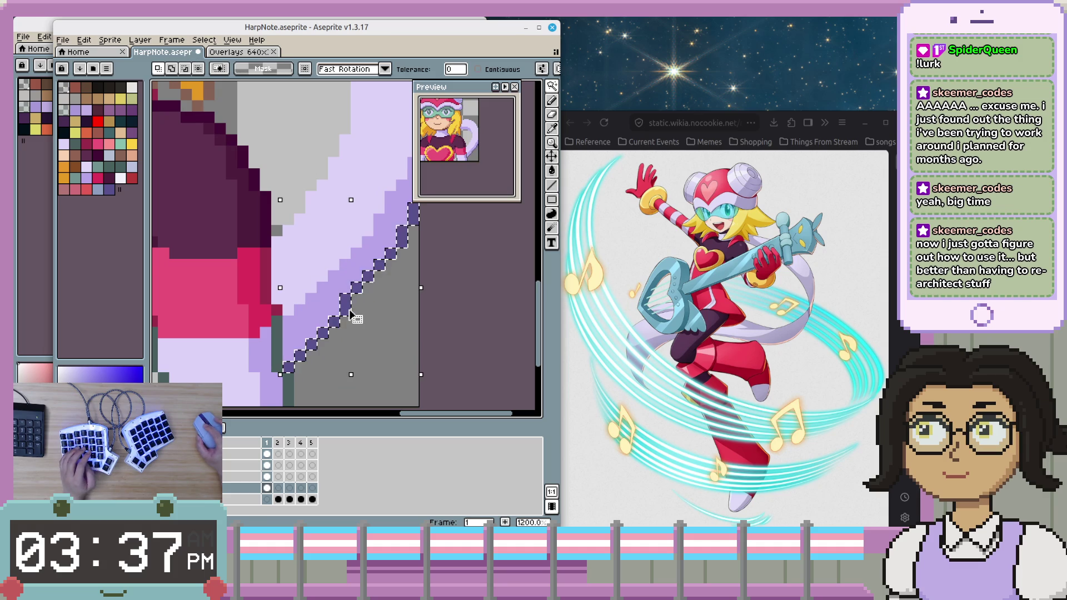
{"action": "key", "text": "b"}
- Review the purple scarf rim up close, then clear the selection with Ctrl+D
{"action": "scroll", "coordinate": [476, 273], "scroll_direction": "down", "scroll_amount": 3}
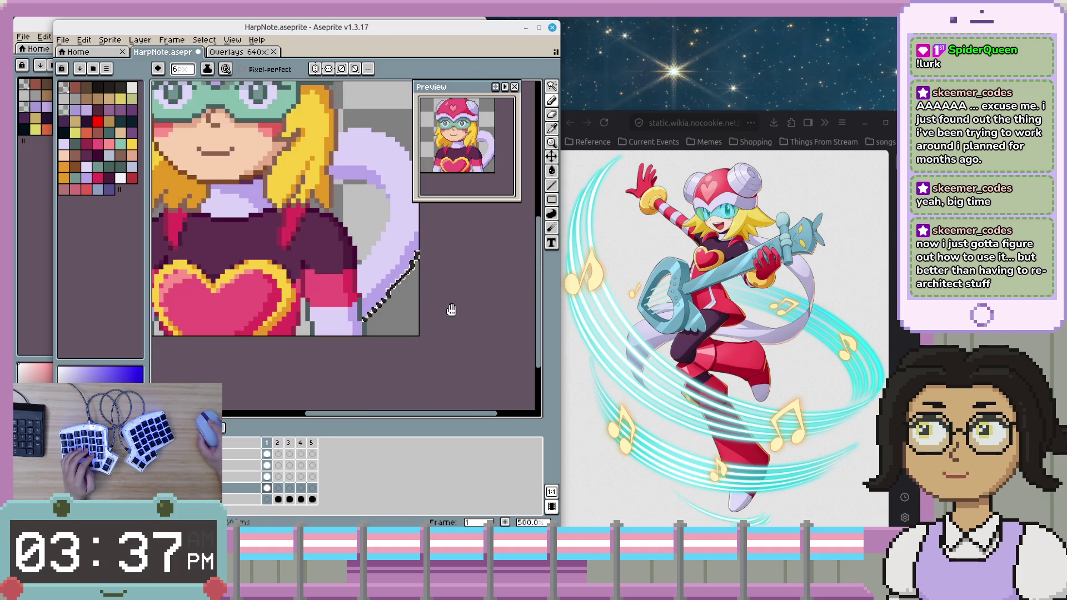
{"action": "scroll", "coordinate": [476, 273], "scroll_direction": "down", "scroll_amount": 1}
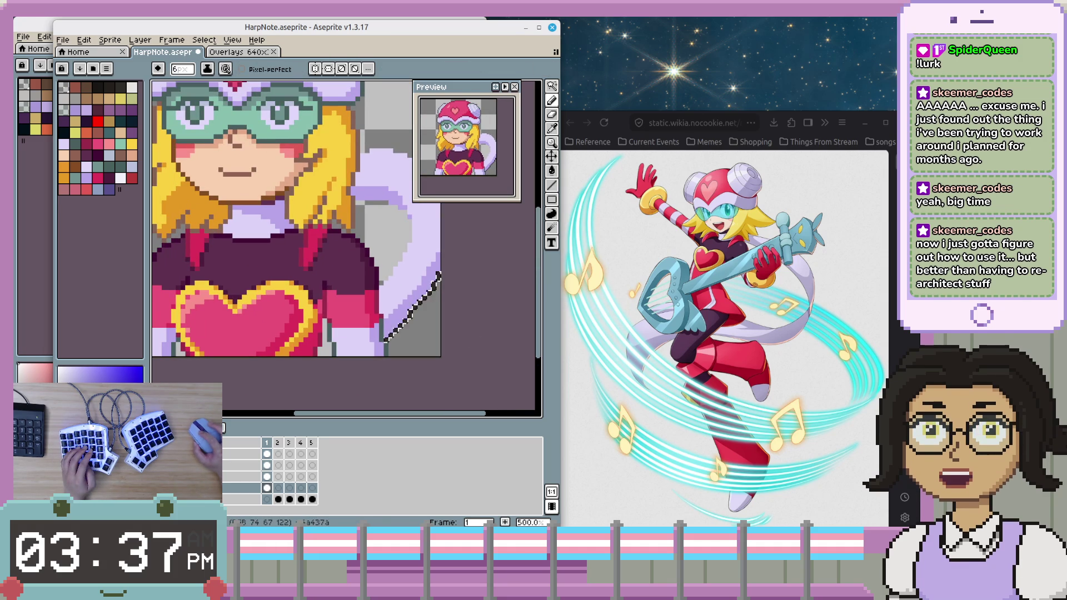
{"action": "scroll", "coordinate": [452, 327], "scroll_direction": "down", "scroll_amount": 2}
{"action": "scroll", "coordinate": [452, 327], "scroll_direction": "up", "scroll_amount": 3}
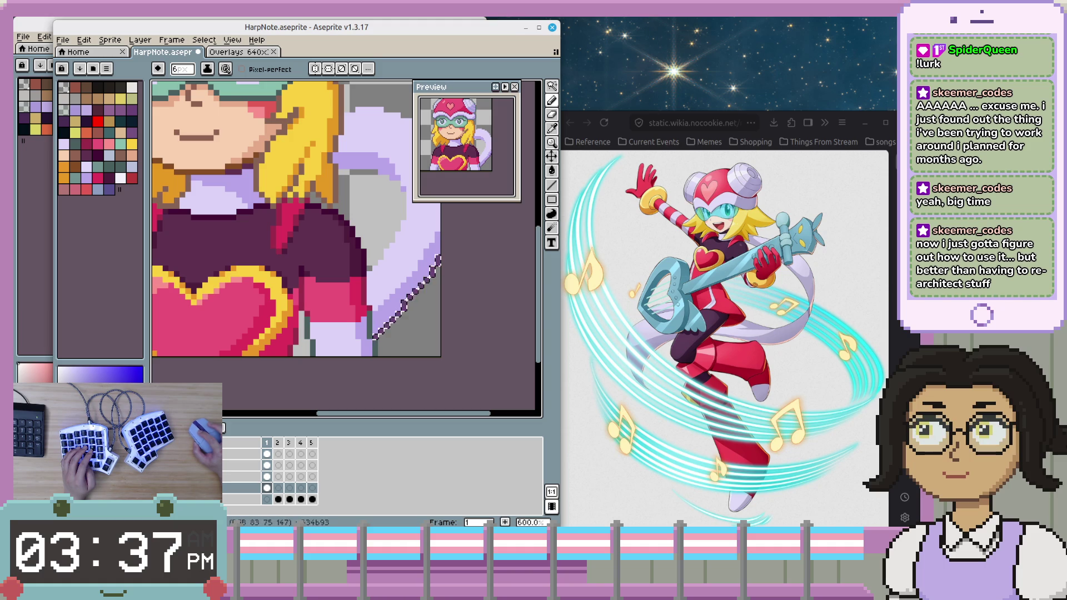
{"action": "scroll", "coordinate": [456, 321], "scroll_direction": "down", "scroll_amount": 1}
{"action": "scroll", "coordinate": [457, 322], "scroll_direction": "down", "scroll_amount": 1}
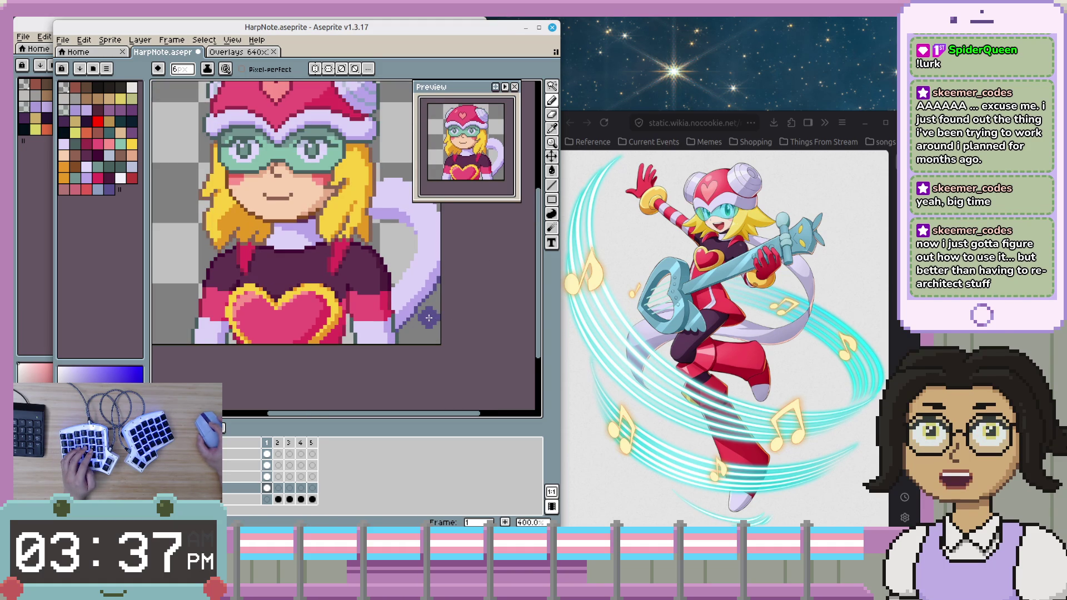
{"action": "scroll", "coordinate": [429, 317], "scroll_direction": "up", "scroll_amount": 1}
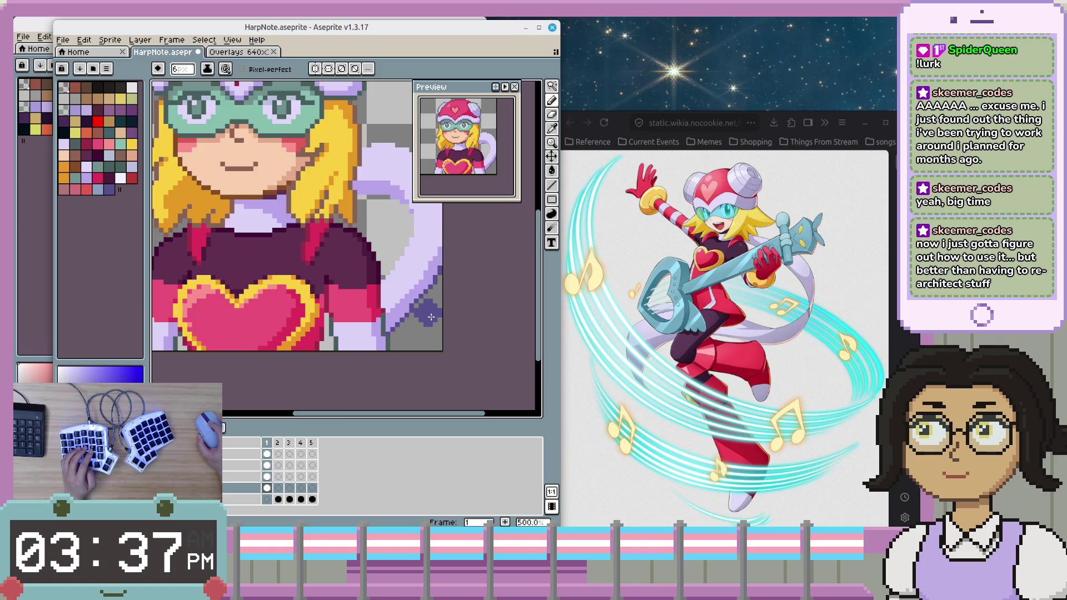
{"action": "scroll", "coordinate": [431, 317], "scroll_direction": "up", "scroll_amount": 2}
{"action": "scroll", "coordinate": [433, 318], "scroll_direction": "up", "scroll_amount": 2}
{"action": "scroll", "coordinate": [442, 319], "scroll_direction": "up", "scroll_amount": 1}
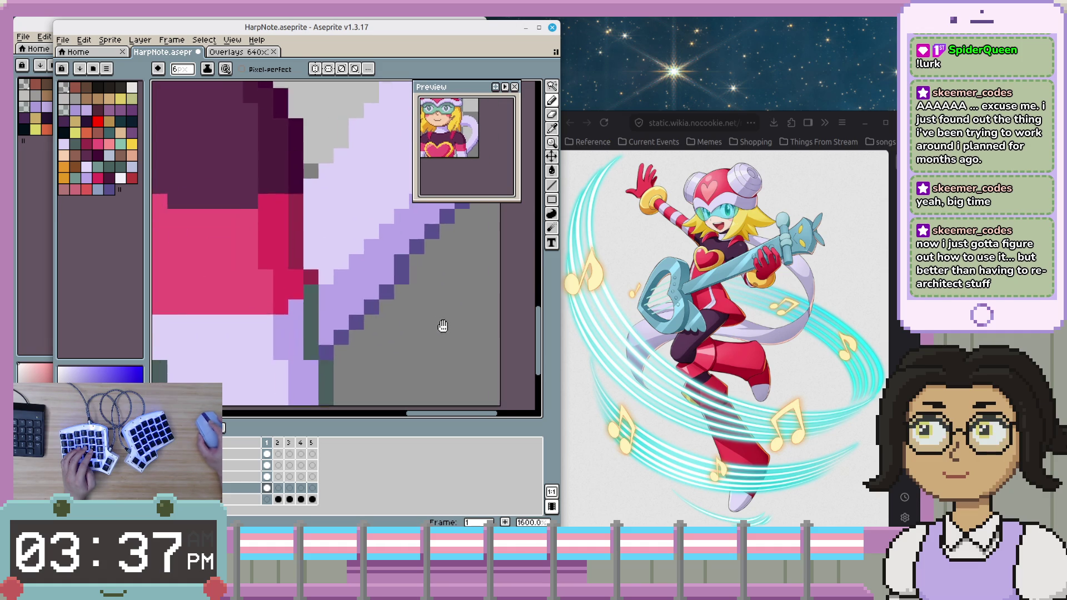
{"action": "scroll", "coordinate": [443, 325], "scroll_direction": "down", "scroll_amount": 1}
{"action": "scroll", "coordinate": [447, 341], "scroll_direction": "down", "scroll_amount": 1}
{"action": "scroll", "coordinate": [451, 362], "scroll_direction": "down", "scroll_amount": 2}
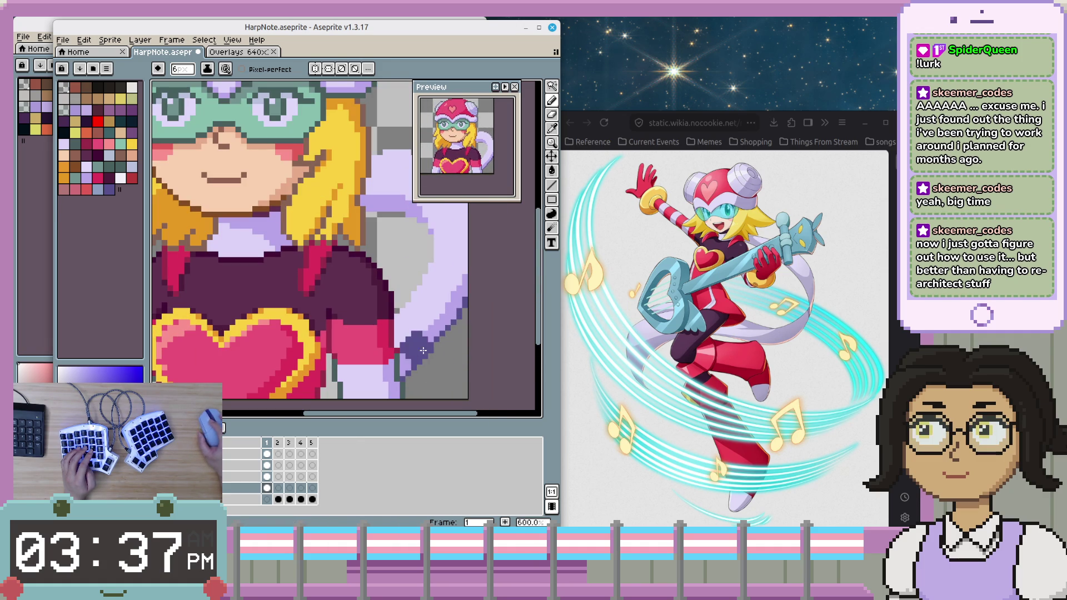
{"action": "key", "text": "w"}
{"action": "key", "text": "ctrl+d"}
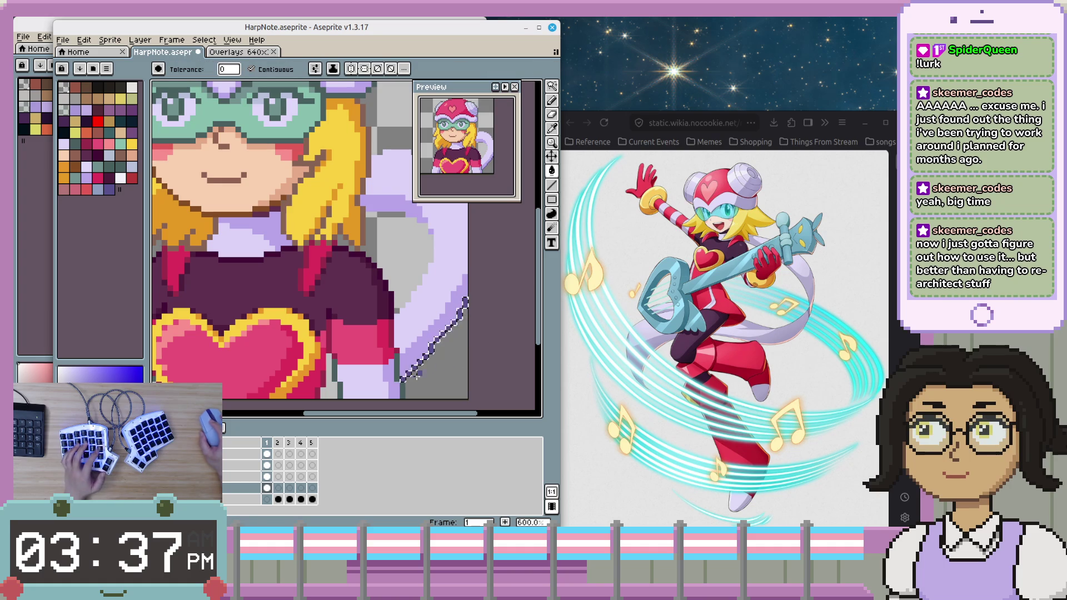
{"action": "scroll", "coordinate": [470, 384], "scroll_direction": "down", "scroll_amount": 1}
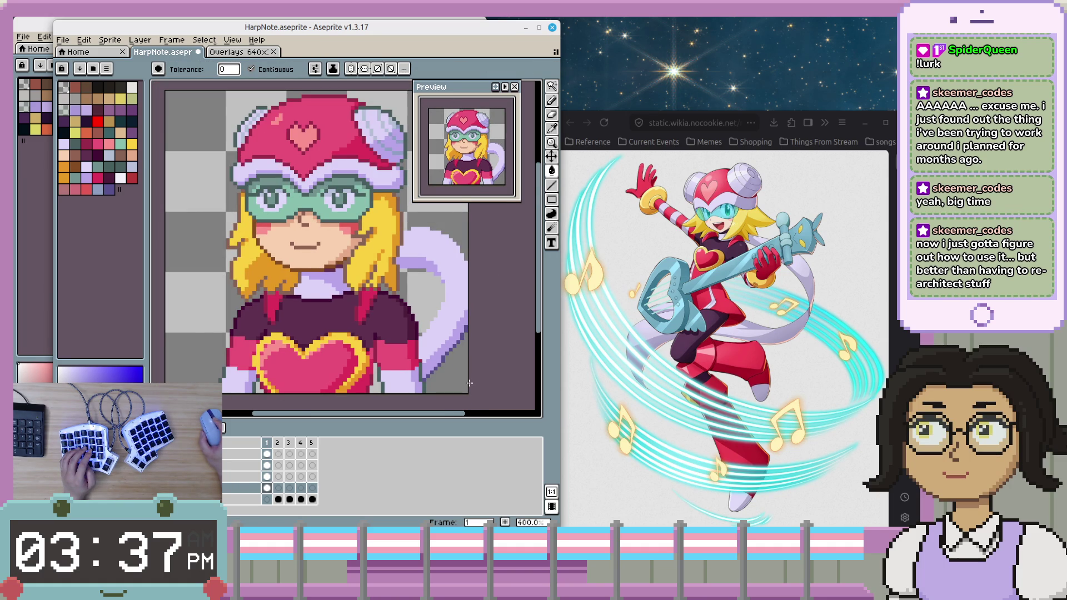
{"action": "scroll", "coordinate": [470, 384], "scroll_direction": "up", "scroll_amount": 1}
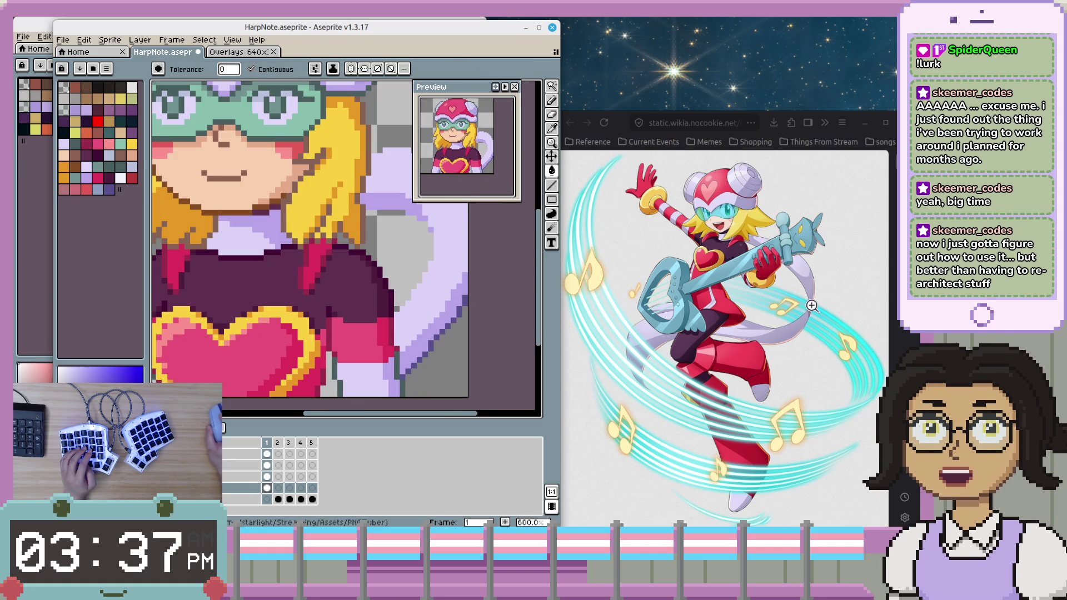
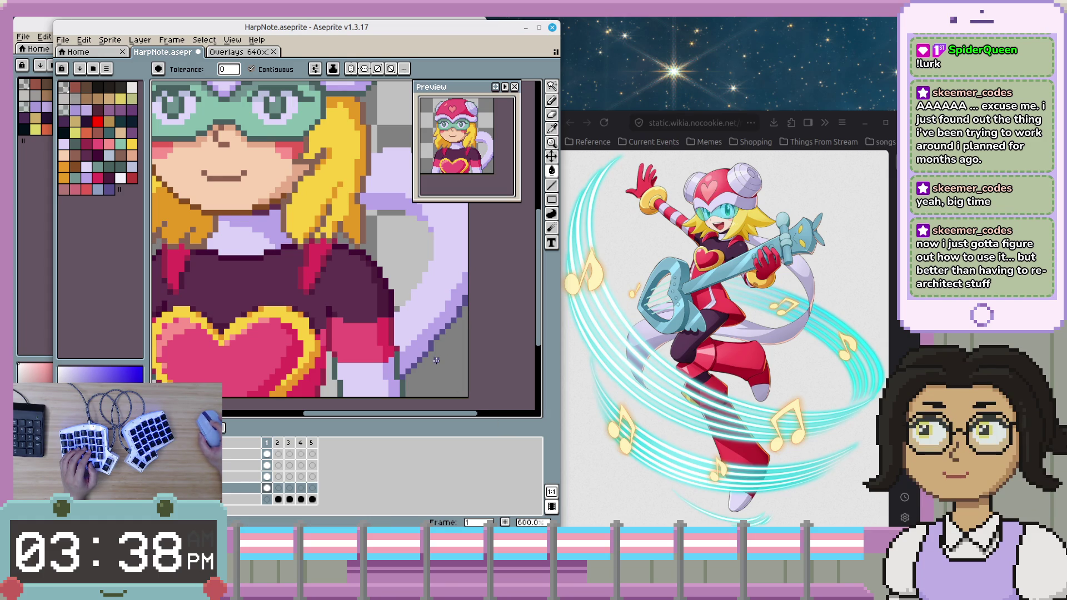
- Zoom in on the tail's lower edge and sample its edge colour with the eyedropper
{"action": "scroll", "coordinate": [436, 366], "scroll_direction": "up", "scroll_amount": 1}
{"action": "scroll", "coordinate": [430, 307], "scroll_direction": "up", "scroll_amount": 1}
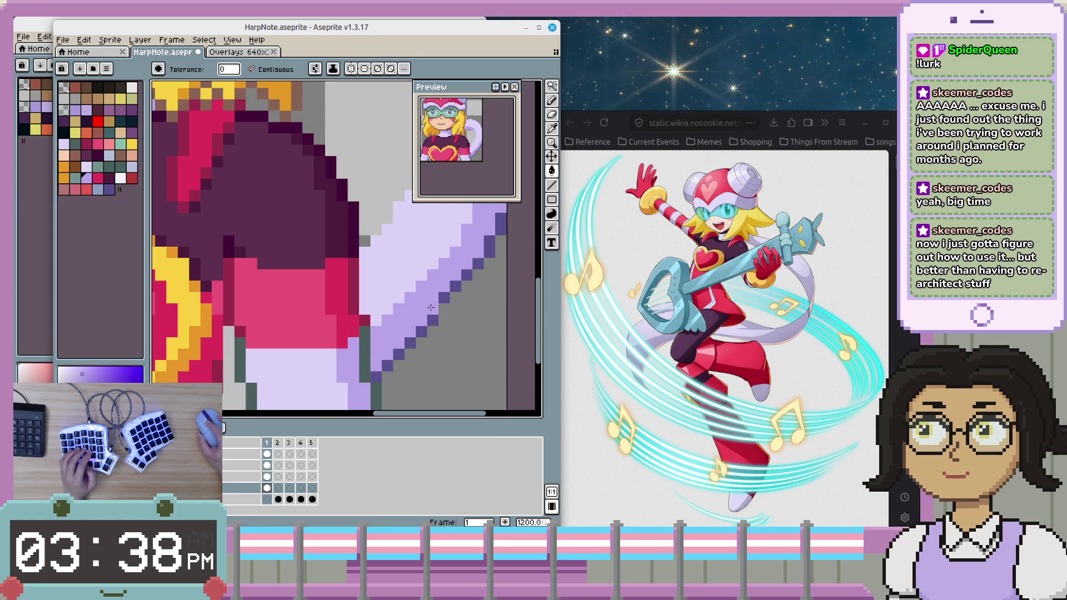
{"action": "left_click_drag", "start_coordinate": [469, 295], "coordinate": [458, 327]}
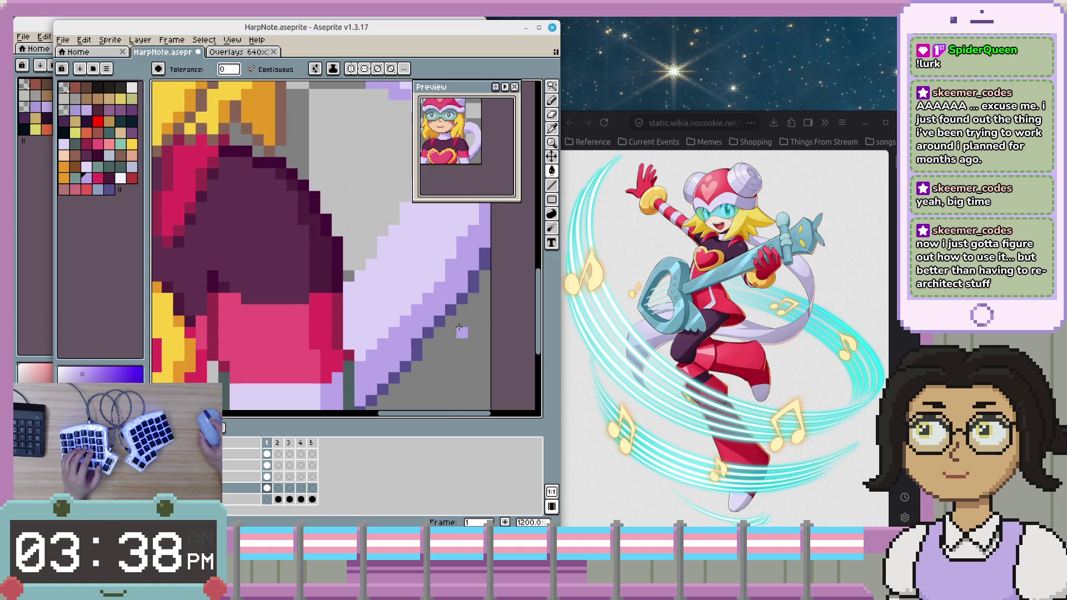
{"action": "left_click_drag", "start_coordinate": [421, 364], "coordinate": [440, 287]}
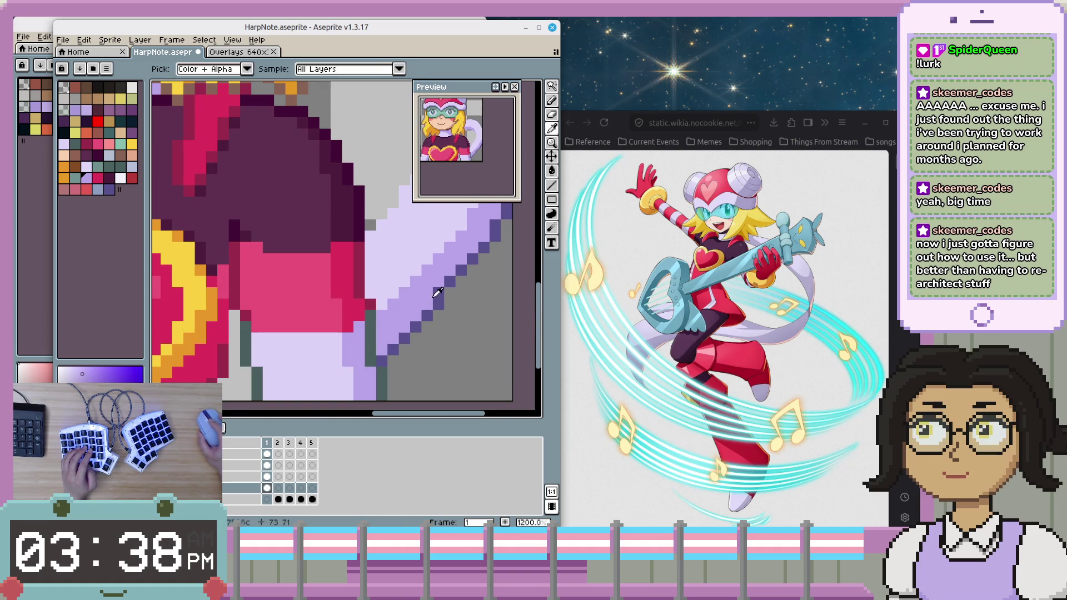
{"action": "key", "text": "b"}
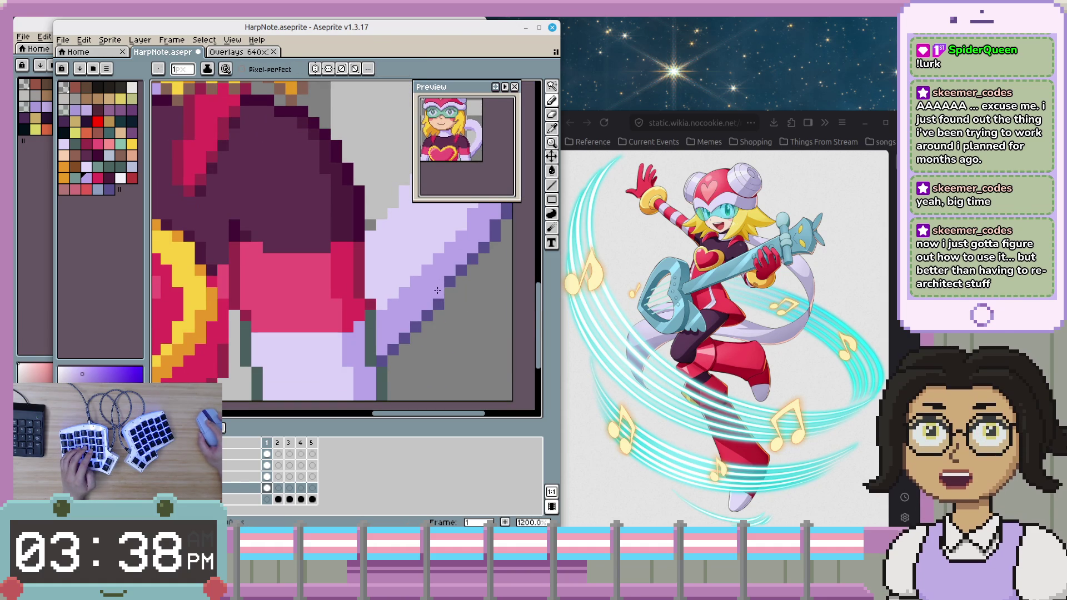
{"action": "left_click_drag", "start_coordinate": [435, 290], "coordinate": [427, 318]}
{"action": "key", "text": "i"}
{"action": "left_click", "coordinate": [427, 318]}
{"action": "key", "text": "b"}
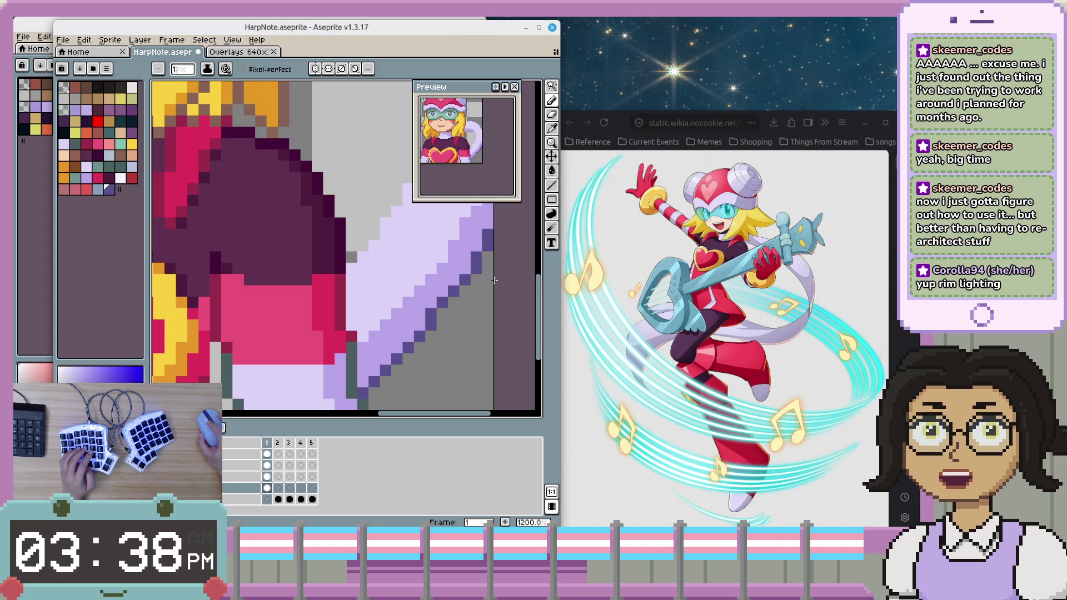
- Select the yellow palette swatch as the pencil colour
{"action": "scroll", "coordinate": [464, 362], "scroll_direction": "down", "scroll_amount": 3}
{"action": "scroll", "coordinate": [464, 362], "scroll_direction": "down", "scroll_amount": 1}
{"action": "scroll", "coordinate": [463, 359], "scroll_direction": "up", "scroll_amount": 3}
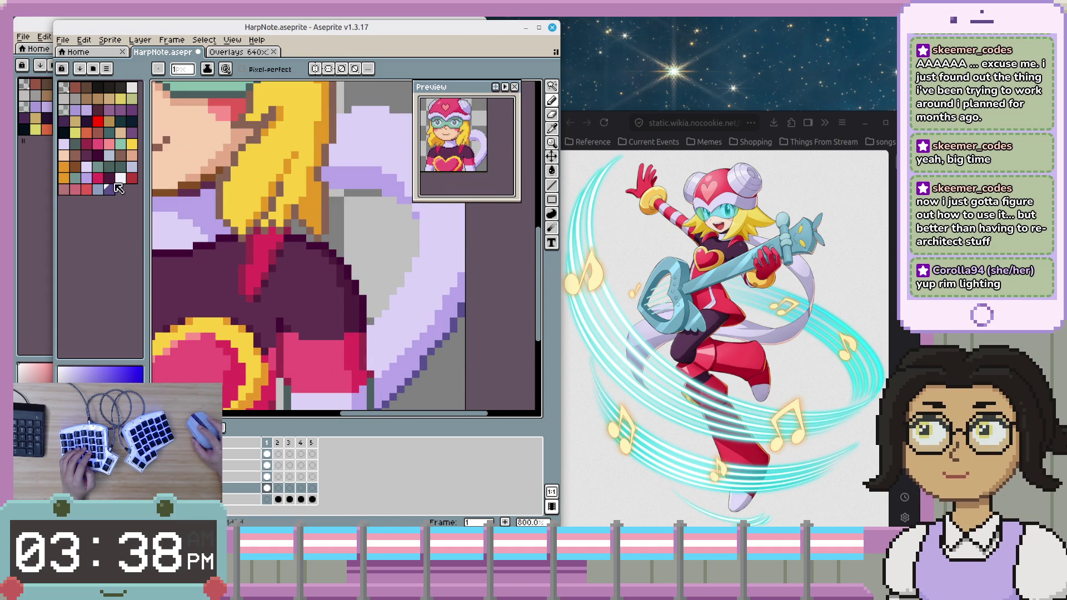
{"action": "key", "text": "i"}
{"action": "key", "text": "b"}
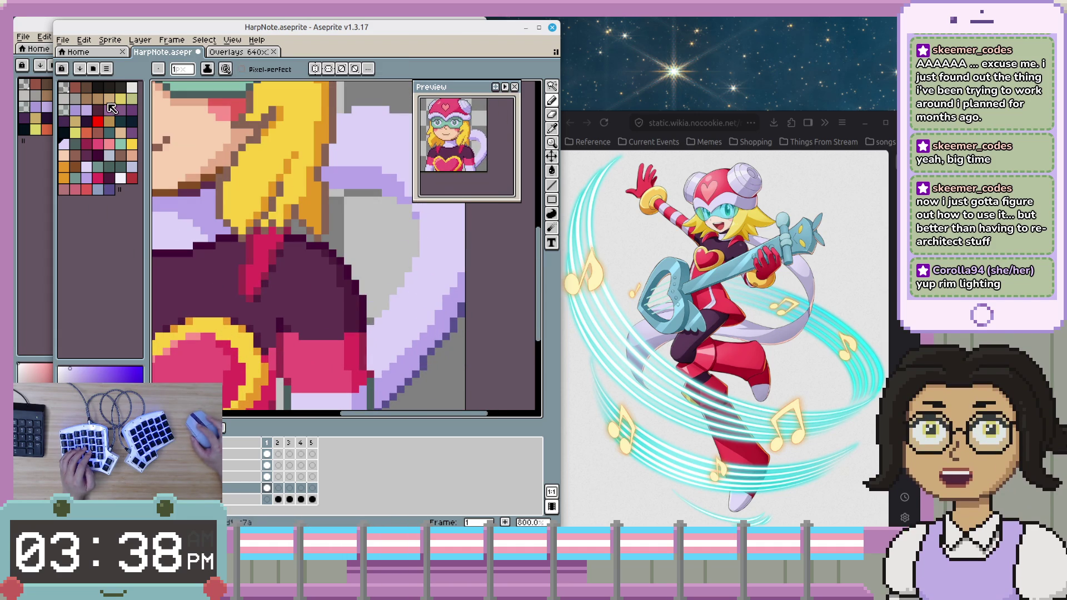
{"action": "left_click", "coordinate": [73, 132]}
- Magic-wand select the tail's lavender edge pixels and paint over them in yellow
{"action": "key", "text": "w"}
{"action": "left_click", "coordinate": [457, 322]}
{"action": "key", "text": "b"}
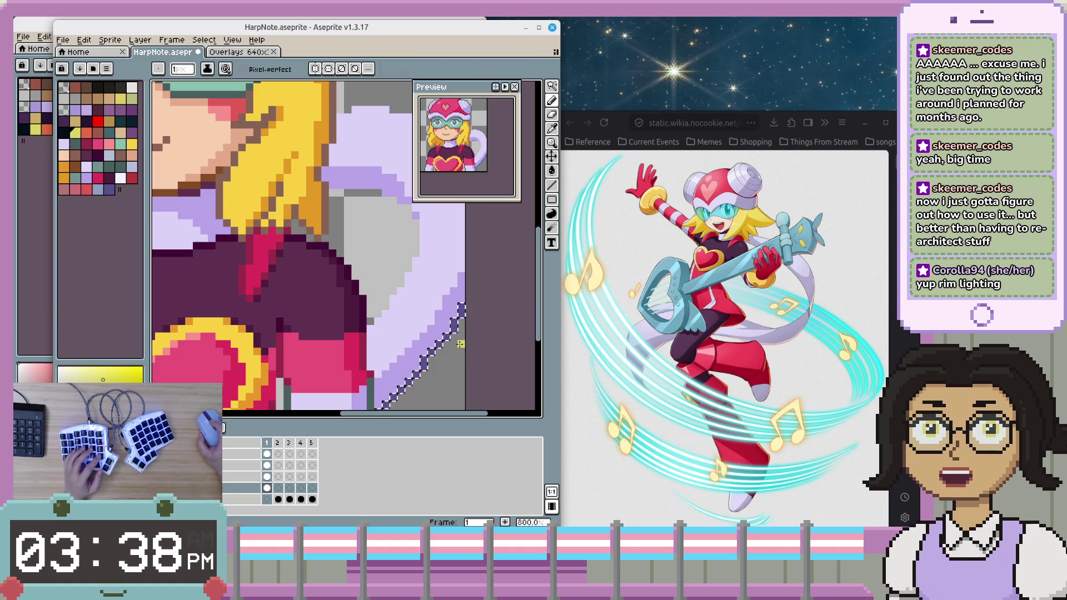
{"action": "left_click_drag", "start_coordinate": [463, 307], "coordinate": [364, 410]}
- Centre the whole sprite and sample the purple from the tail edge
{"action": "scroll", "coordinate": [389, 390], "scroll_direction": "down", "scroll_amount": 1}
{"action": "scroll", "coordinate": [445, 383], "scroll_direction": "down", "scroll_amount": 1}
{"action": "scroll", "coordinate": [472, 383], "scroll_direction": "down", "scroll_amount": 1}
{"action": "scroll", "coordinate": [477, 385], "scroll_direction": "up", "scroll_amount": 2}
{"action": "scroll", "coordinate": [477, 372], "scroll_direction": "left", "scroll_amount": 2}
{"action": "left_click_drag", "start_coordinate": [478, 354], "coordinate": [501, 367]}
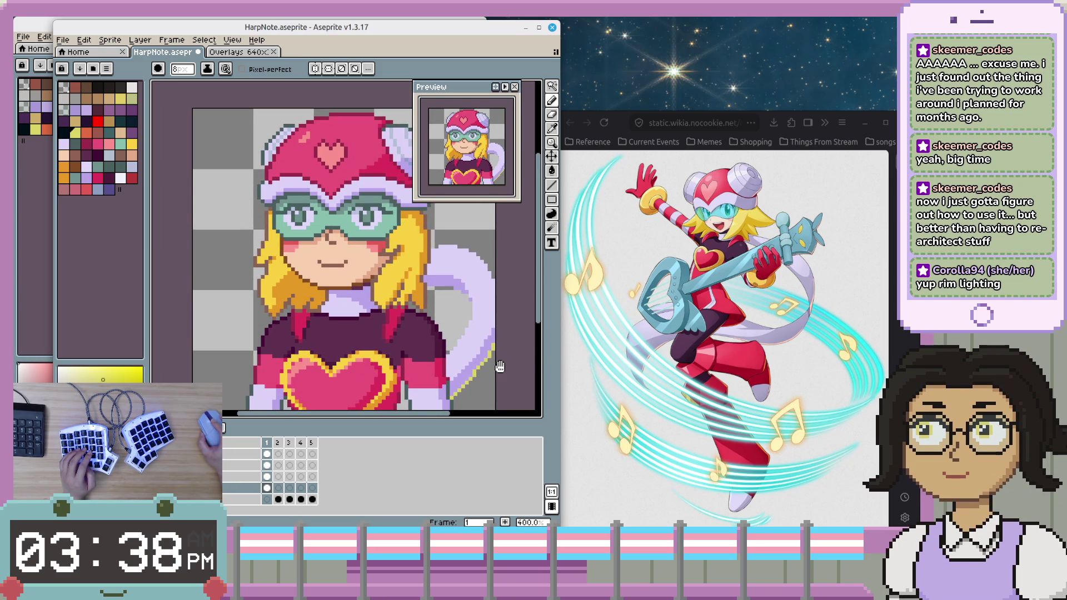
{"action": "scroll", "coordinate": [473, 334], "scroll_direction": "up", "scroll_amount": 2}
{"action": "scroll", "coordinate": [450, 317], "scroll_direction": "up", "scroll_amount": 1}
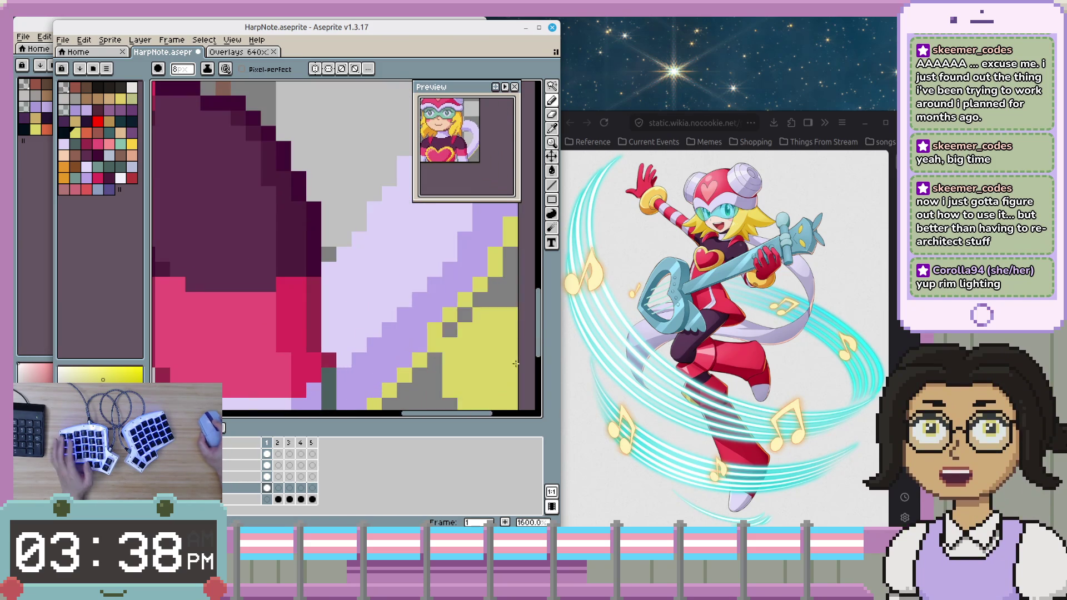
{"action": "scroll", "coordinate": [440, 305], "scroll_direction": "up", "scroll_amount": 3}
{"action": "left_click", "coordinate": [439, 305], "text": "alt"}
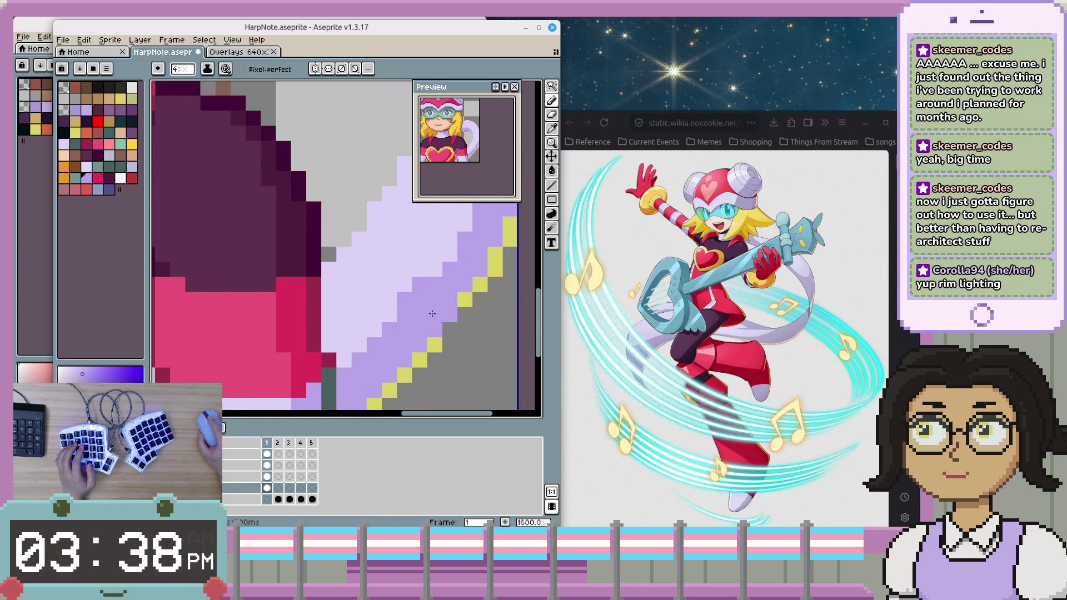
- Cover two yellow edge pixels with the tail's light lavender, then undo that touch-up
{"action": "scroll", "coordinate": [507, 312], "scroll_direction": "down", "scroll_amount": 3}
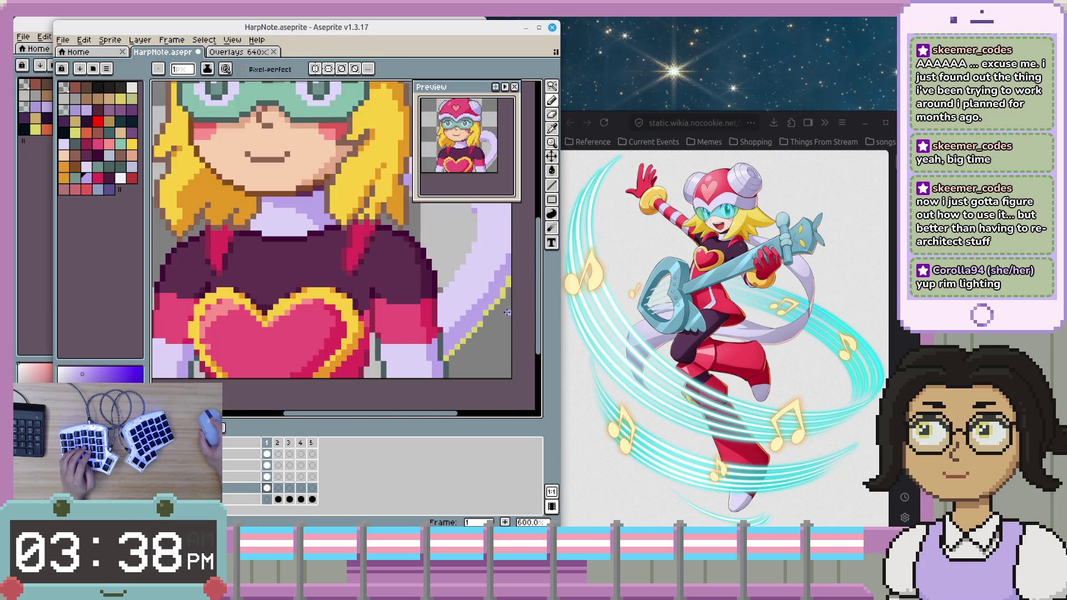
{"action": "scroll", "coordinate": [476, 339], "scroll_direction": "up", "scroll_amount": 2}
{"action": "scroll", "coordinate": [454, 345], "scroll_direction": "up", "scroll_amount": 1}
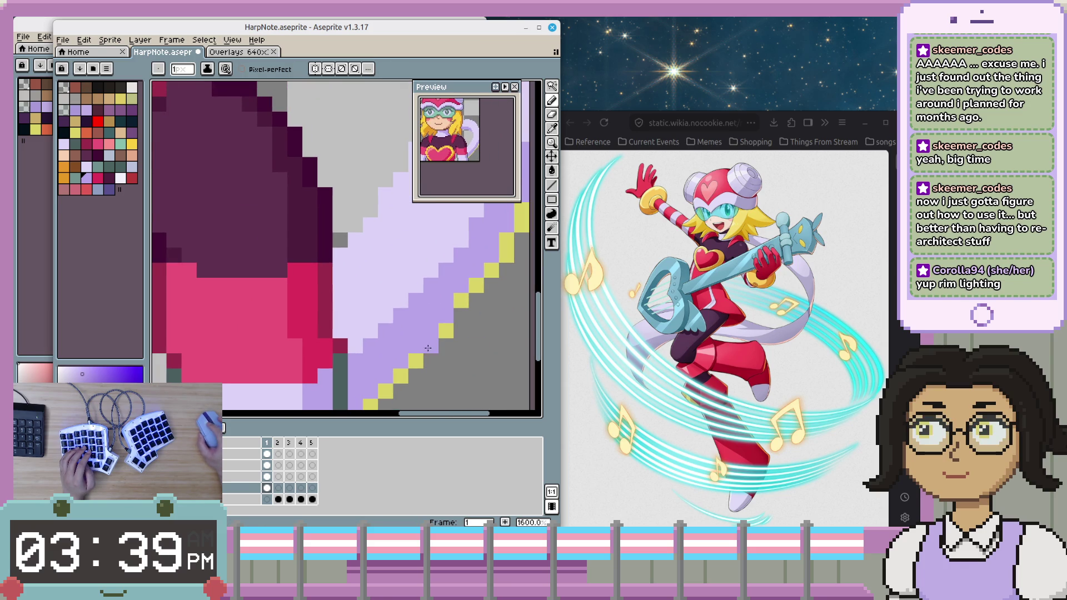
{"action": "scroll", "coordinate": [438, 397], "scroll_direction": "down", "scroll_amount": 1}
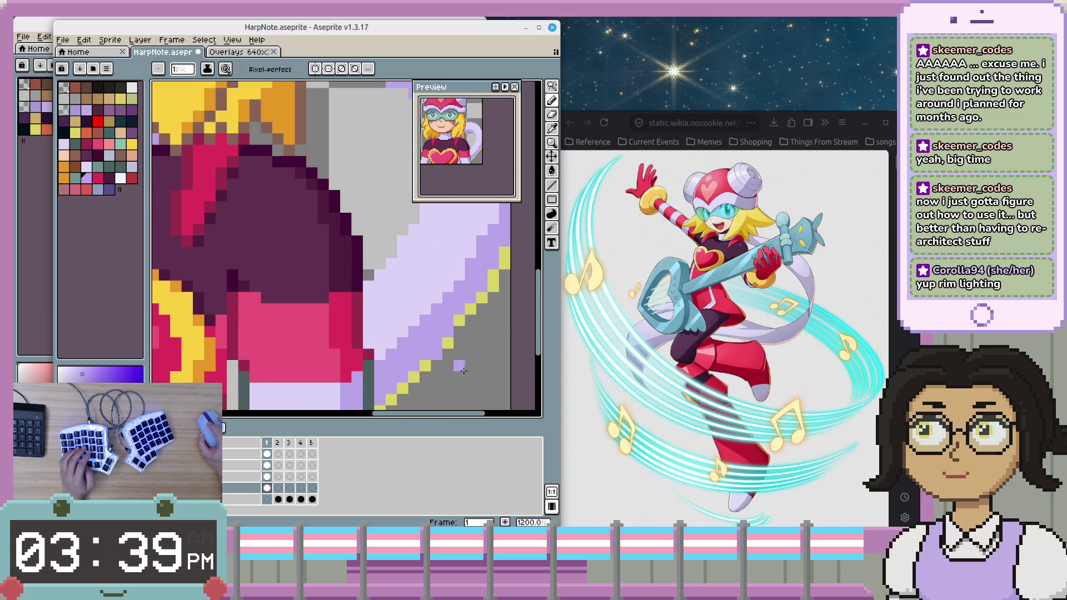
{"action": "scroll", "coordinate": [394, 400], "scroll_direction": "down", "scroll_amount": 2}
{"action": "scroll", "coordinate": [422, 378], "scroll_direction": "up", "scroll_amount": 1}
{"action": "scroll", "coordinate": [441, 363], "scroll_direction": "up", "scroll_amount": 1}
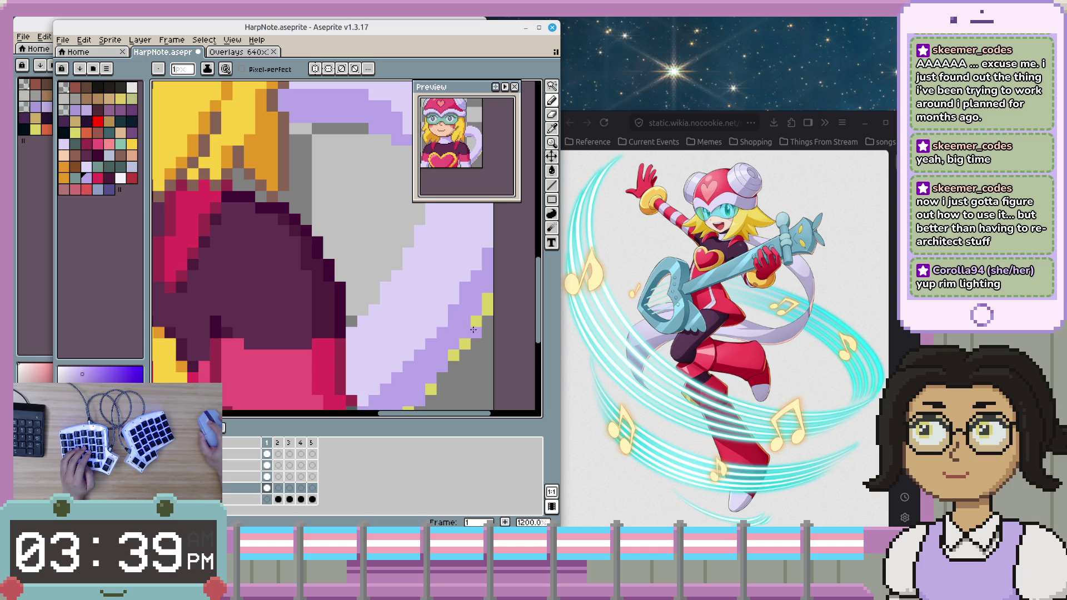
{"action": "scroll", "coordinate": [521, 366], "scroll_direction": "down", "scroll_amount": 5}
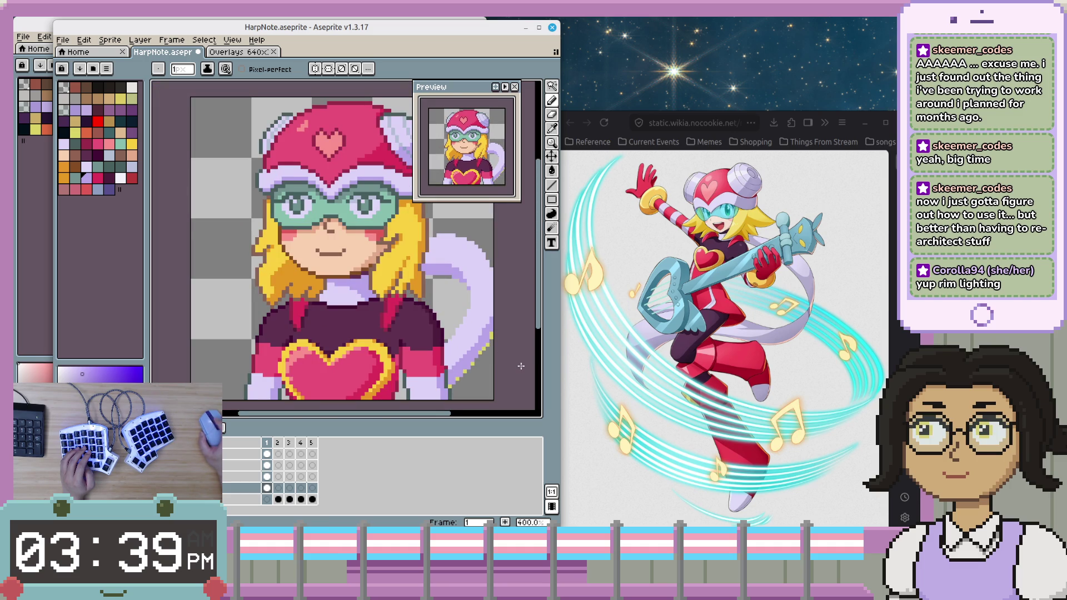
{"action": "scroll", "coordinate": [521, 366], "scroll_direction": "down", "scroll_amount": 1}
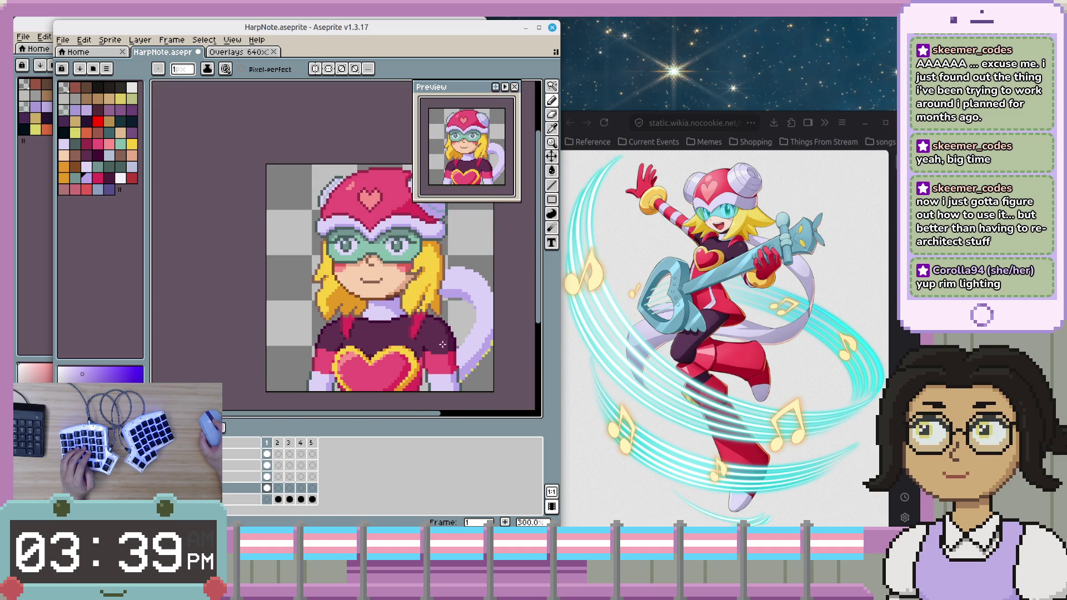
{"action": "left_click_drag", "start_coordinate": [493, 301], "coordinate": [504, 318]}
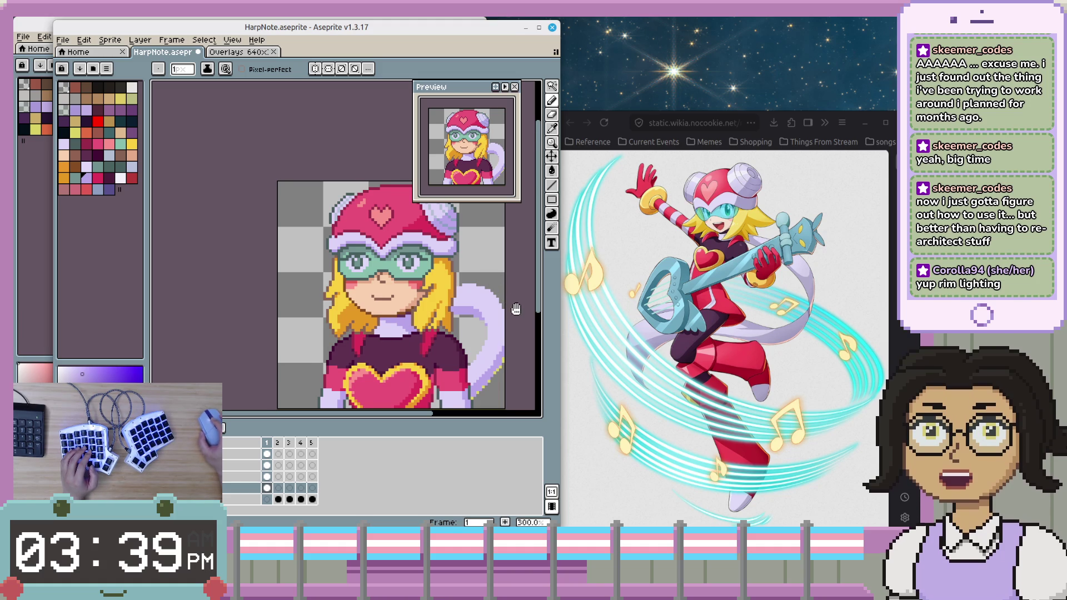
{"action": "scroll", "coordinate": [516, 310], "scroll_direction": "down", "scroll_amount": 2}
{"action": "scroll", "coordinate": [505, 317], "scroll_direction": "down", "scroll_amount": 1}
{"action": "scroll", "coordinate": [497, 321], "scroll_direction": "up", "scroll_amount": 1}
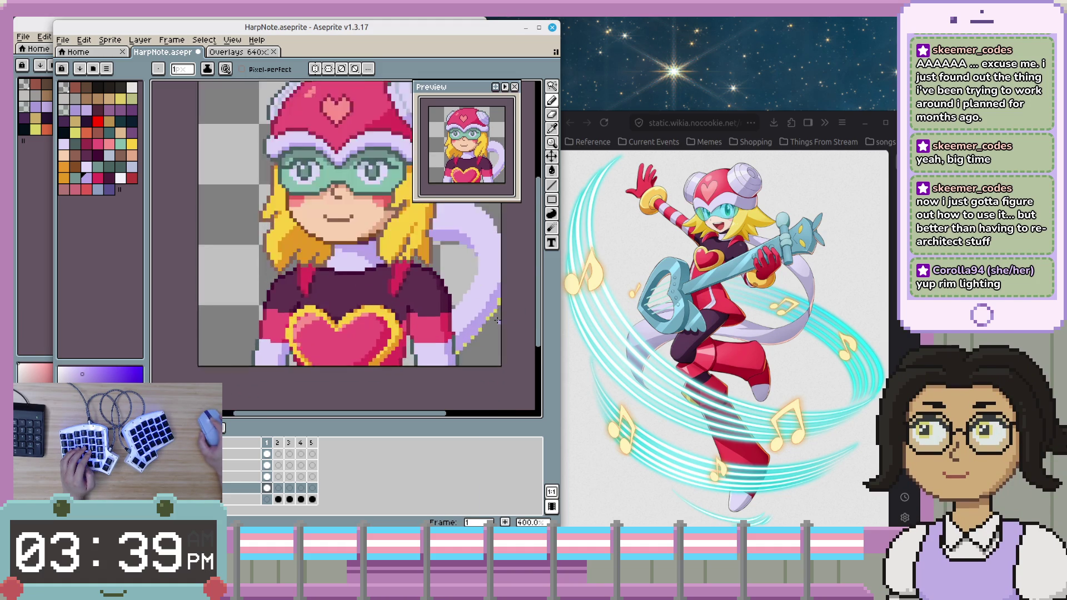
{"action": "scroll", "coordinate": [498, 320], "scroll_direction": "up", "scroll_amount": 5}
{"action": "key", "text": "i"}
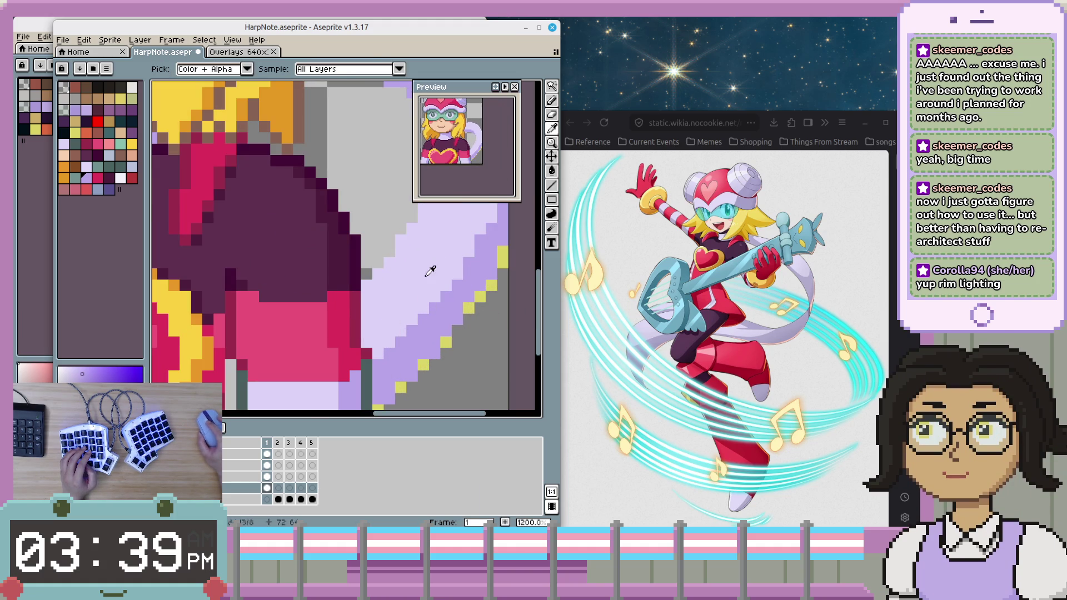
{"action": "left_click", "coordinate": [426, 276]}
{"action": "key", "text": "b"}
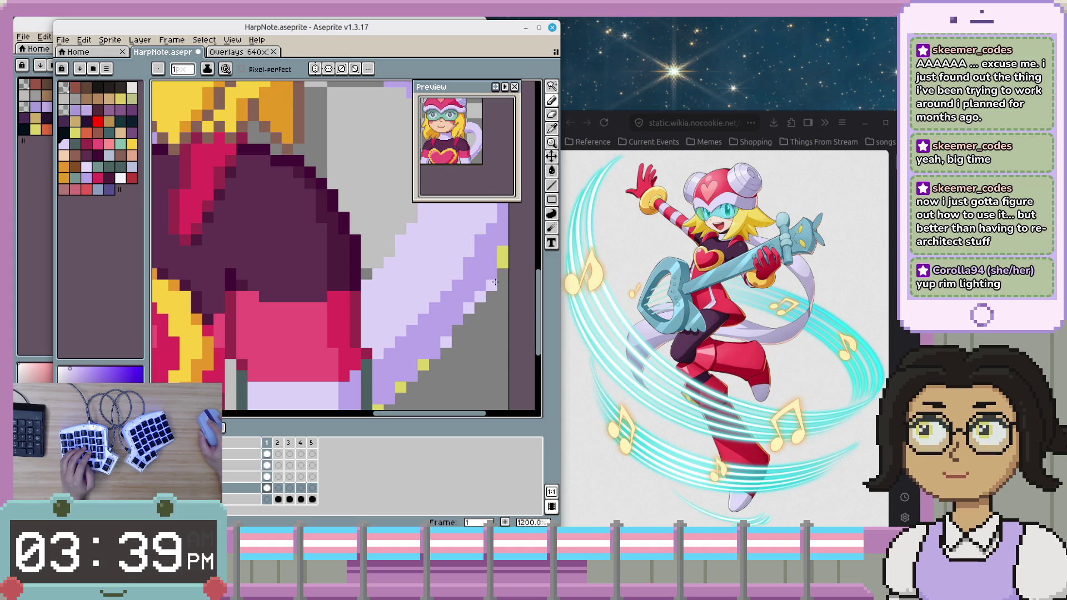
{"action": "left_click", "coordinate": [503, 262]}
{"action": "left_click", "coordinate": [423, 365]}
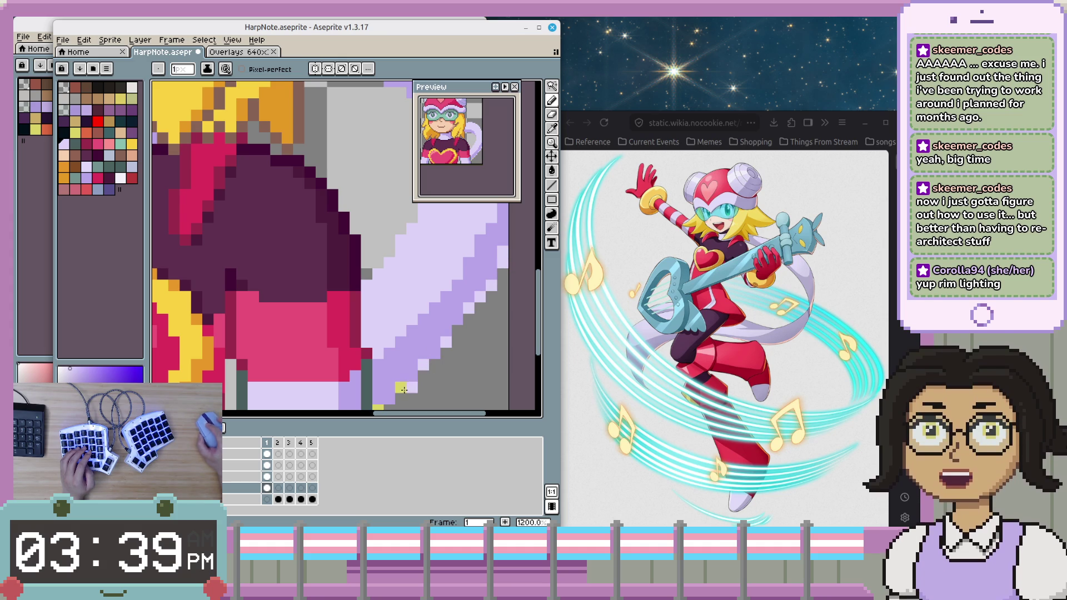
{"action": "scroll", "coordinate": [483, 379], "scroll_direction": "down", "scroll_amount": 4}
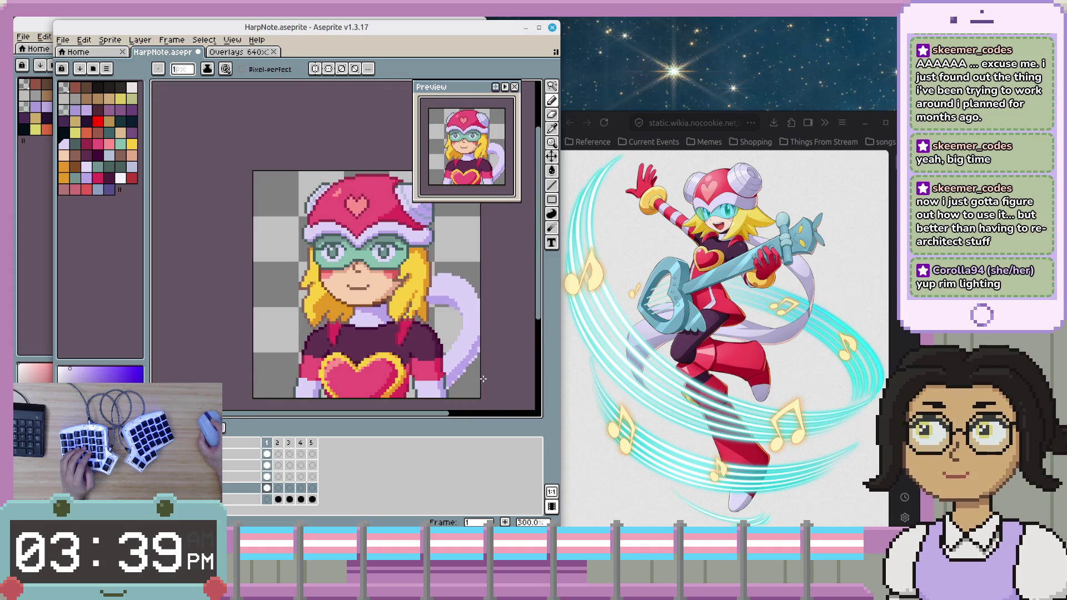
{"action": "scroll", "coordinate": [483, 379], "scroll_direction": "up", "scroll_amount": 4}
{"action": "scroll", "coordinate": [483, 373], "scroll_direction": "up", "scroll_amount": 3}
{"action": "key", "text": "ctrl+z"}
{"action": "key", "text": "ctrl+z"}
- Try a light lavender pixel beside the yellow edge, undo it, and reselect yellow
{"action": "key", "text": "i"}
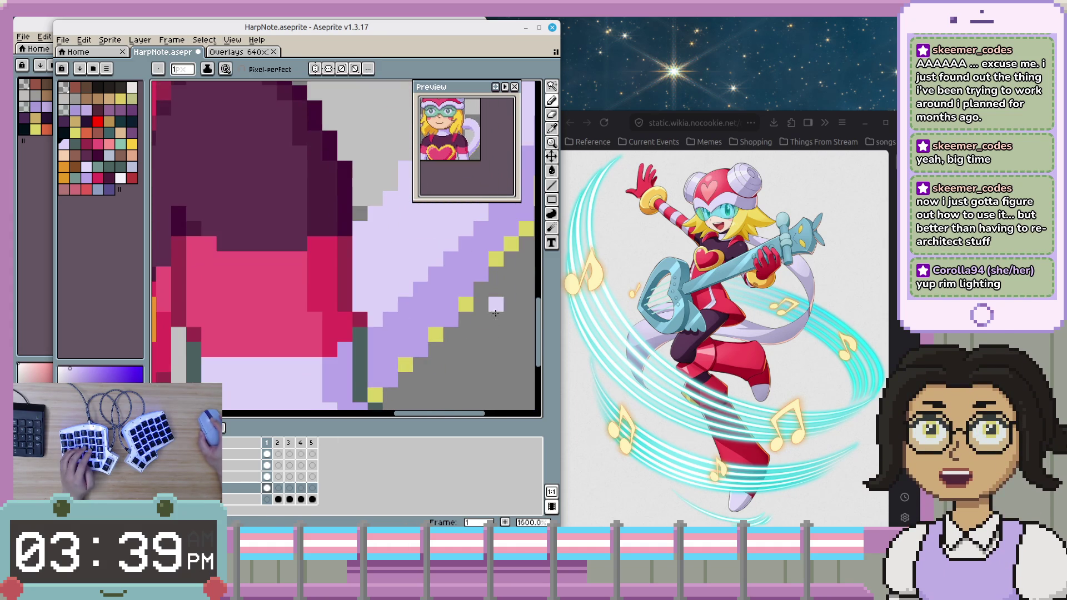
{"action": "key", "text": "b"}
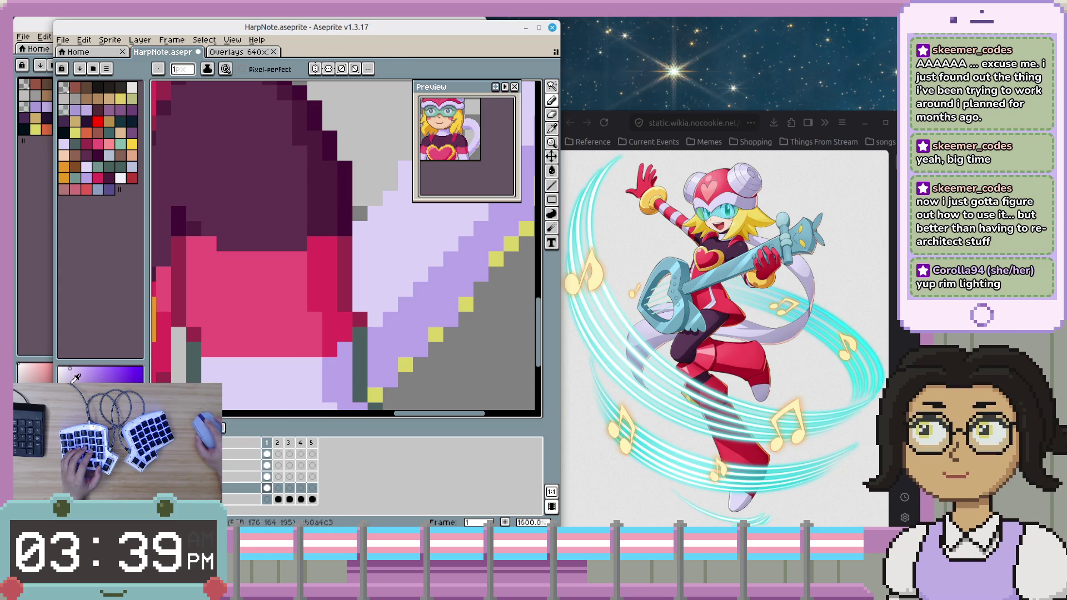
{"action": "left_click", "coordinate": [417, 367]}
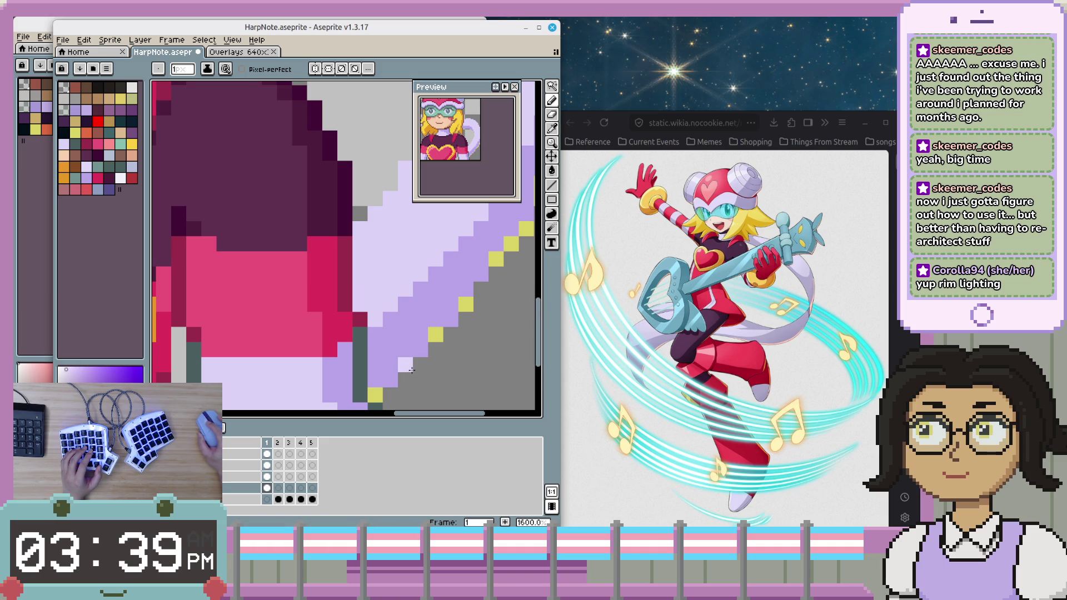
{"action": "key", "text": "ctrl+z"}
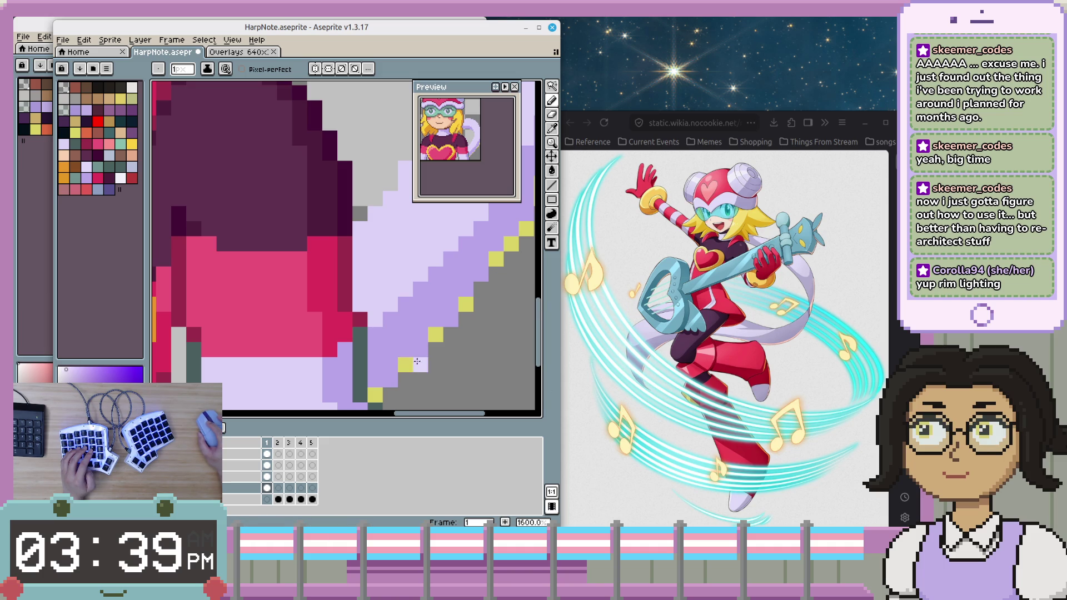
{"action": "key", "text": "i"}
{"action": "key", "text": "b"}
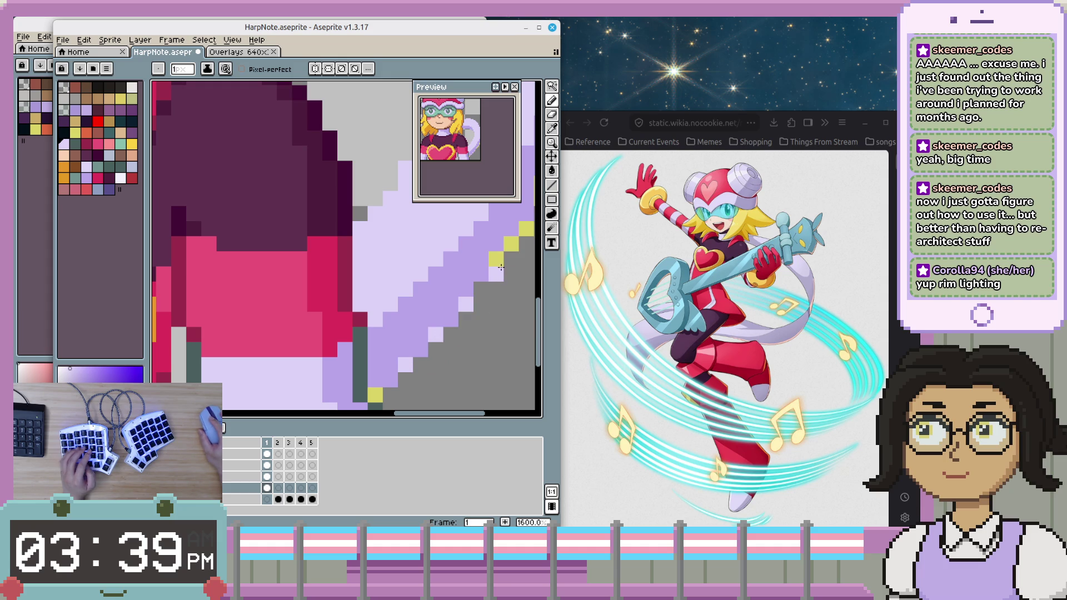
{"action": "left_click", "coordinate": [75, 133]}
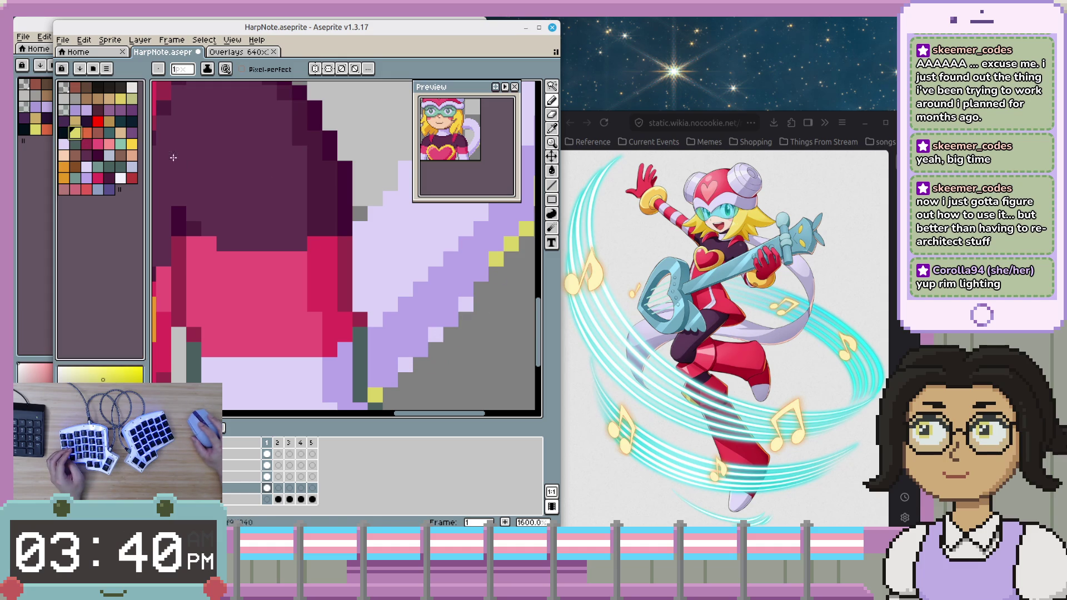
- Add two more yellow rim pixels along the tail's diagonal edge
{"action": "left_click", "coordinate": [465, 304]}
{"action": "left_click", "coordinate": [435, 333]}
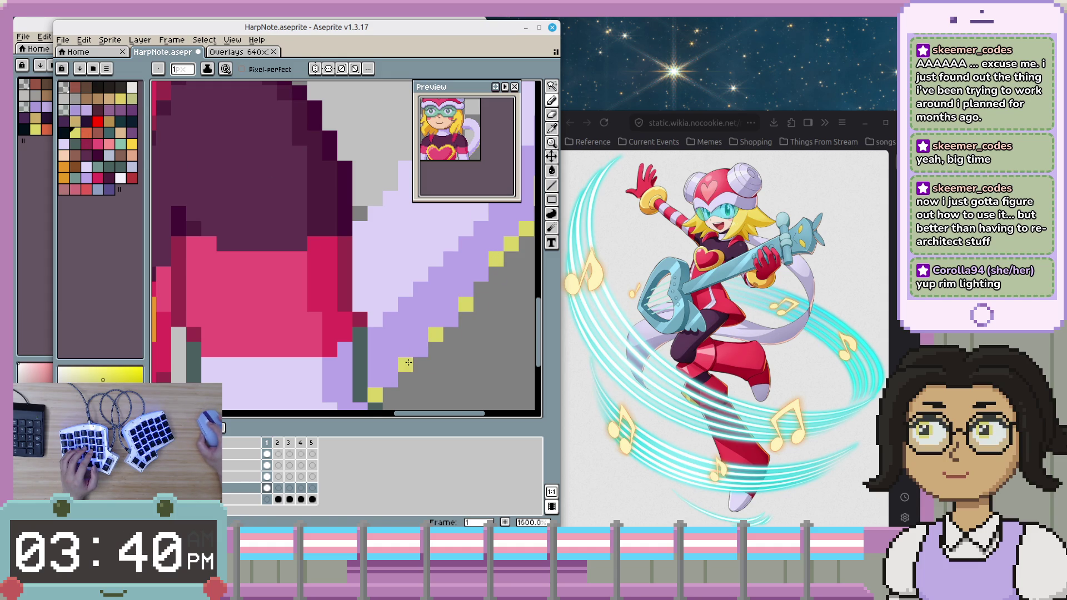
{"action": "scroll", "coordinate": [465, 361], "scroll_direction": "down", "scroll_amount": 4}
{"action": "scroll", "coordinate": [465, 350], "scroll_direction": "down", "scroll_amount": 1}
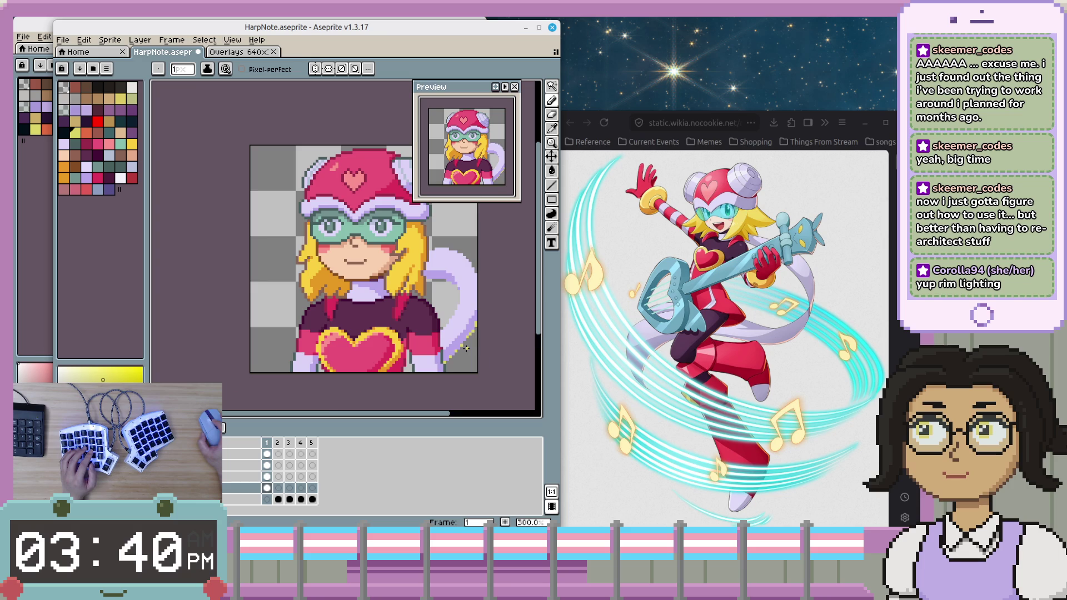
{"action": "scroll", "coordinate": [465, 349], "scroll_direction": "up", "scroll_amount": 7}
- Pick a lavender tail shade and add a lavender pixel to the tail edge
{"action": "left_click", "coordinate": [417, 311], "text": "alt"}
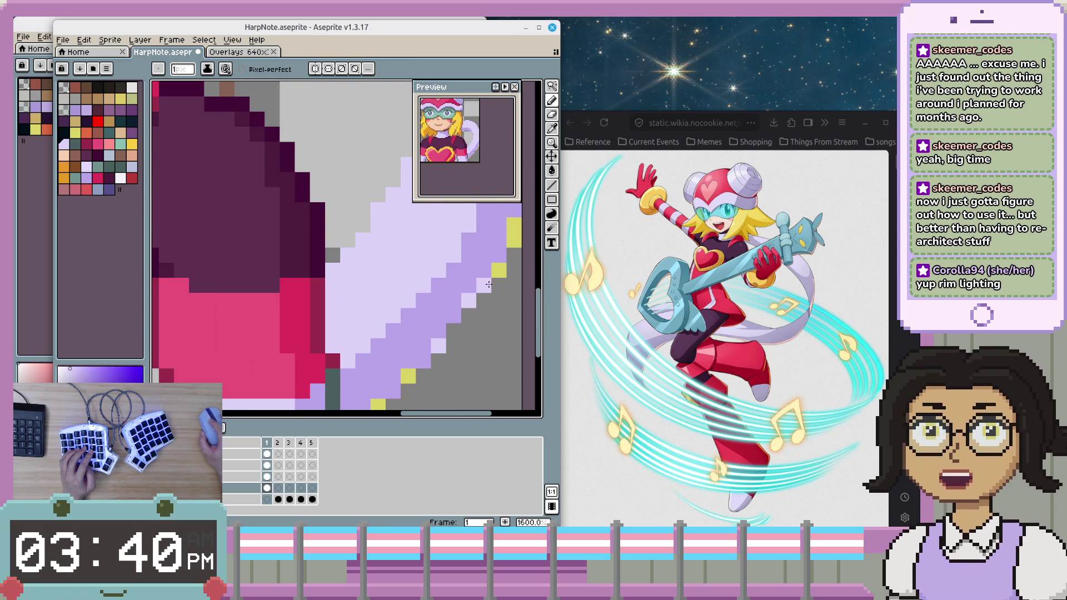
{"action": "scroll", "coordinate": [500, 267], "scroll_direction": "down", "scroll_amount": 3}
{"action": "left_click", "coordinate": [514, 244], "text": "alt"}
{"action": "scroll", "coordinate": [502, 300], "scroll_direction": "up", "scroll_amount": 6}
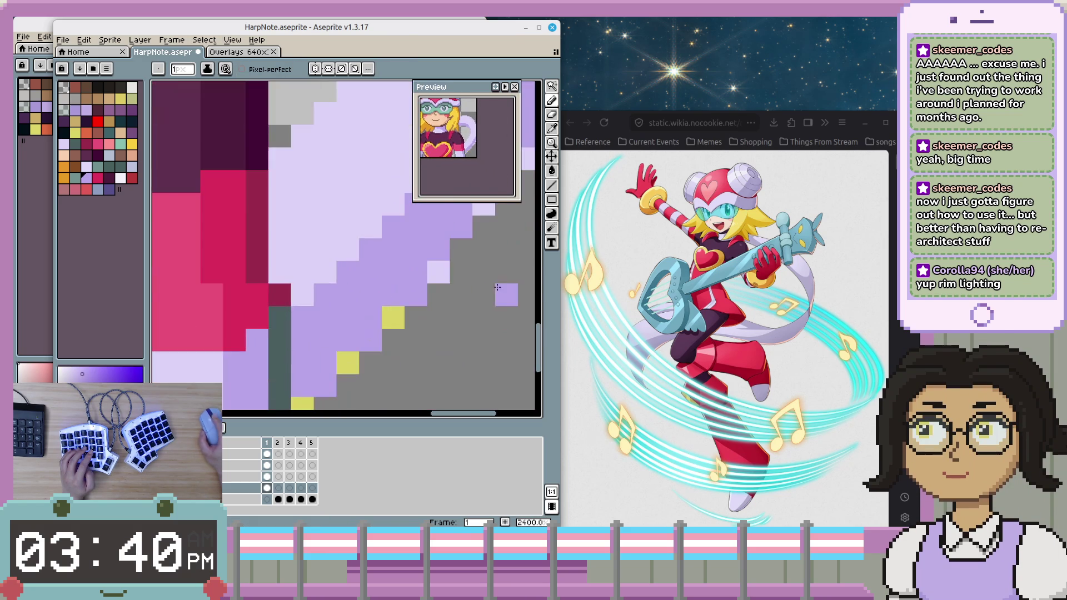
{"action": "scroll", "coordinate": [502, 300], "scroll_direction": "down", "scroll_amount": 1}
{"action": "scroll", "coordinate": [487, 263], "scroll_direction": "down", "scroll_amount": 1}
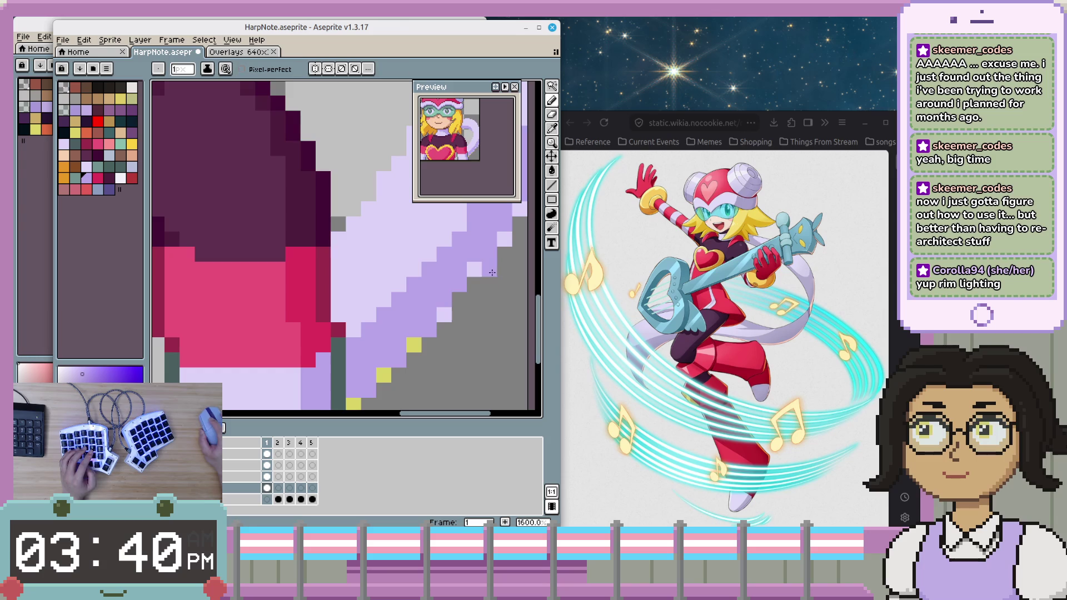
{"action": "scroll", "coordinate": [509, 330], "scroll_direction": "down", "scroll_amount": 5}
{"action": "scroll", "coordinate": [508, 334], "scroll_direction": "up", "scroll_amount": 2}
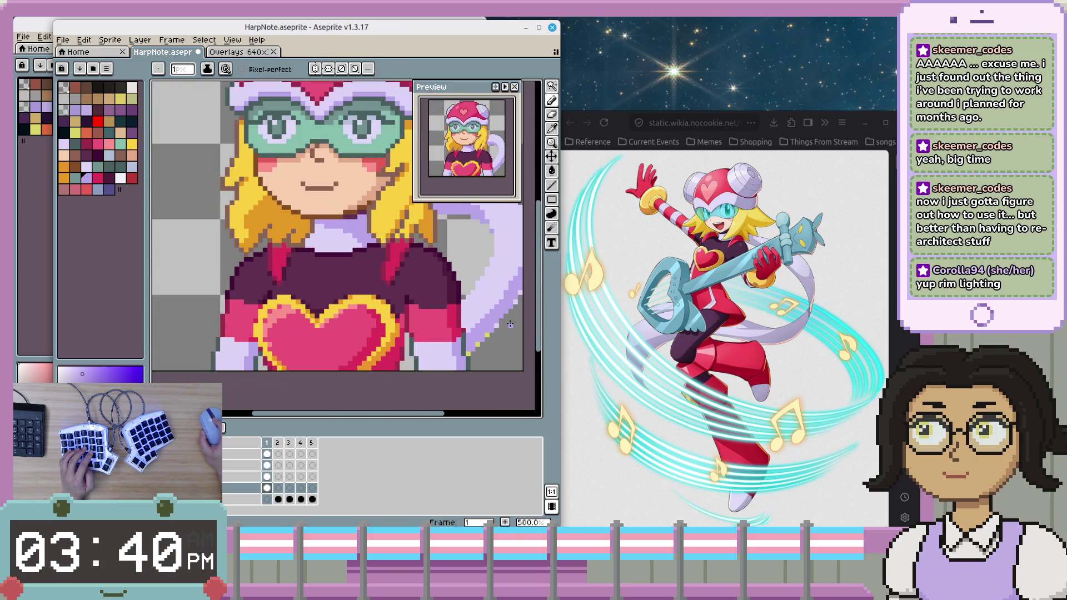
{"action": "key", "text": "i"}
{"action": "key", "text": "b"}
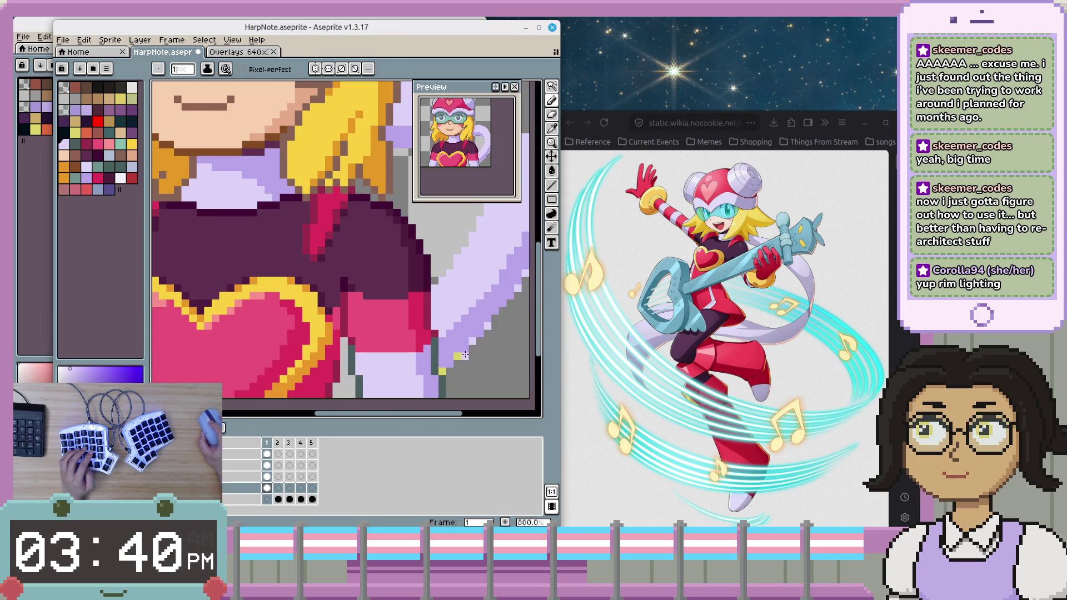
{"action": "scroll", "coordinate": [445, 371], "scroll_direction": "down", "scroll_amount": 2}
{"action": "scroll", "coordinate": [478, 375], "scroll_direction": "down", "scroll_amount": 1}
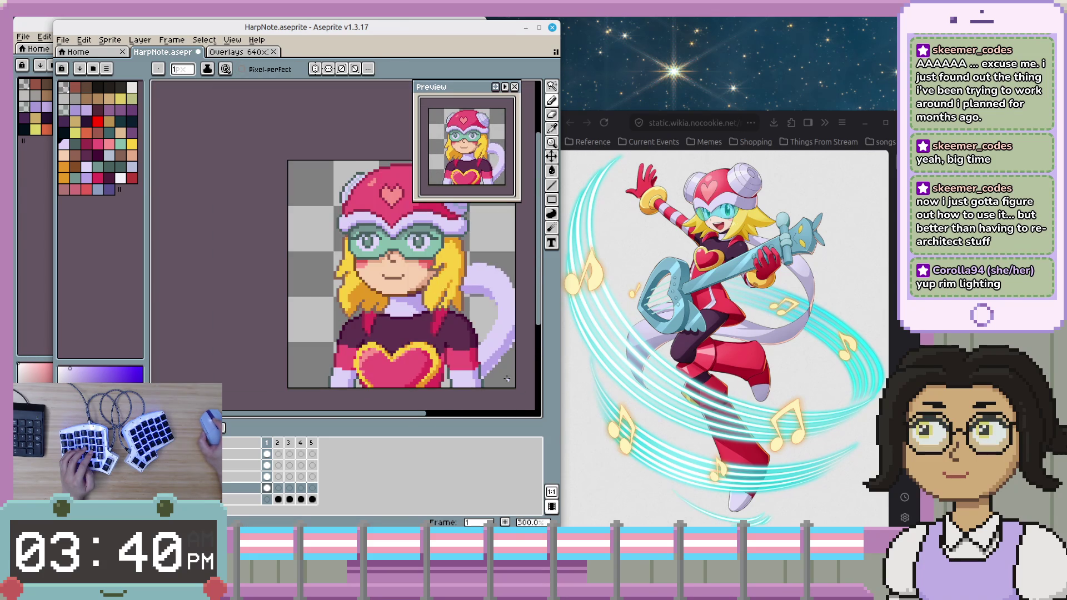
{"action": "scroll", "coordinate": [511, 380], "scroll_direction": "down", "scroll_amount": 1}
{"action": "scroll", "coordinate": [516, 381], "scroll_direction": "up", "scroll_amount": 2}
{"action": "scroll", "coordinate": [497, 364], "scroll_direction": "up", "scroll_amount": 1}
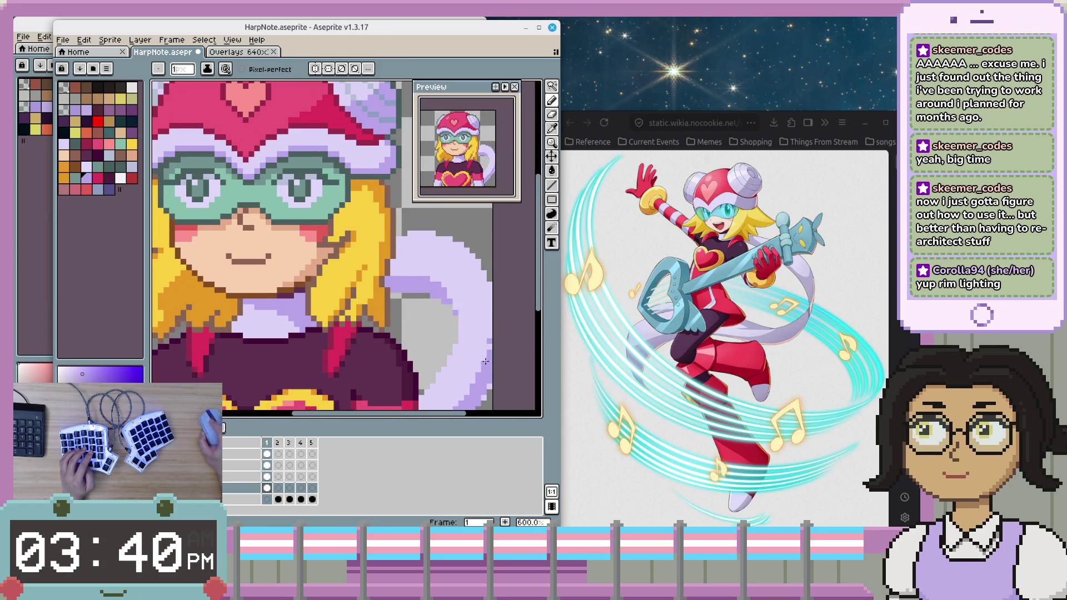
{"action": "scroll", "coordinate": [486, 361], "scroll_direction": "down", "scroll_amount": 2}
{"action": "scroll", "coordinate": [492, 372], "scroll_direction": "down", "scroll_amount": 1}
{"action": "left_click_drag", "start_coordinate": [482, 398], "coordinate": [515, 351]}
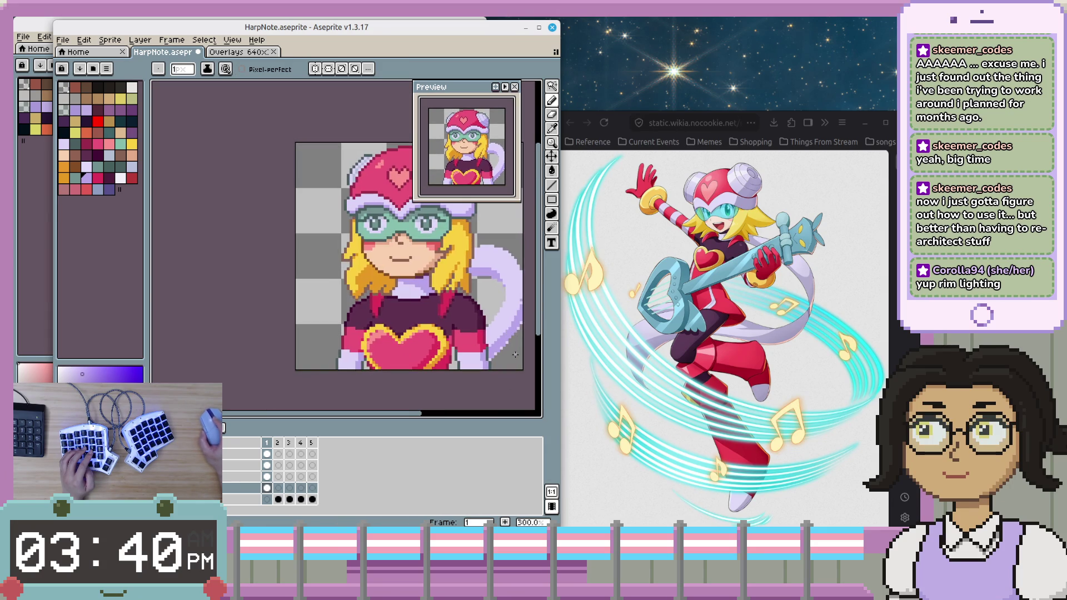
{"action": "scroll", "coordinate": [516, 356], "scroll_direction": "up", "scroll_amount": 3}
{"action": "scroll", "coordinate": [444, 355], "scroll_direction": "up", "scroll_amount": 2}
{"action": "scroll", "coordinate": [374, 352], "scroll_direction": "up", "scroll_amount": 1}
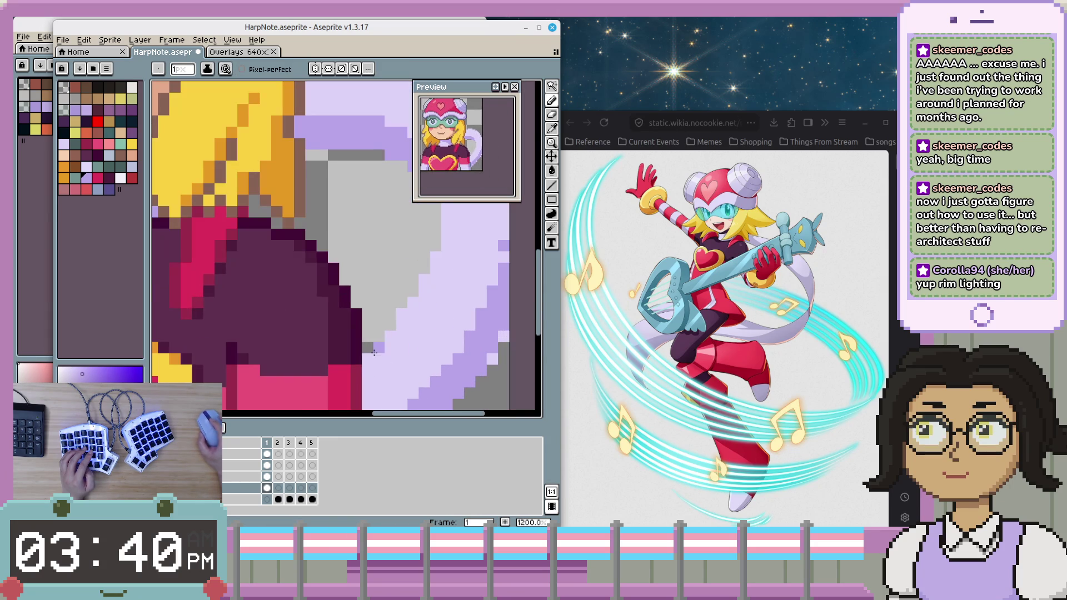
{"action": "left_click", "coordinate": [379, 348]}
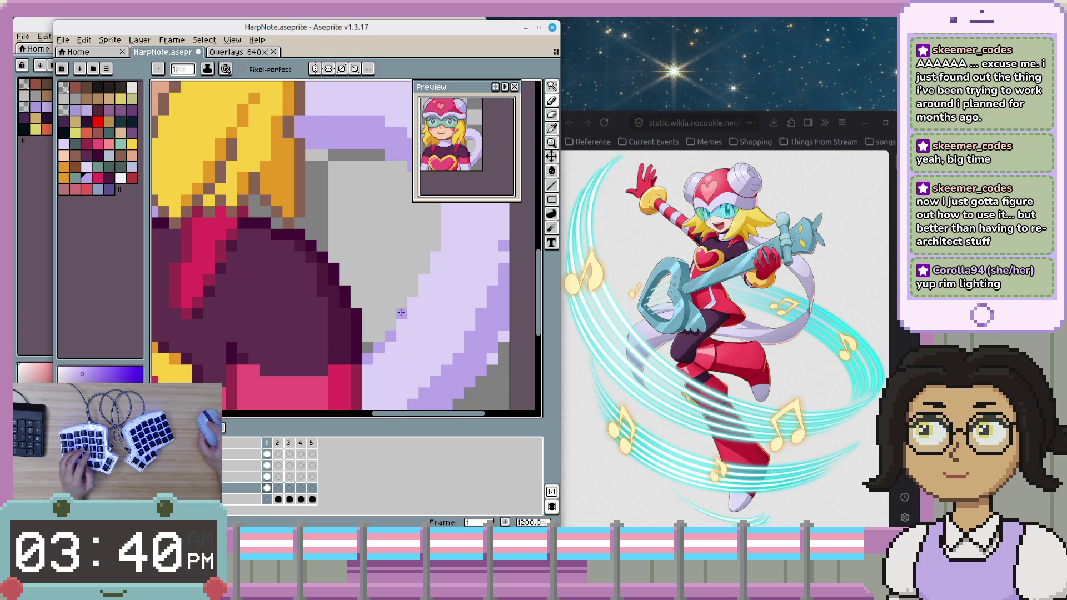
- Move along the tail edge and sample its lavender shade
{"action": "left_click_drag", "start_coordinate": [435, 261], "coordinate": [481, 277]}
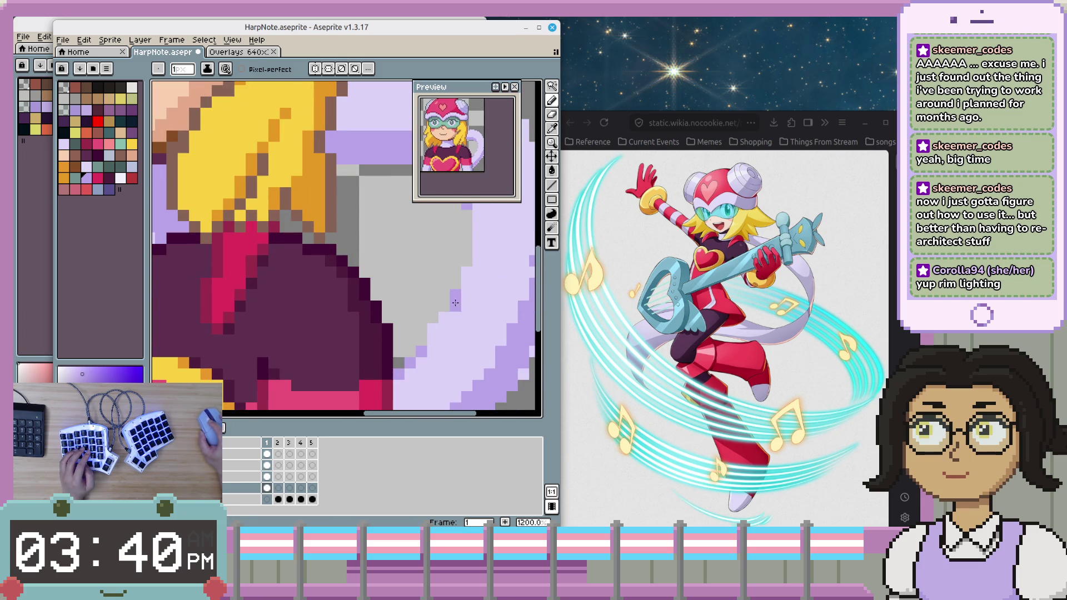
{"action": "scroll", "coordinate": [500, 317], "scroll_direction": "down", "scroll_amount": 3}
{"action": "scroll", "coordinate": [523, 334], "scroll_direction": "down", "scroll_amount": 3}
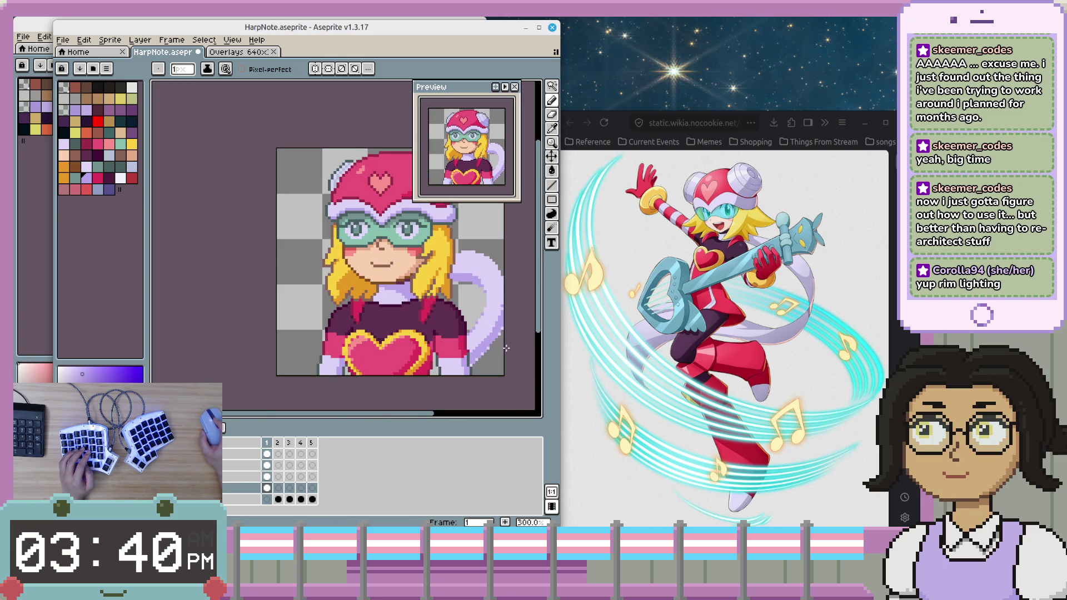
{"action": "scroll", "coordinate": [489, 346], "scroll_direction": "up", "scroll_amount": 3}
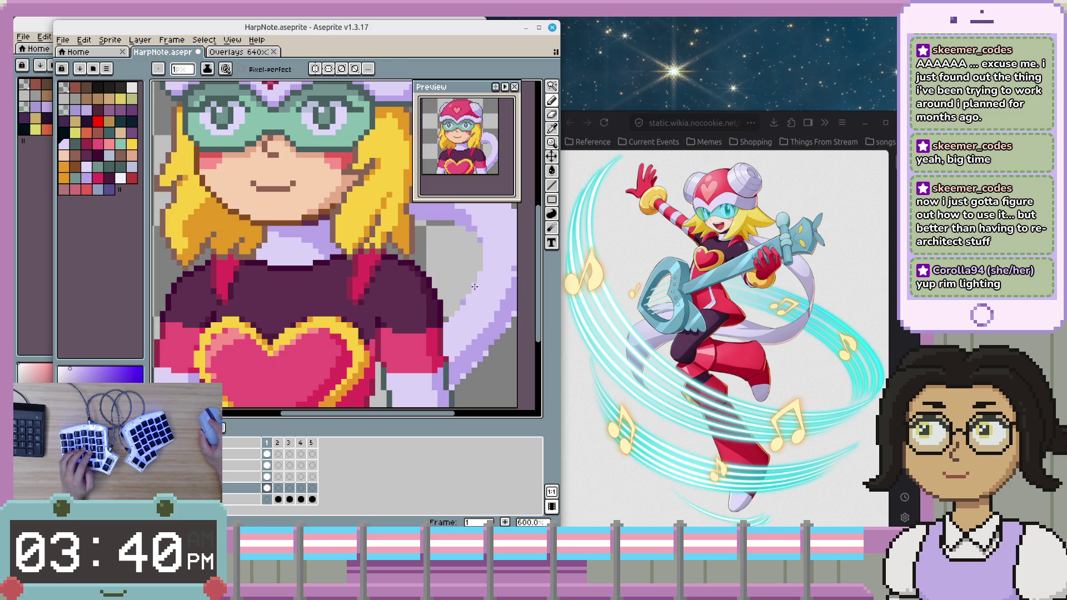
{"action": "scroll", "coordinate": [490, 305], "scroll_direction": "up", "scroll_amount": 2}
{"action": "scroll", "coordinate": [478, 266], "scroll_direction": "down", "scroll_amount": 1}
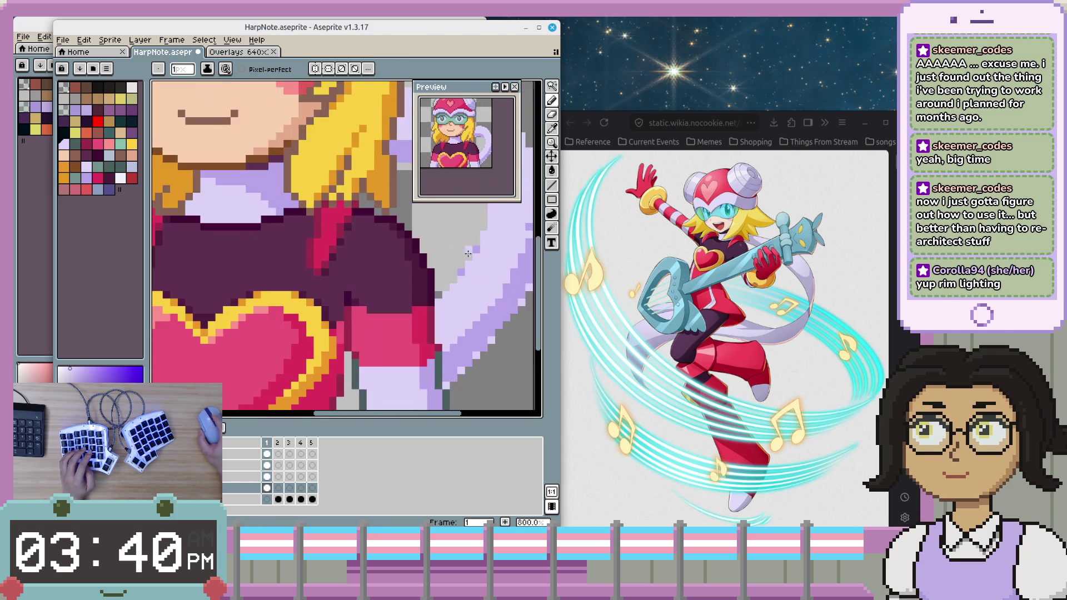
{"action": "scroll", "coordinate": [467, 256], "scroll_direction": "down", "scroll_amount": 3}
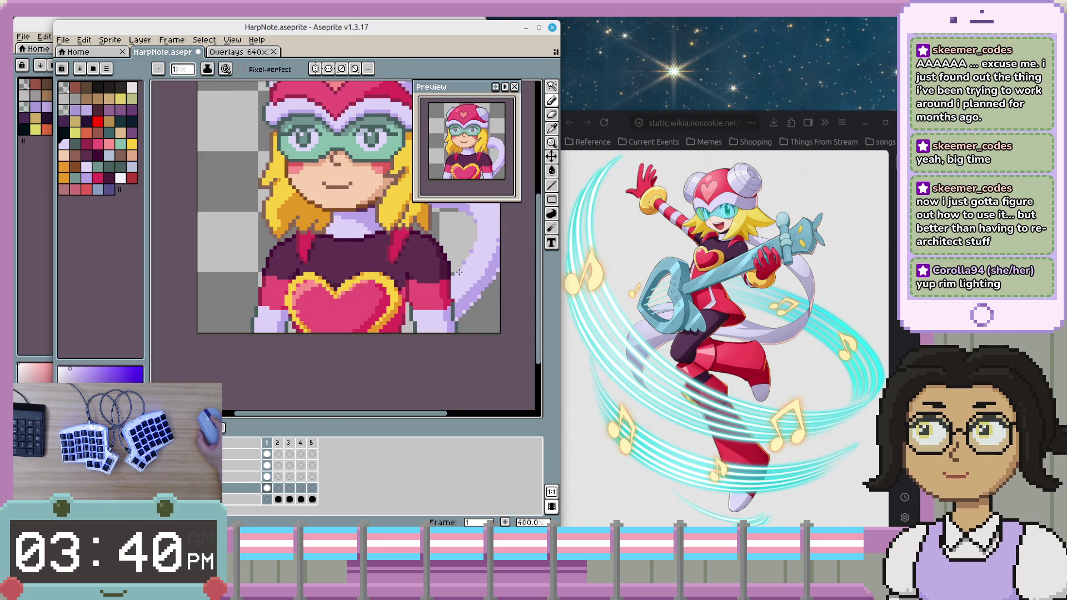
{"action": "scroll", "coordinate": [471, 287], "scroll_direction": "up", "scroll_amount": 3}
{"action": "scroll", "coordinate": [471, 287], "scroll_direction": "up", "scroll_amount": 1}
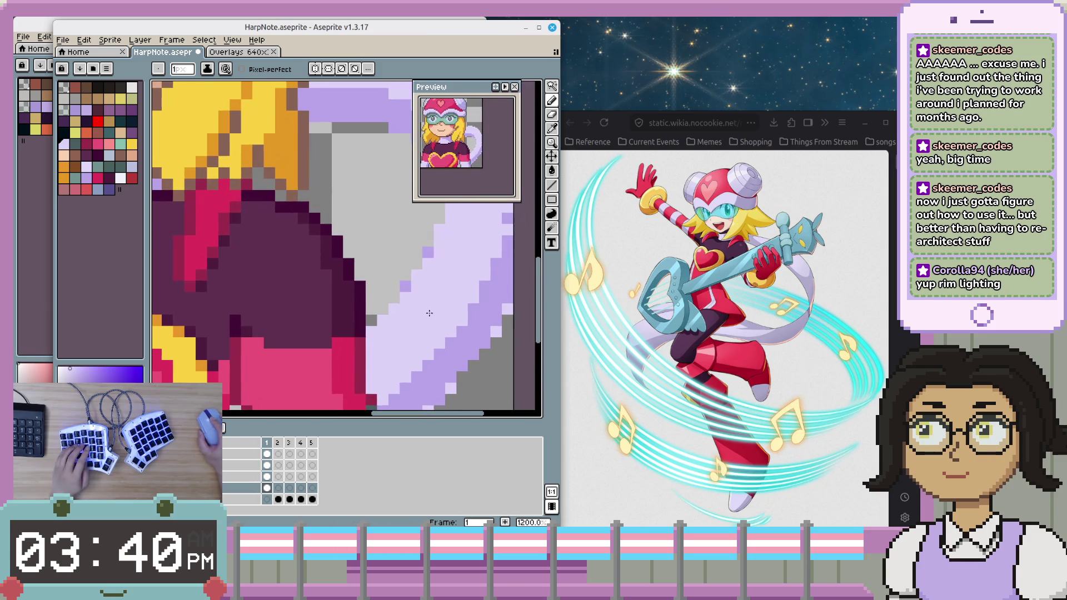
{"action": "scroll", "coordinate": [471, 287], "scroll_direction": "down", "scroll_amount": 3}
{"action": "key", "text": "i"}
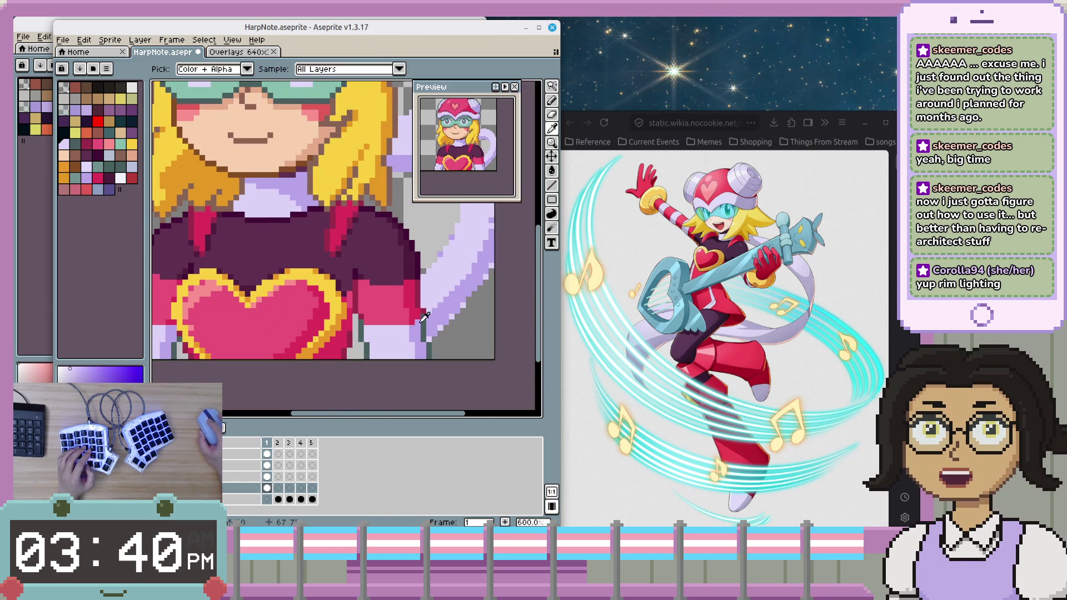
{"action": "key", "text": "b"}
{"action": "left_click", "coordinate": [441, 313], "text": "alt"}
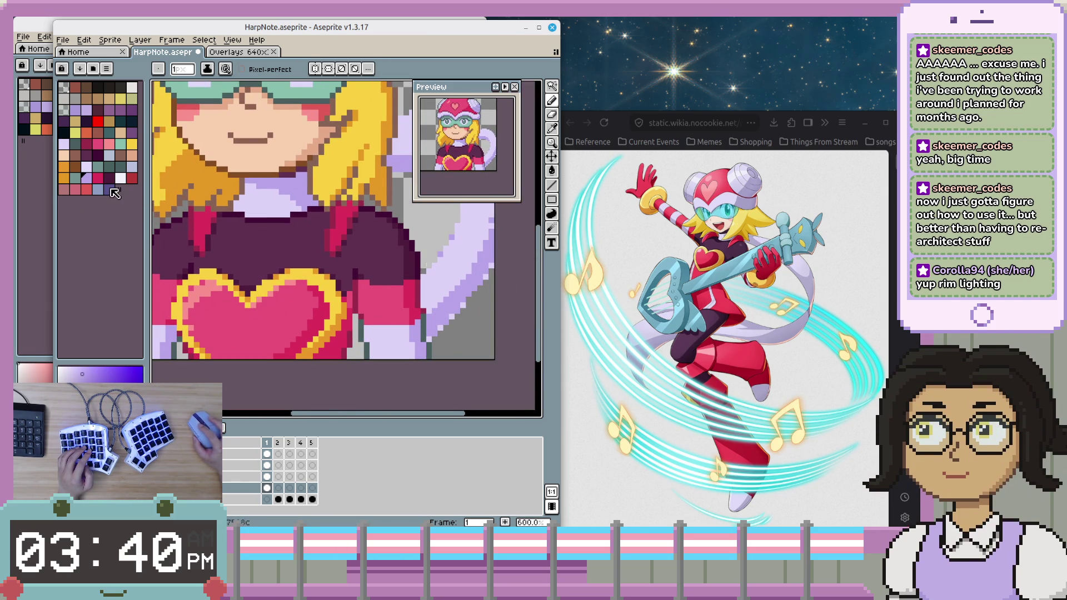
{"action": "left_click", "coordinate": [457, 297], "text": "alt"}
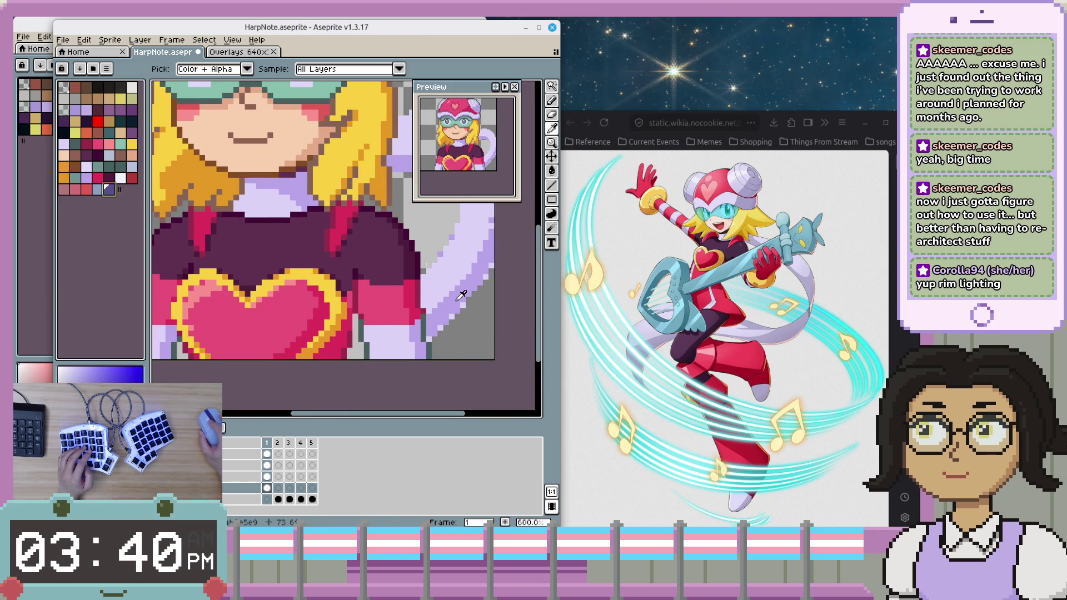
- Outline the tail's top and lower edges in dark purple
{"action": "left_click", "coordinate": [436, 332], "text": "alt"}
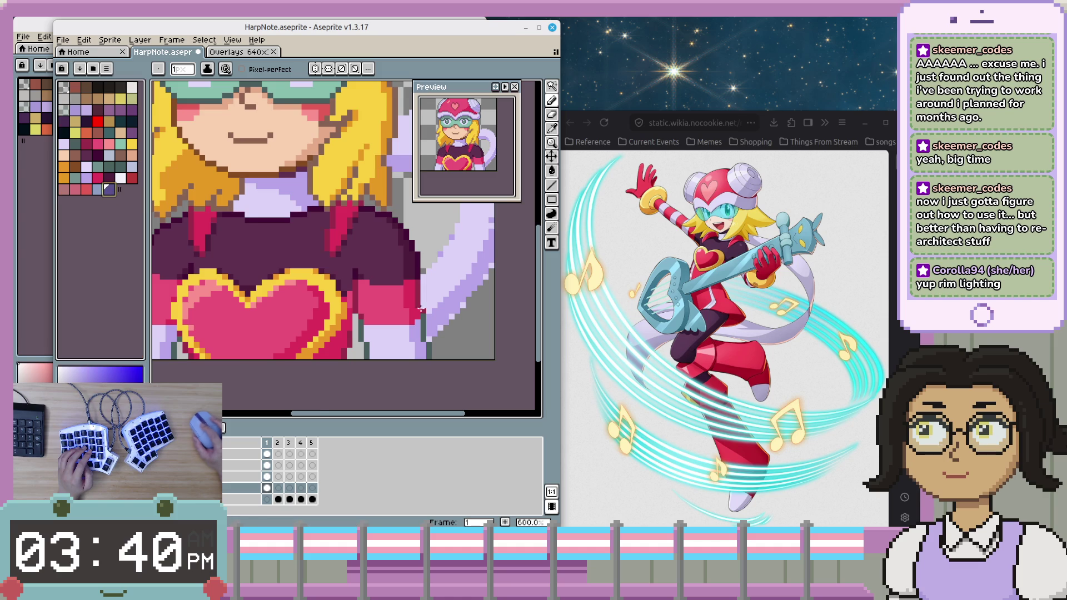
{"action": "scroll", "coordinate": [438, 336], "scroll_direction": "up", "scroll_amount": 1}
{"action": "mouse_move", "coordinate": [434, 326]}
{"action": "left_mouse_down"}
{"action": "mouse_move", "coordinate": [378, 334]}
{"action": "mouse_move", "coordinate": [377, 312]}
{"action": "left_mouse_up"}
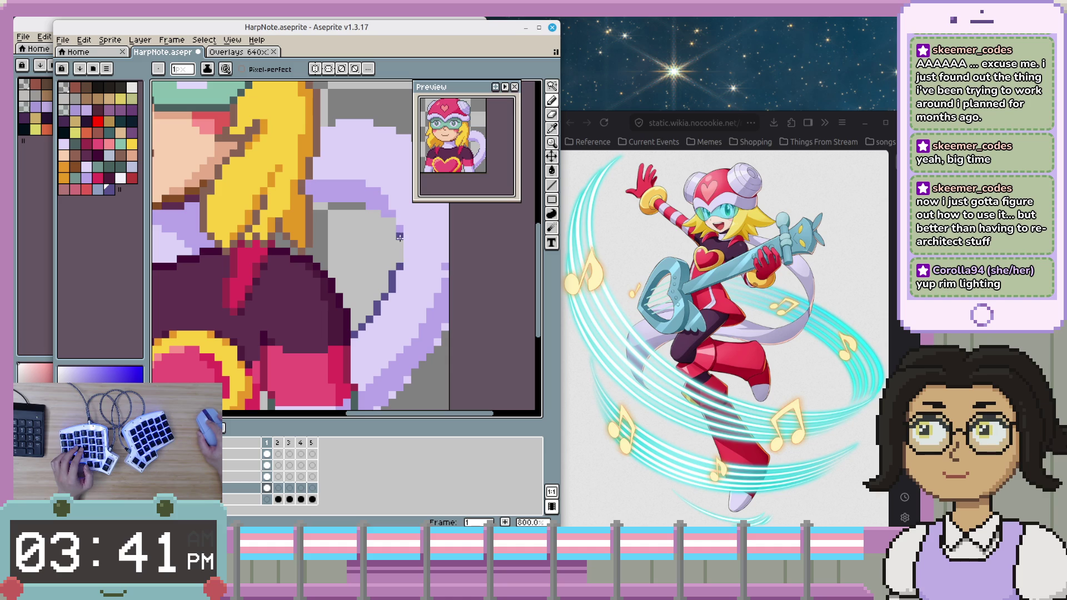
{"action": "key", "text": "ctrl+z"}
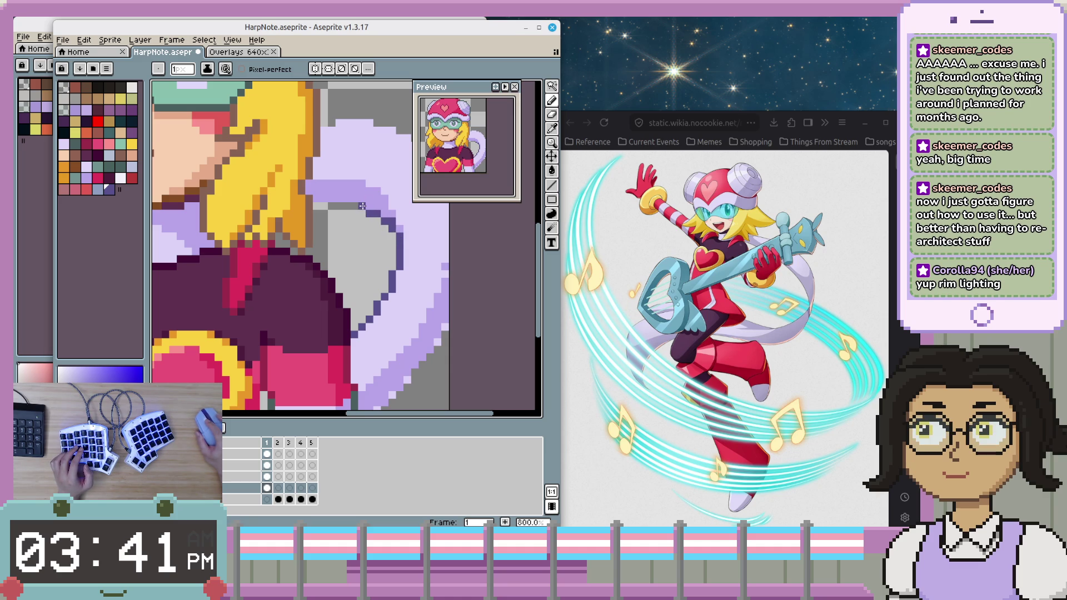
{"action": "scroll", "coordinate": [317, 206], "scroll_direction": "down", "scroll_amount": 2}
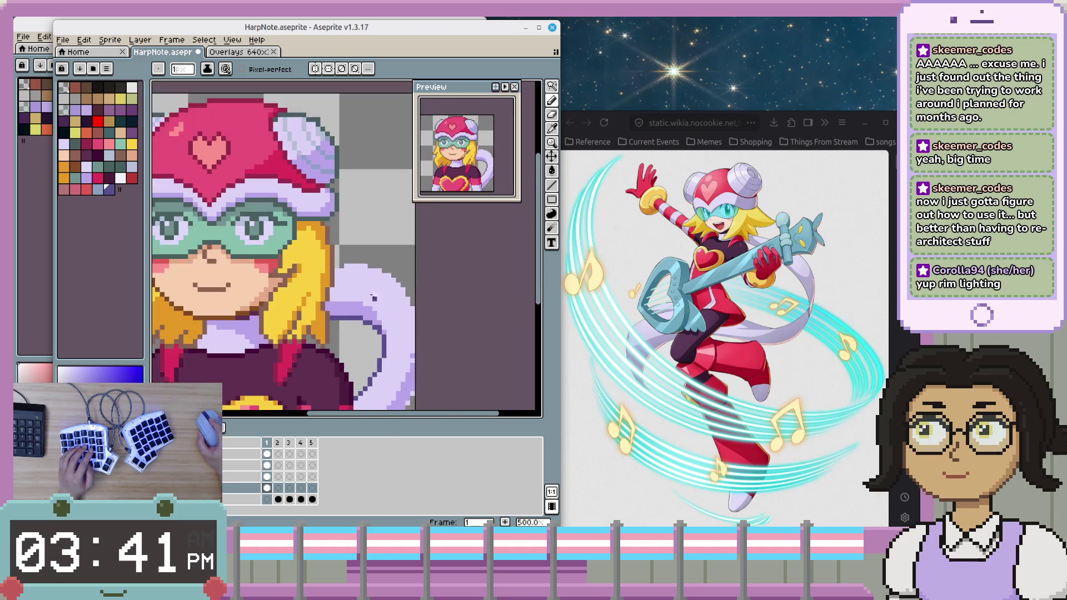
{"action": "scroll", "coordinate": [315, 251], "scroll_direction": "up", "scroll_amount": 2}
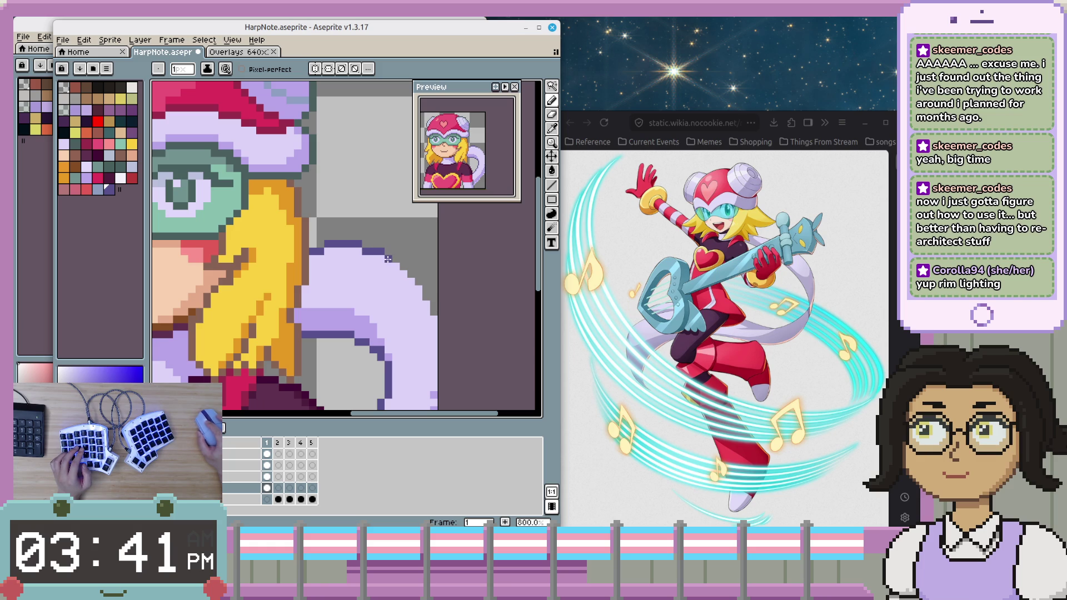
{"action": "mouse_move", "coordinate": [411, 274]}
{"action": "left_mouse_down"}
{"action": "mouse_move", "coordinate": [431, 298]}
{"action": "mouse_move", "coordinate": [427, 327]}
{"action": "left_mouse_up"}
{"action": "key", "text": "alt"}
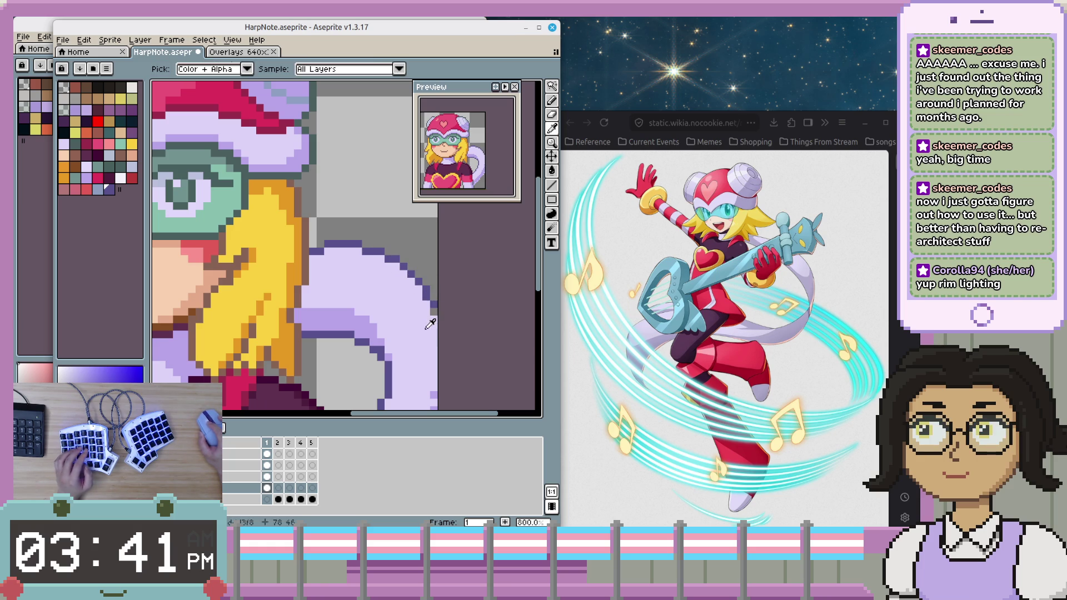
{"action": "scroll", "coordinate": [436, 328], "scroll_direction": "down", "scroll_amount": 2}
{"action": "scroll", "coordinate": [439, 339], "scroll_direction": "down", "scroll_amount": 3}
{"action": "scroll", "coordinate": [447, 353], "scroll_direction": "up", "scroll_amount": 3}
{"action": "scroll", "coordinate": [444, 345], "scroll_direction": "up", "scroll_amount": 2}
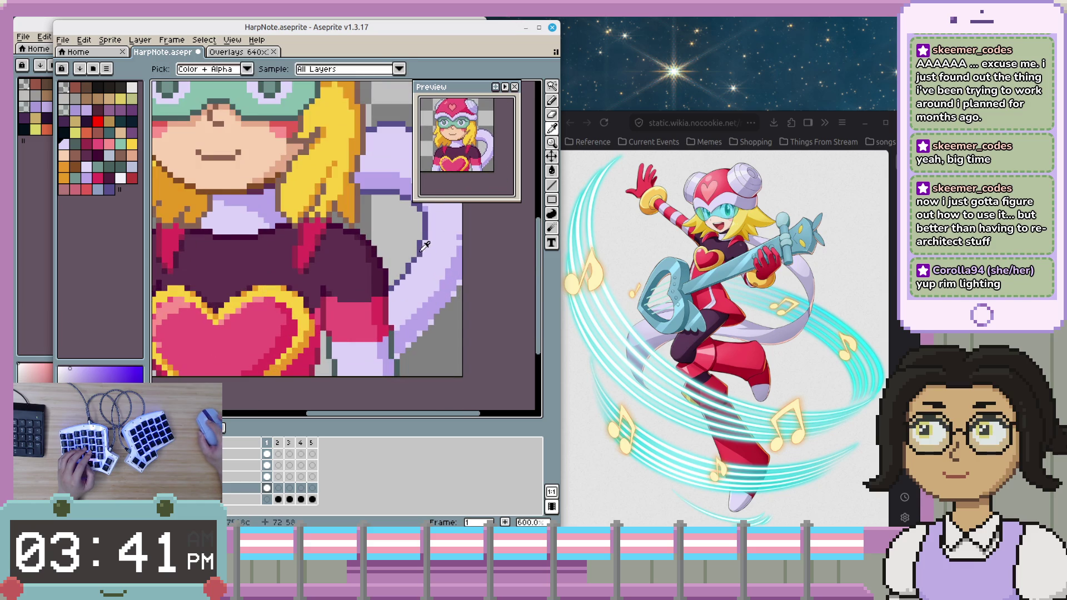
{"action": "scroll", "coordinate": [414, 250], "scroll_direction": "up", "scroll_amount": 2}
{"action": "scroll", "coordinate": [410, 243], "scroll_direction": "down", "scroll_amount": 1}
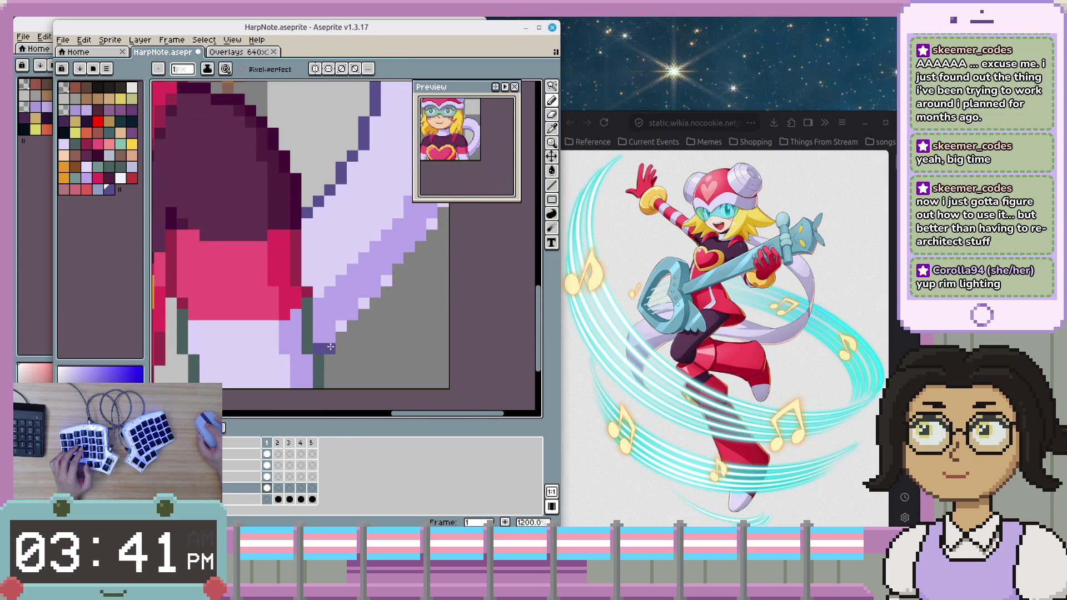
{"action": "left_click", "coordinate": [392, 289], "text": "shift"}
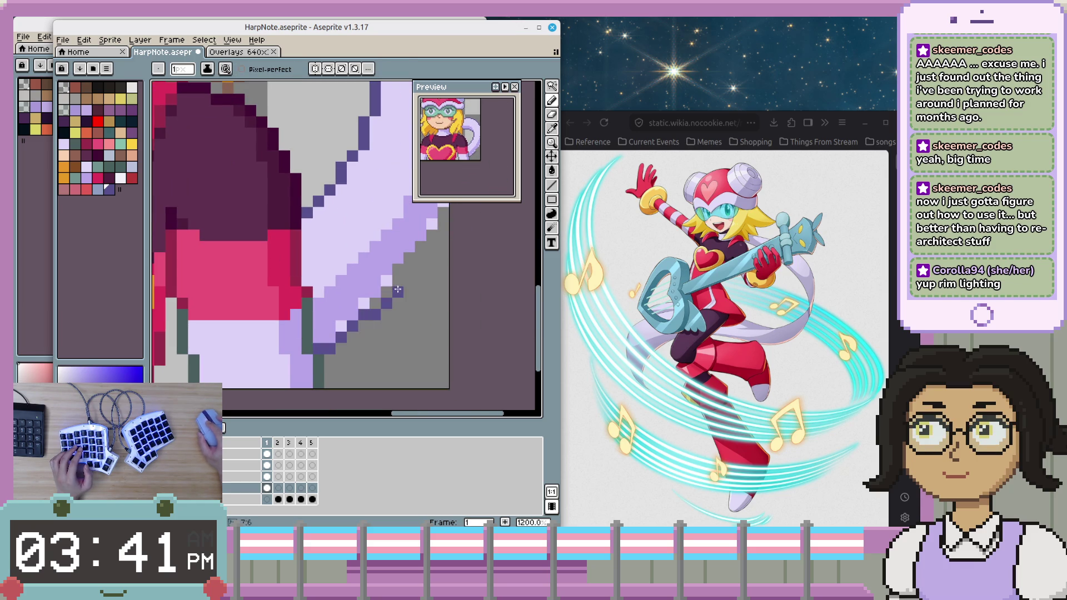
{"action": "left_click", "coordinate": [443, 224]}
- Paint a darker lavender shading row across the tail
{"action": "scroll", "coordinate": [419, 259], "scroll_direction": "down", "scroll_amount": 2}
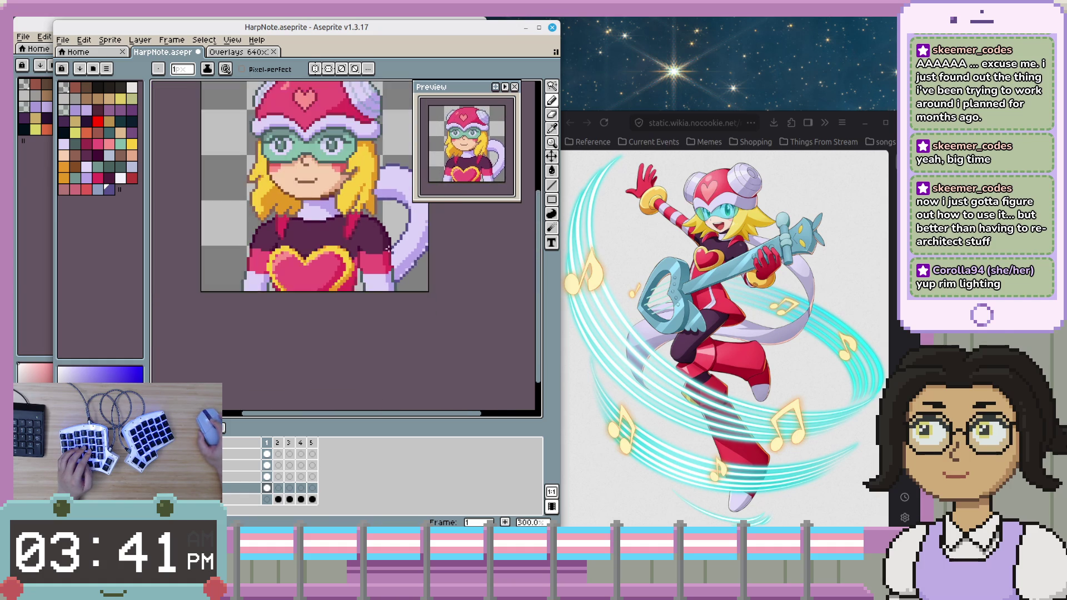
{"action": "scroll", "coordinate": [419, 260], "scroll_direction": "down", "scroll_amount": 1}
{"action": "scroll", "coordinate": [418, 260], "scroll_direction": "down", "scroll_amount": 1}
{"action": "scroll", "coordinate": [417, 299], "scroll_direction": "up", "scroll_amount": 2}
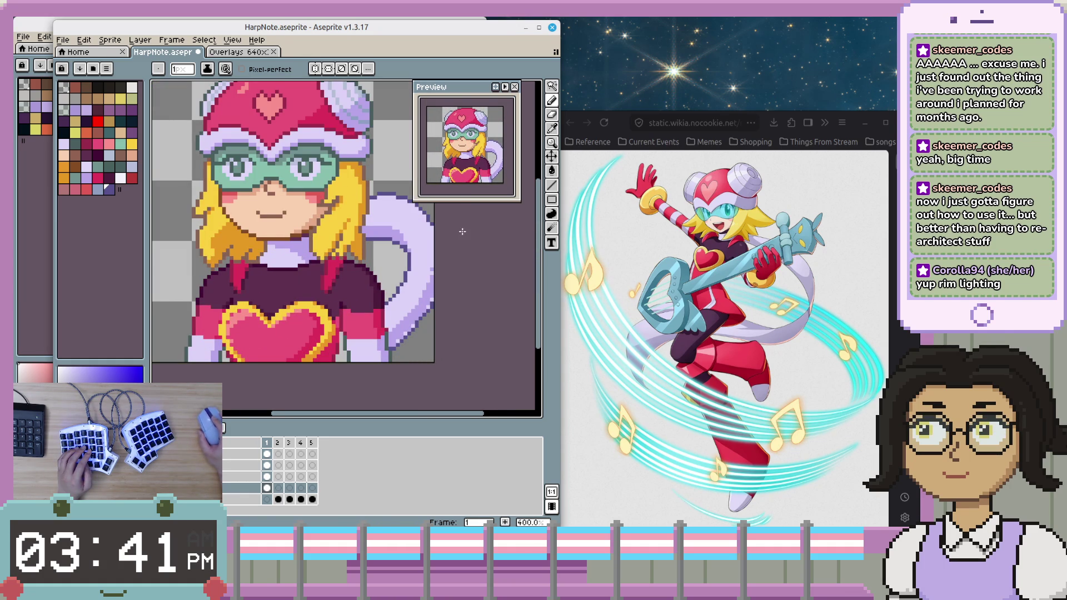
{"action": "scroll", "coordinate": [418, 292], "scroll_direction": "up", "scroll_amount": 1}
{"action": "scroll", "coordinate": [414, 287], "scroll_direction": "up", "scroll_amount": 1}
{"action": "scroll", "coordinate": [412, 281], "scroll_direction": "up", "scroll_amount": 2}
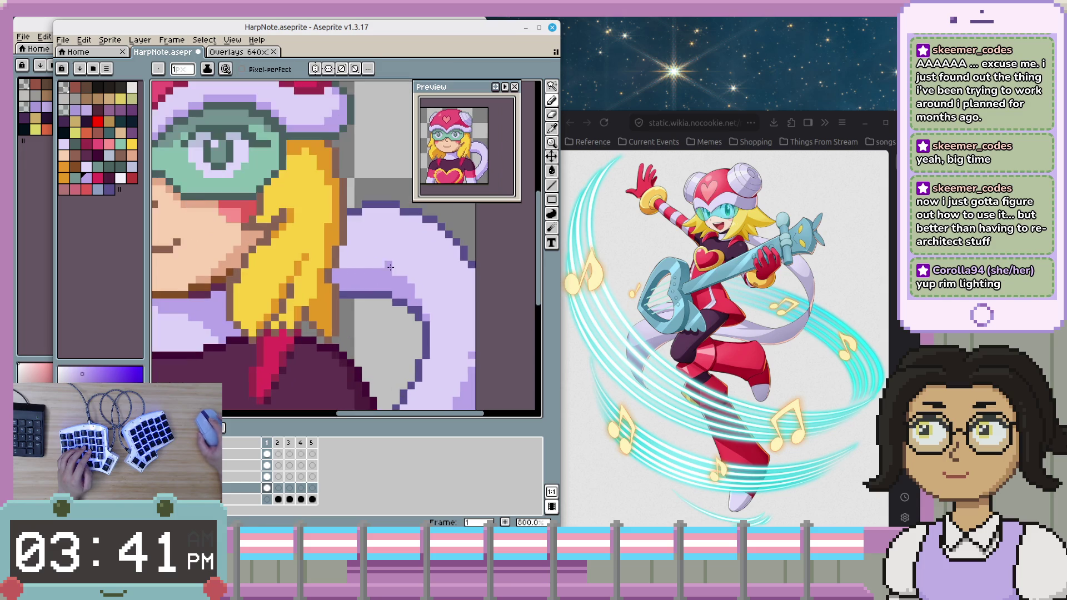
{"action": "scroll", "coordinate": [409, 270], "scroll_direction": "down", "scroll_amount": 1}
{"action": "left_click_drag", "start_coordinate": [417, 262], "coordinate": [443, 260]}
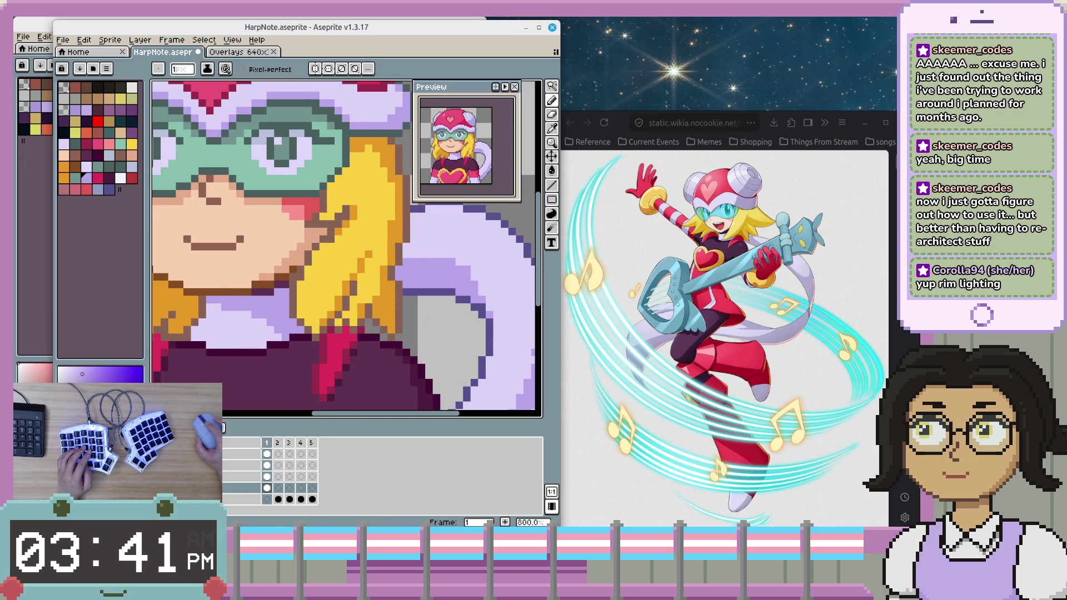
- Hide the head, hair and body layers to isolate the tail, keeping the heart visible
{"action": "left_click", "coordinate": [64, 476]}
{"action": "left_click", "coordinate": [64, 465]}
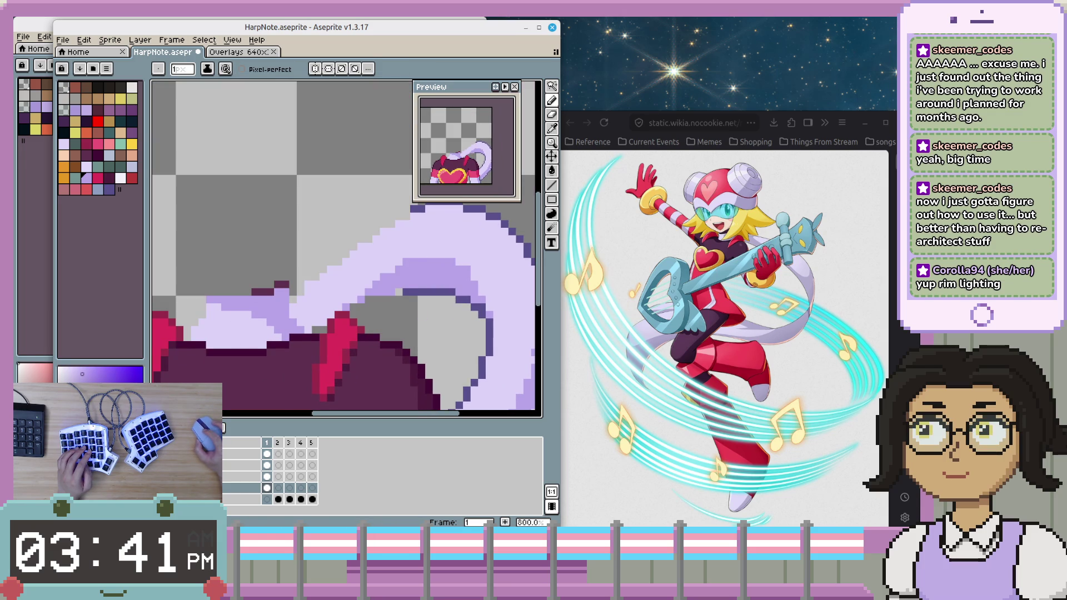
{"action": "scroll", "coordinate": [379, 324], "scroll_direction": "up", "scroll_amount": 1}
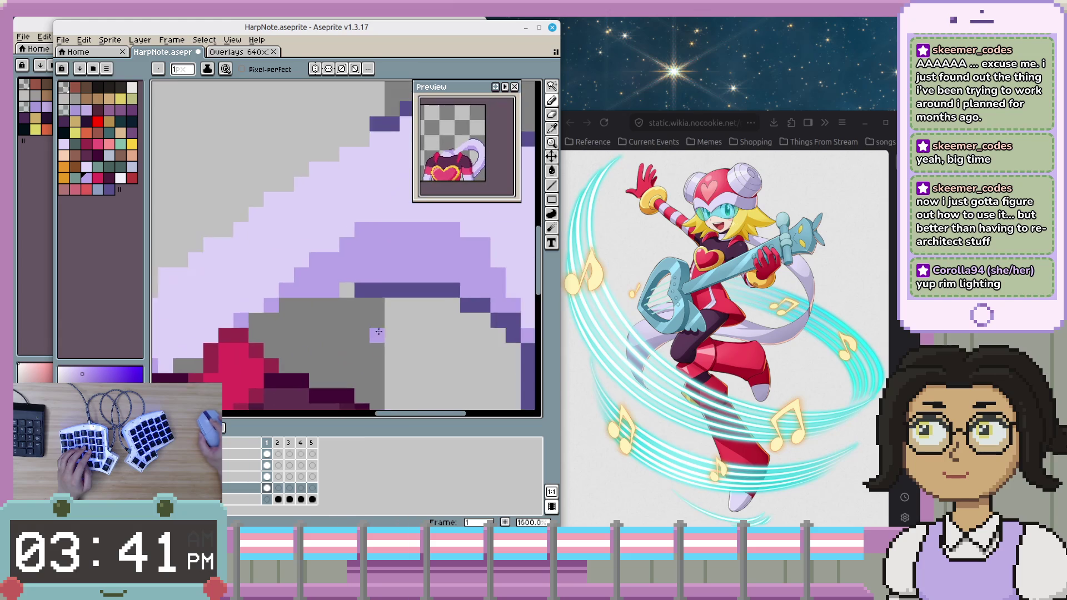
{"action": "scroll", "coordinate": [378, 324], "scroll_direction": "down", "scroll_amount": 1}
{"action": "scroll", "coordinate": [378, 324], "scroll_direction": "left", "scroll_amount": 2}
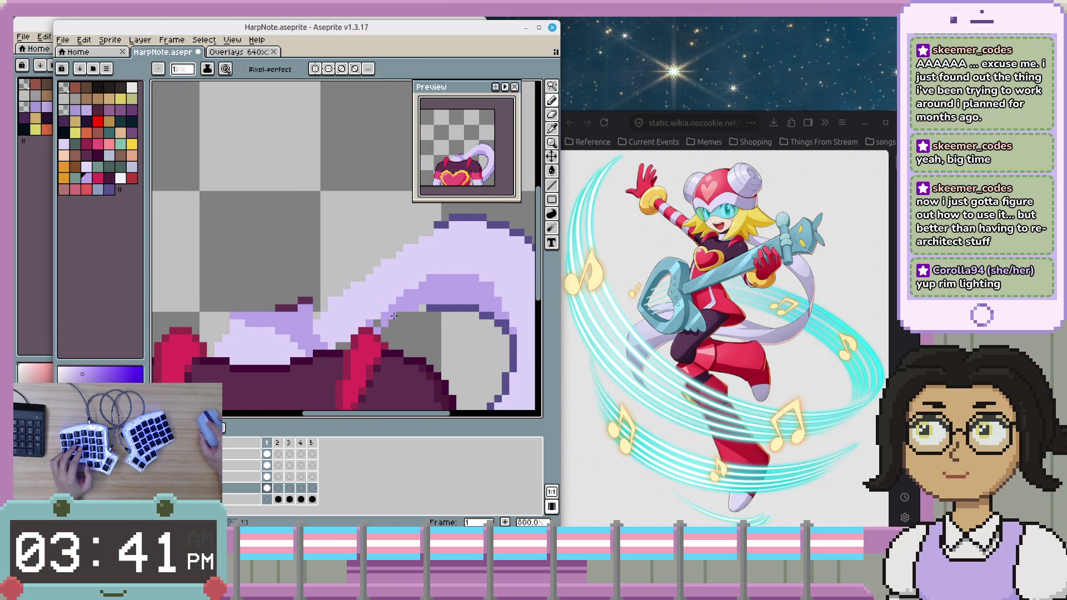
{"action": "left_click", "coordinate": [424, 308], "text": "alt"}
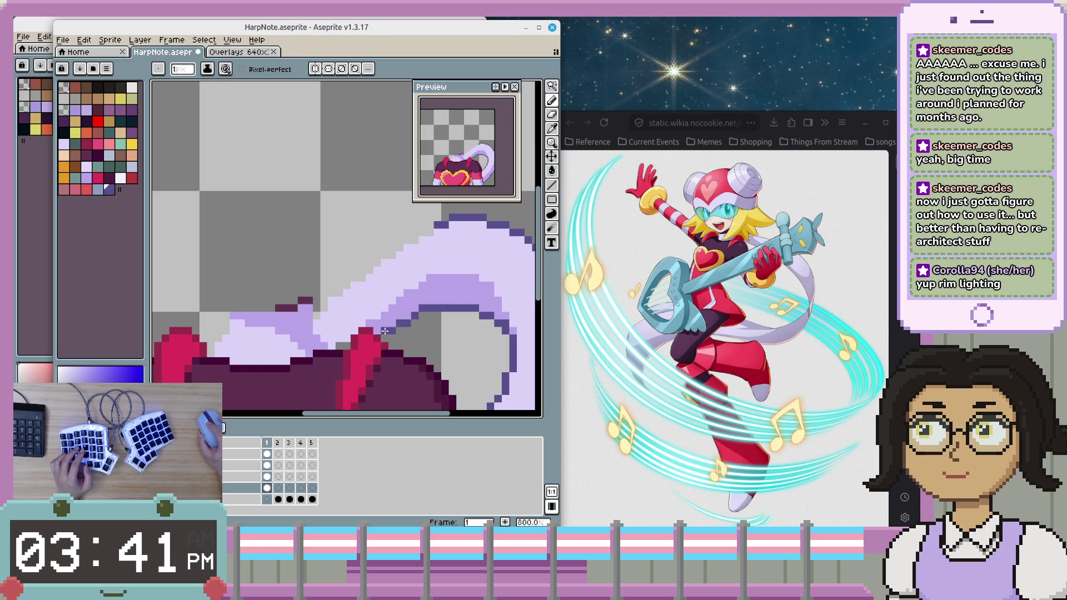
{"action": "key", "text": "ctrl+z"}
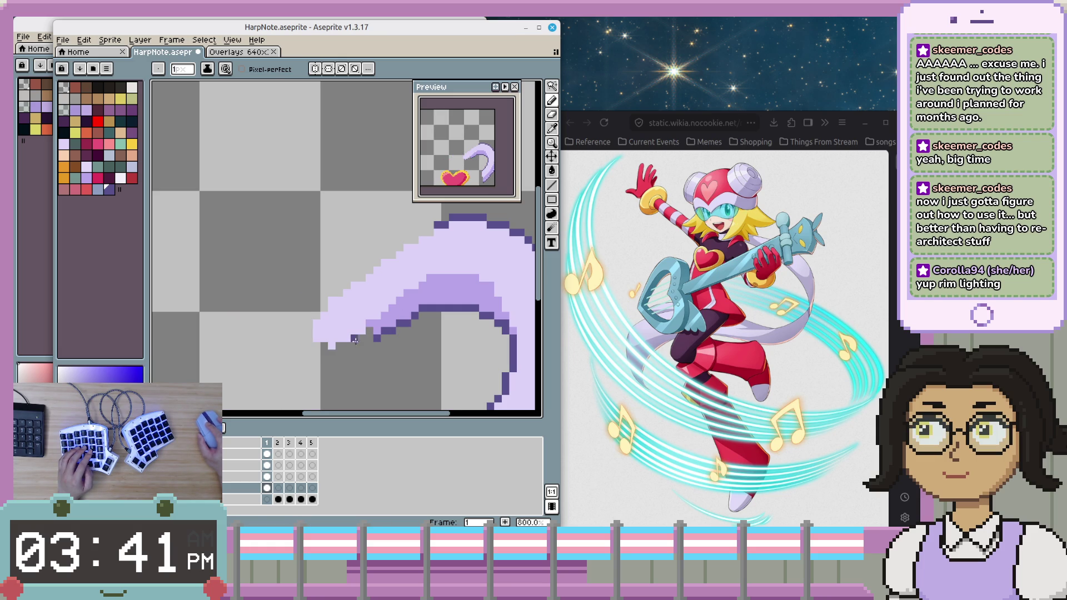
- Sample the dark purple and extend the tail's underside outline further left
{"action": "left_click", "coordinate": [381, 335], "text": "alt"}
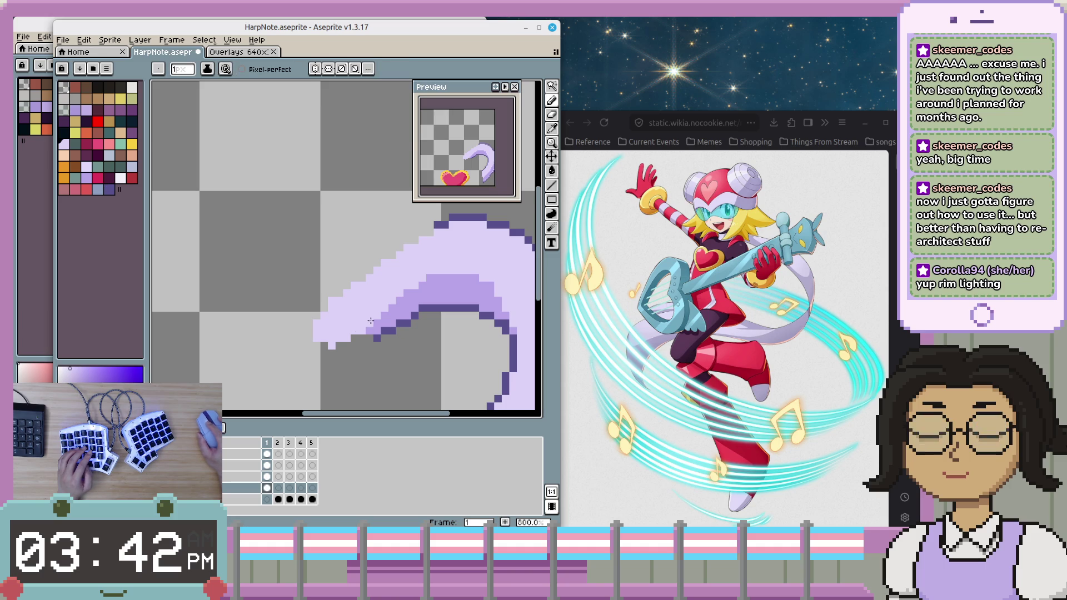
{"action": "scroll", "coordinate": [355, 340], "scroll_direction": "down", "scroll_amount": 1}
{"action": "scroll", "coordinate": [355, 340], "scroll_direction": "up", "scroll_amount": 1}
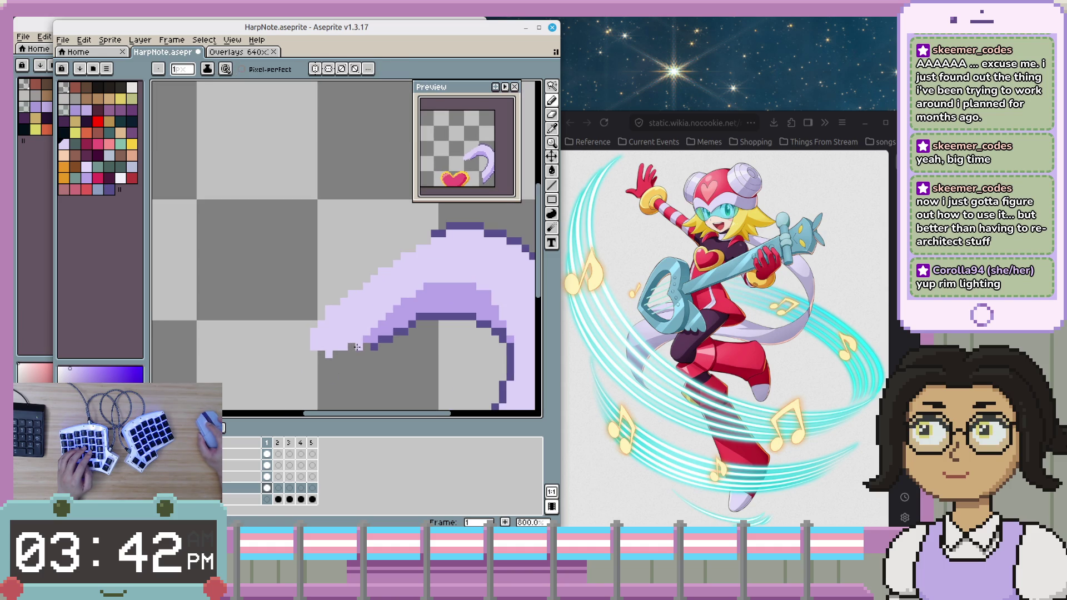
{"action": "left_click", "coordinate": [363, 355], "text": "alt"}
{"action": "left_click", "coordinate": [356, 361]}
{"action": "left_click_drag", "start_coordinate": [337, 364], "coordinate": [312, 363]}
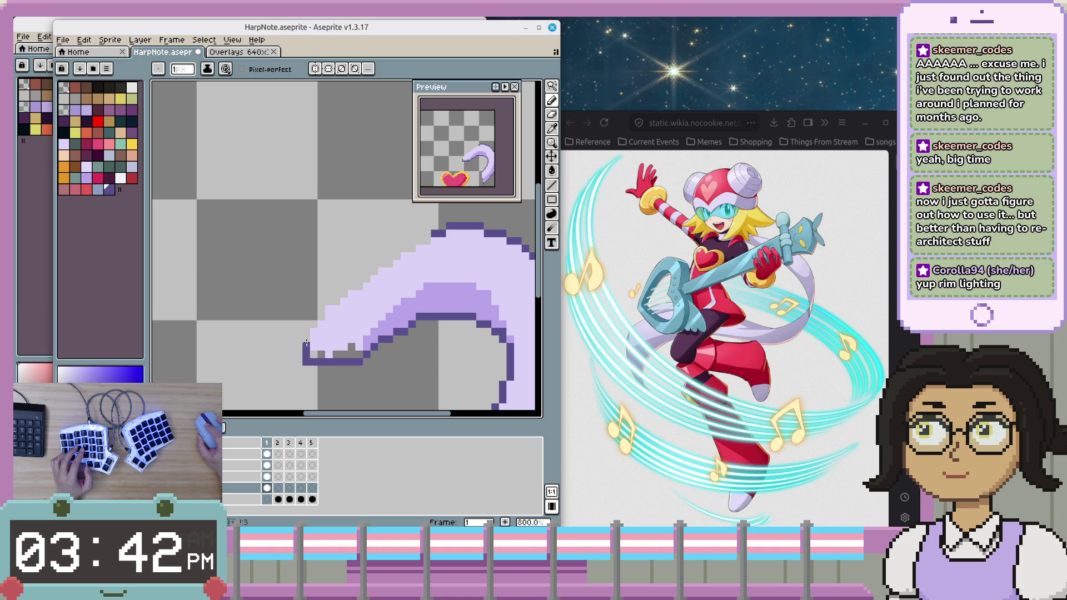
- Draw the tail's upper diagonal outline from the tip and fill bottom gaps with lavender
{"action": "left_click", "coordinate": [328, 308]}
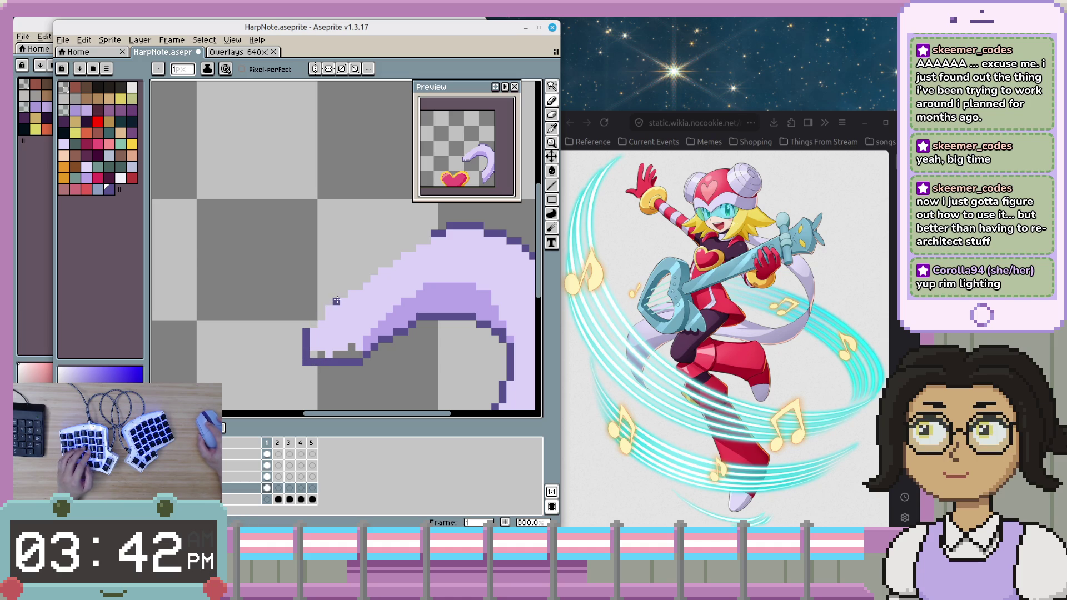
{"action": "left_click", "coordinate": [376, 246], "text": "shift"}
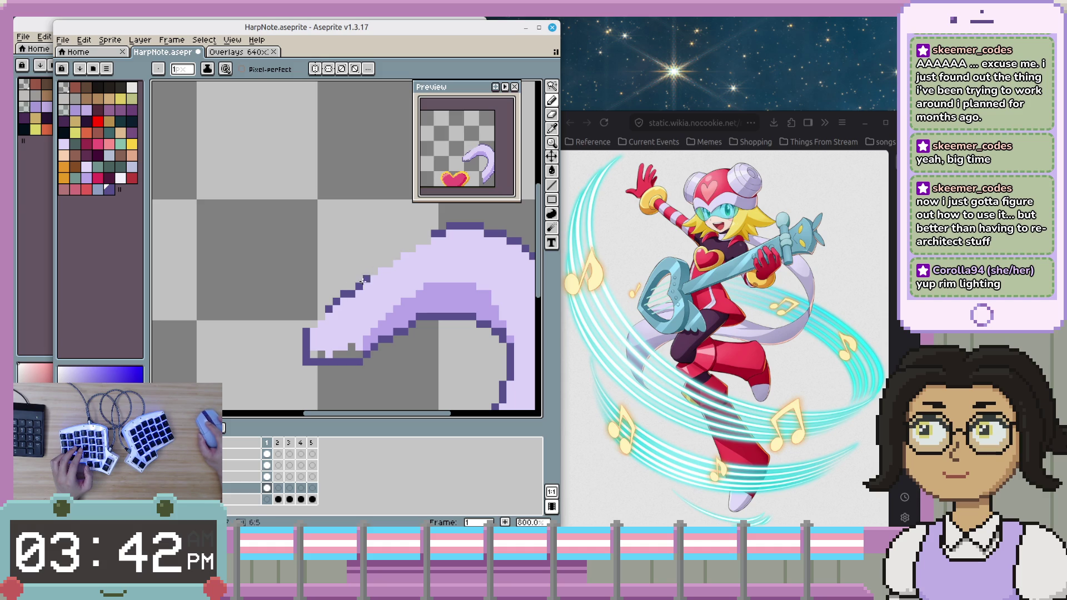
{"action": "left_click", "coordinate": [389, 261], "text": "shift"}
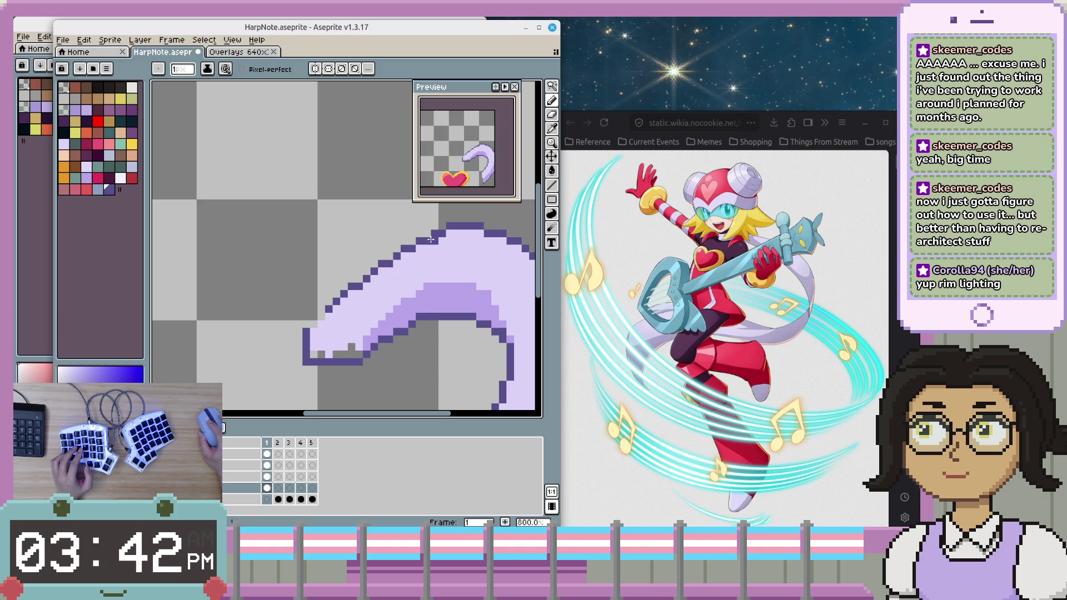
{"action": "scroll", "coordinate": [372, 346], "scroll_direction": "up", "scroll_amount": 2}
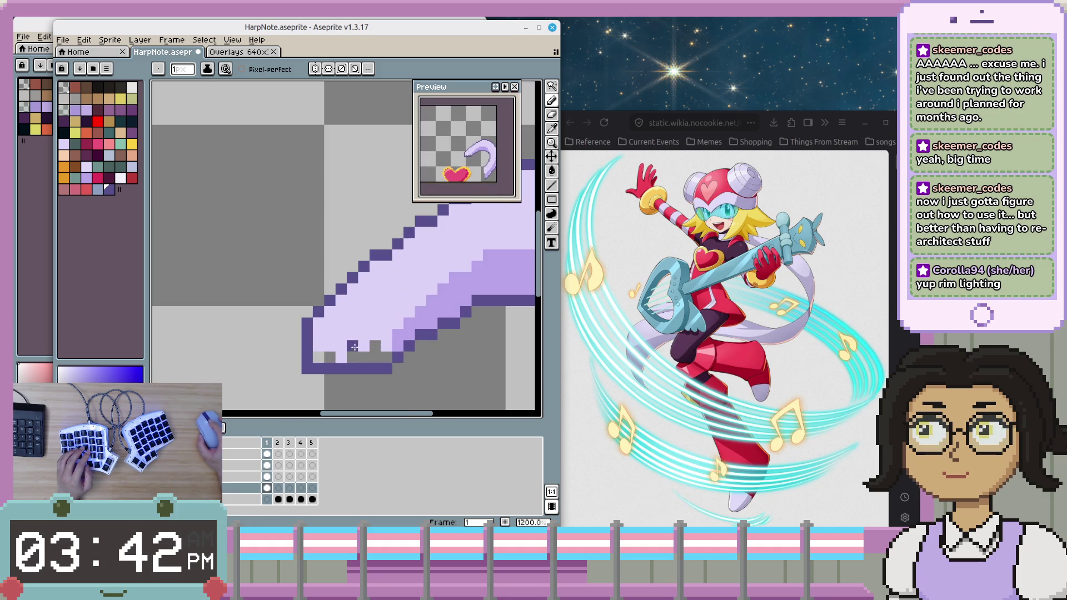
{"action": "left_click_drag", "start_coordinate": [319, 356], "coordinate": [370, 346]}
{"action": "scroll", "coordinate": [432, 356], "scroll_direction": "down", "scroll_amount": 3}
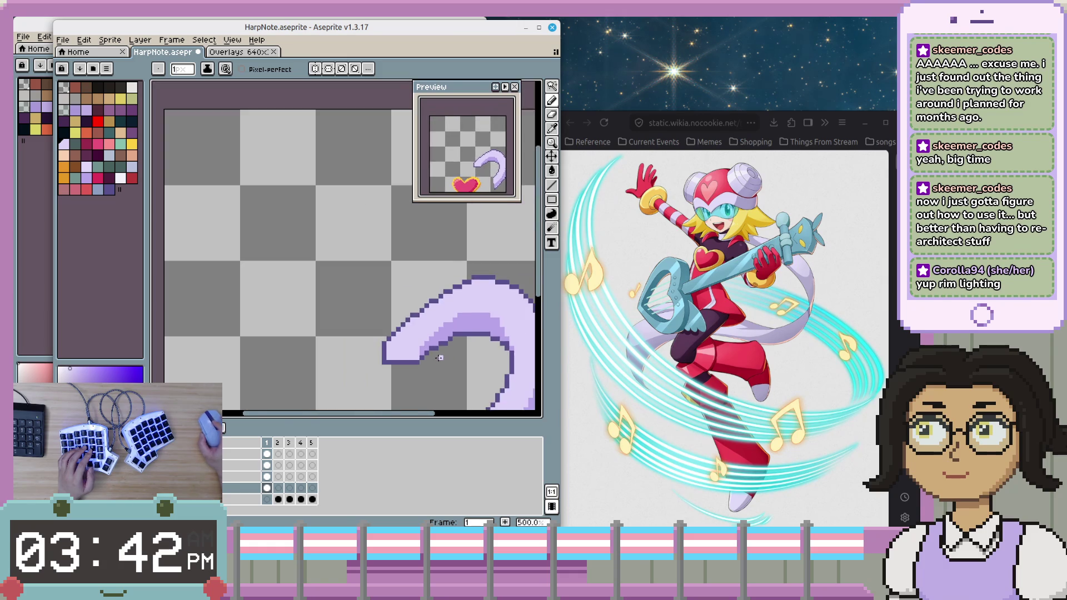
- Sample the dark outline colour and draw a purple outline curving down-left
{"action": "scroll", "coordinate": [439, 359], "scroll_direction": "up", "scroll_amount": 1}
{"action": "scroll", "coordinate": [426, 346], "scroll_direction": "down", "scroll_amount": 4}
{"action": "scroll", "coordinate": [477, 362], "scroll_direction": "up", "scroll_amount": 2}
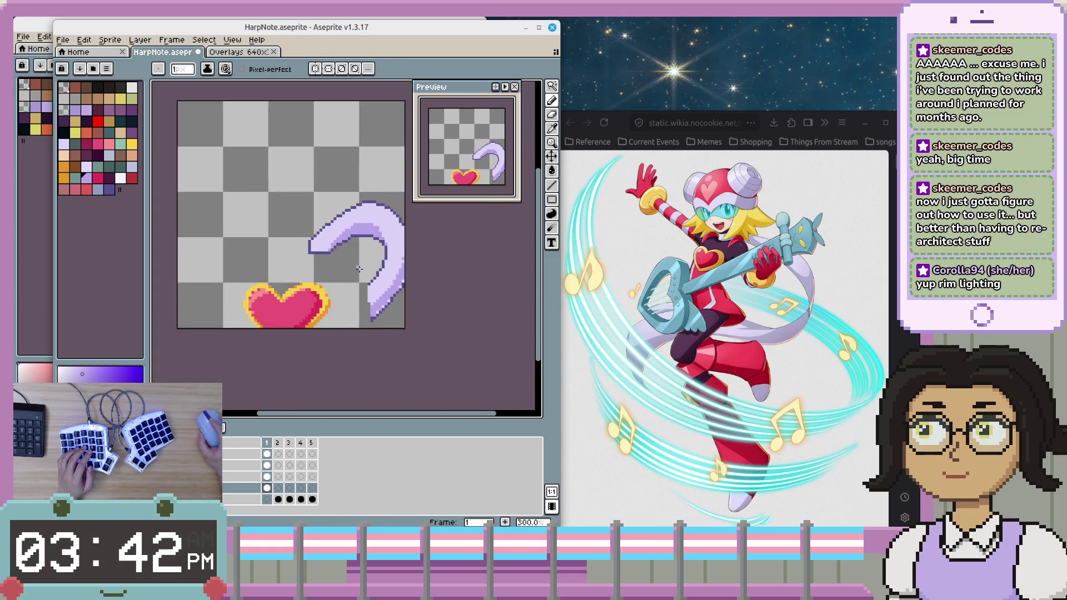
{"action": "scroll", "coordinate": [422, 295], "scroll_direction": "up", "scroll_amount": 2}
{"action": "scroll", "coordinate": [367, 234], "scroll_direction": "up", "scroll_amount": 1}
{"action": "key", "text": "i"}
{"action": "left_click", "coordinate": [361, 224]}
{"action": "key", "text": "b"}
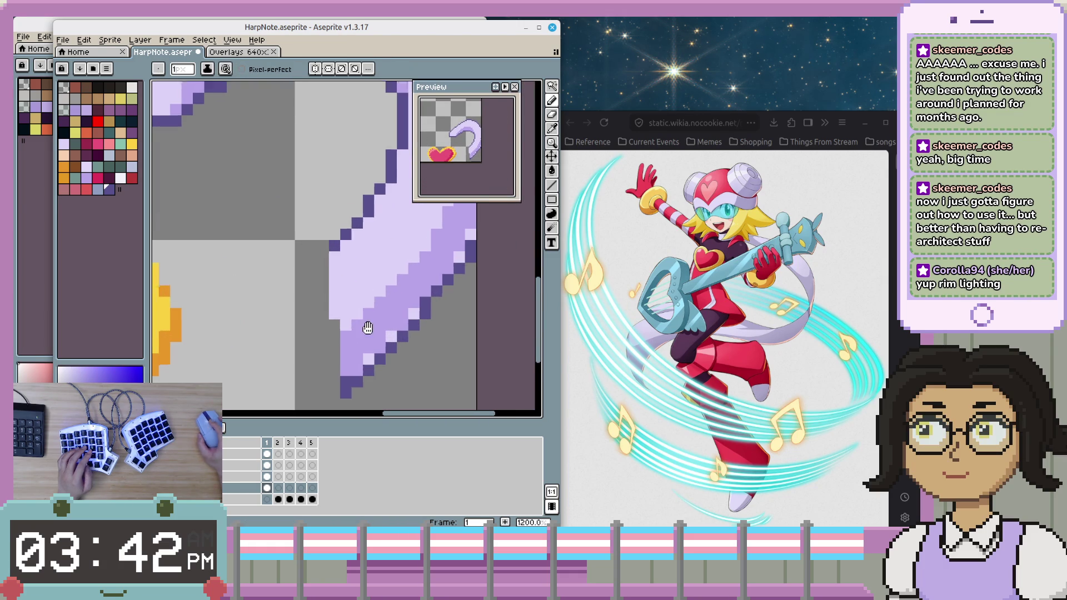
{"action": "scroll", "coordinate": [389, 289], "scroll_direction": "down", "scroll_amount": 1}
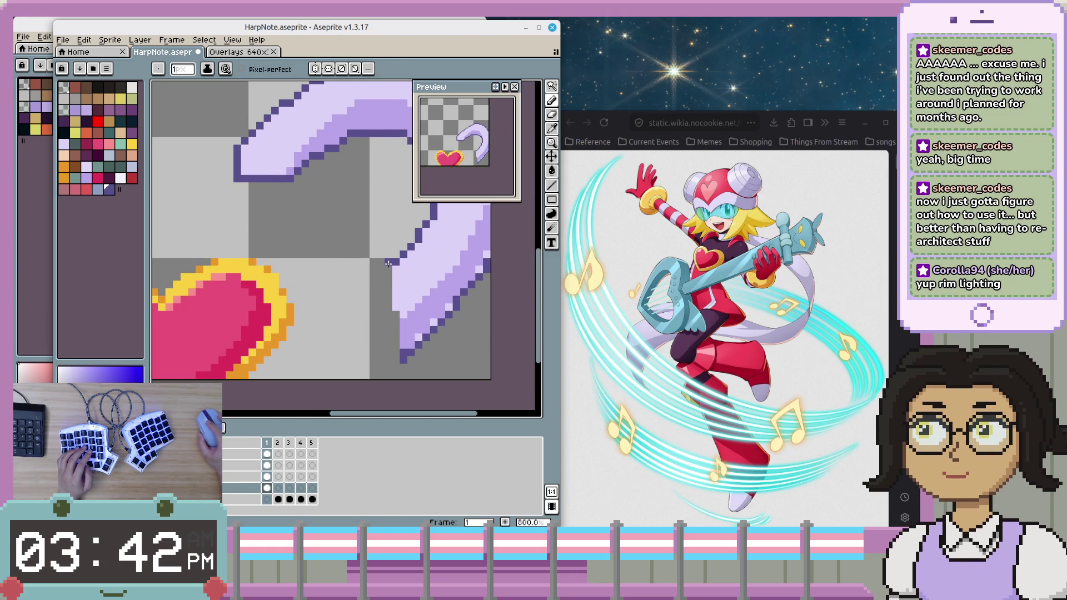
{"action": "left_click_drag", "start_coordinate": [376, 278], "coordinate": [327, 367]}
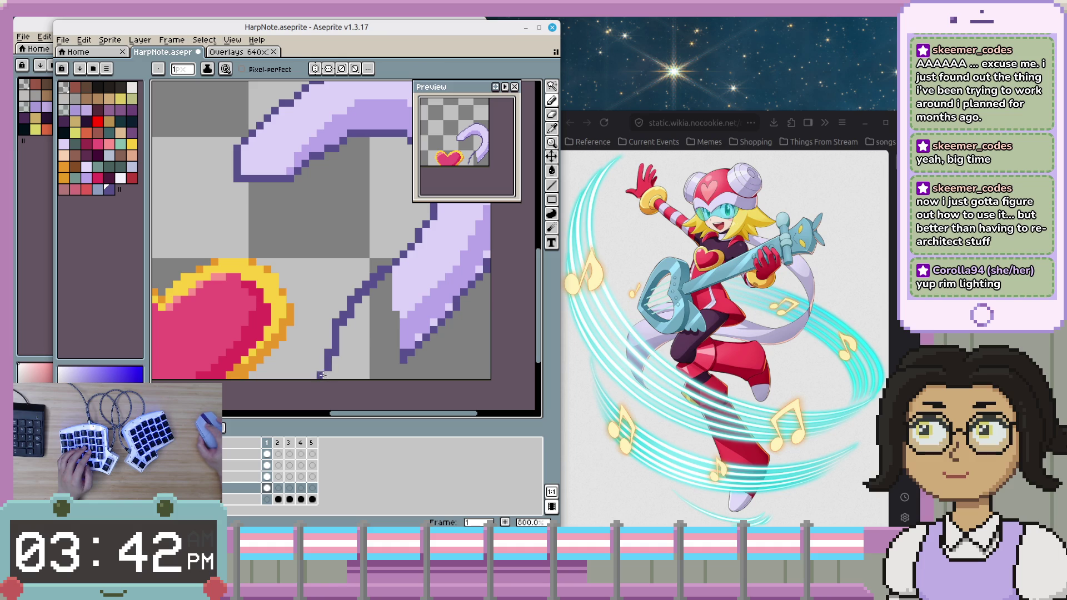
- Fill inside the new tail outline with light lavender strokes
{"action": "left_click", "coordinate": [428, 278], "text": "alt"}
{"action": "left_click_drag", "start_coordinate": [389, 284], "coordinate": [350, 378]}
{"action": "mouse_move", "coordinate": [364, 332]}
{"action": "left_mouse_down"}
{"action": "mouse_move", "coordinate": [381, 306]}
{"action": "mouse_move", "coordinate": [345, 358]}
{"action": "left_mouse_up"}
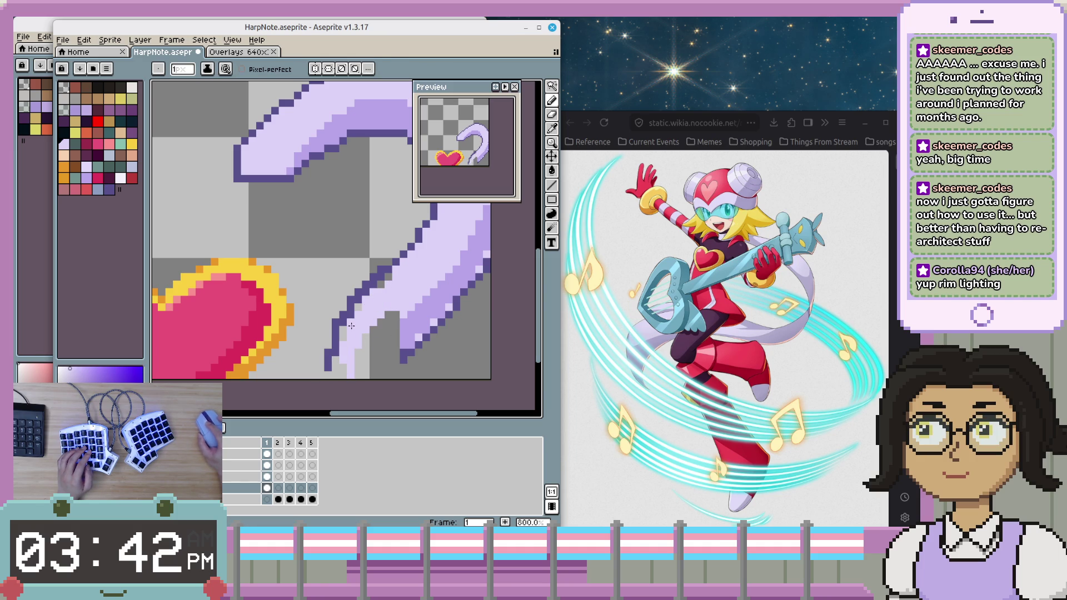
{"action": "mouse_move", "coordinate": [392, 319]}
{"action": "left_mouse_down"}
{"action": "mouse_move", "coordinate": [363, 376]}
{"action": "mouse_move", "coordinate": [382, 372]}
{"action": "left_mouse_up"}
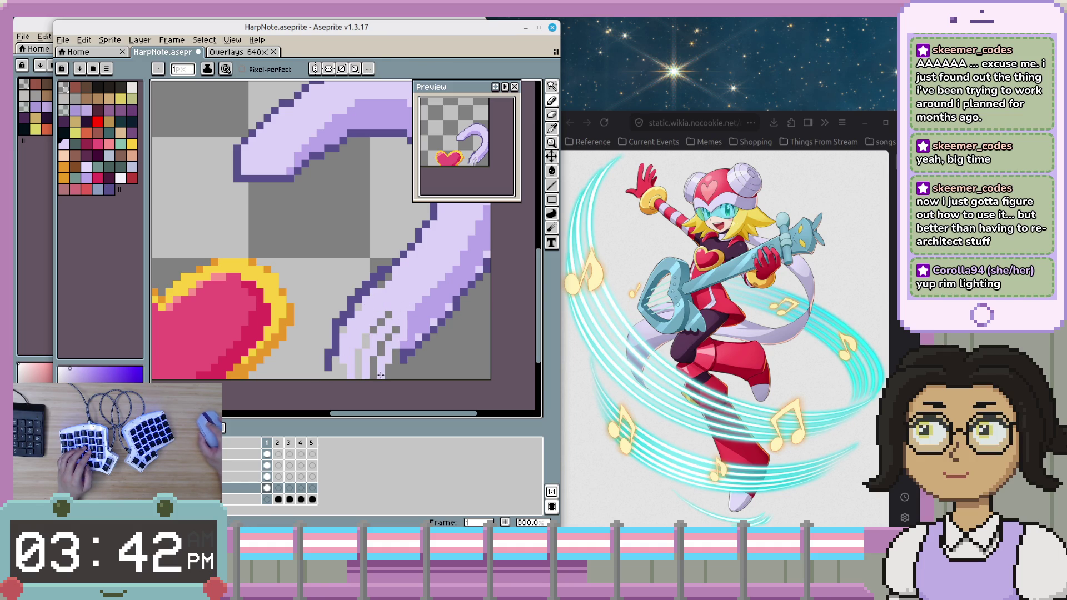
{"action": "scroll", "coordinate": [376, 349], "scroll_direction": "down", "scroll_amount": 3}
{"action": "left_click_drag", "start_coordinate": [409, 295], "coordinate": [362, 355]}
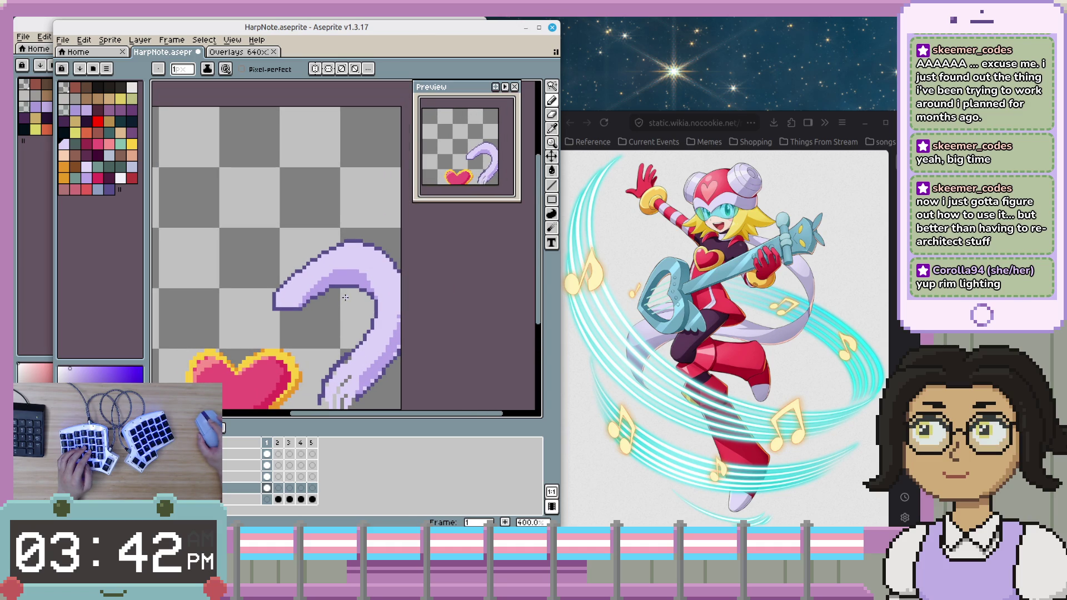
- Redraw the dark purple outline one row higher, replacing the old row beneath it
{"action": "scroll", "coordinate": [385, 321], "scroll_direction": "up", "scroll_amount": 1}
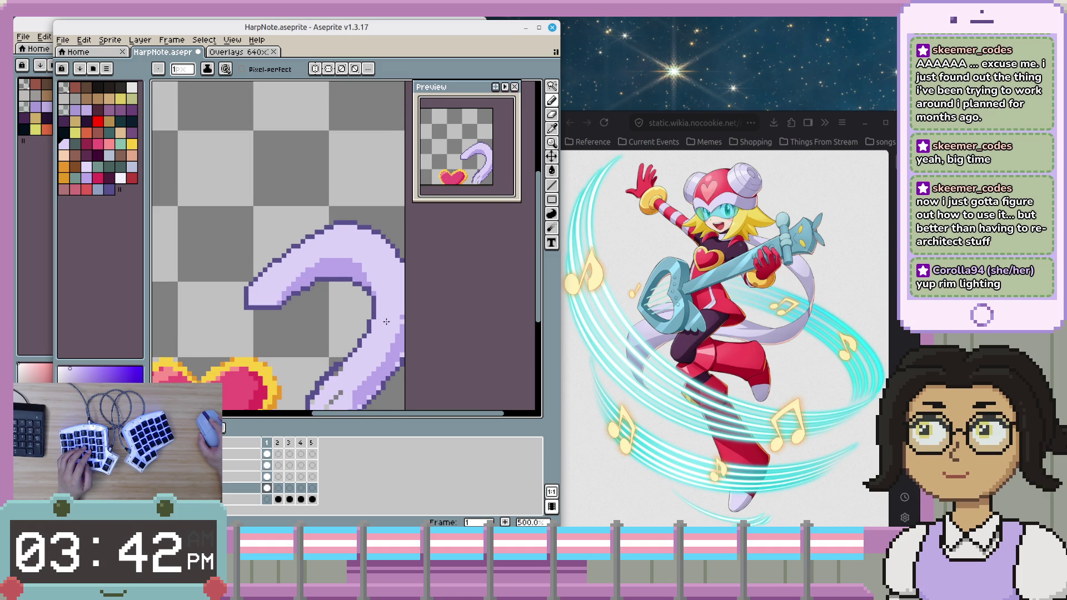
{"action": "scroll", "coordinate": [386, 321], "scroll_direction": "up", "scroll_amount": 1}
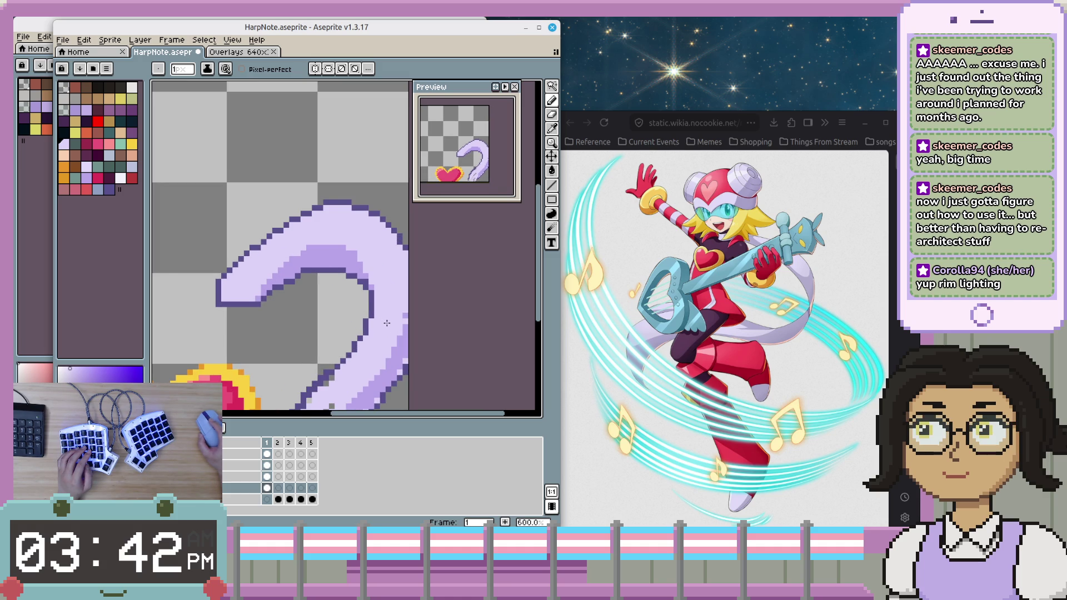
{"action": "scroll", "coordinate": [351, 302], "scroll_direction": "up", "scroll_amount": 1}
{"action": "scroll", "coordinate": [351, 303], "scroll_direction": "up", "scroll_amount": 1}
{"action": "scroll", "coordinate": [350, 295], "scroll_direction": "up", "scroll_amount": 1}
{"action": "scroll", "coordinate": [350, 296], "scroll_direction": "down", "scroll_amount": 3}
{"action": "scroll", "coordinate": [334, 281], "scroll_direction": "up", "scroll_amount": 3}
{"action": "key", "text": "i"}
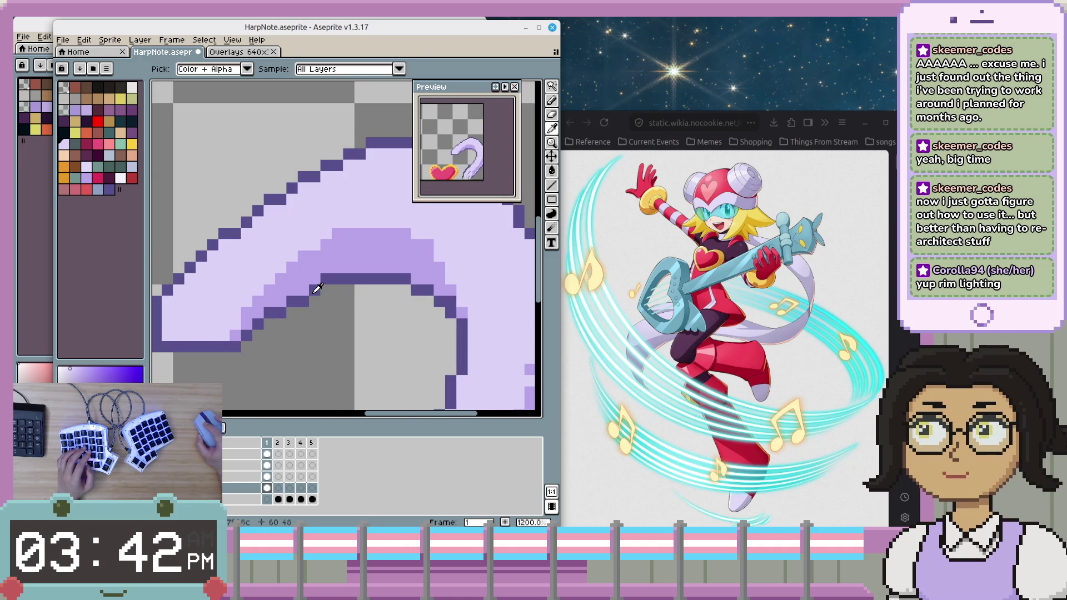
{"action": "left_click", "coordinate": [320, 281]}
{"action": "key", "text": "b"}
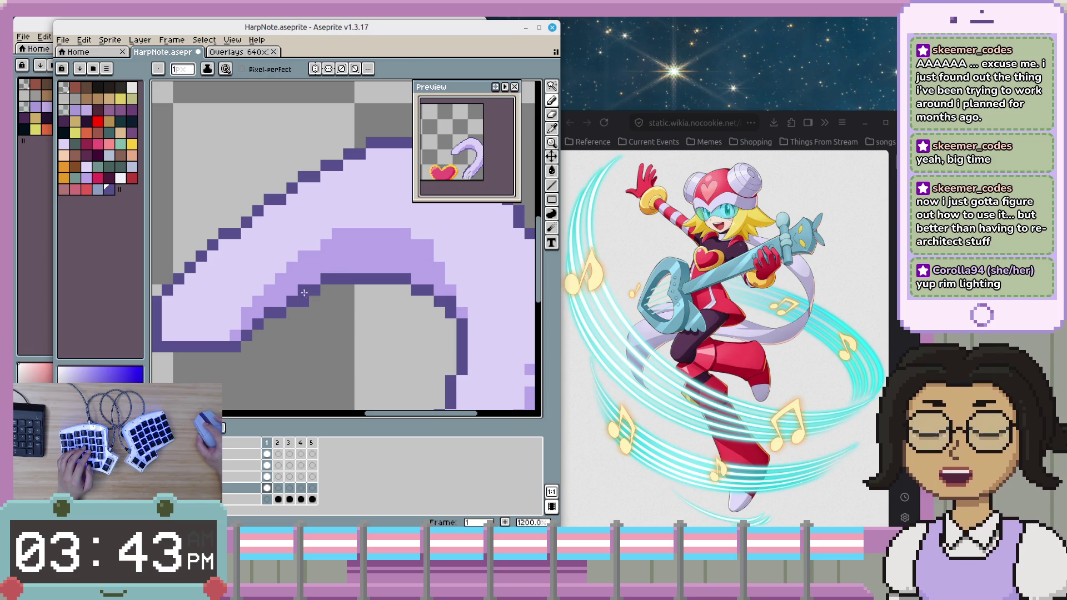
{"action": "left_click_drag", "start_coordinate": [337, 267], "coordinate": [394, 268]}
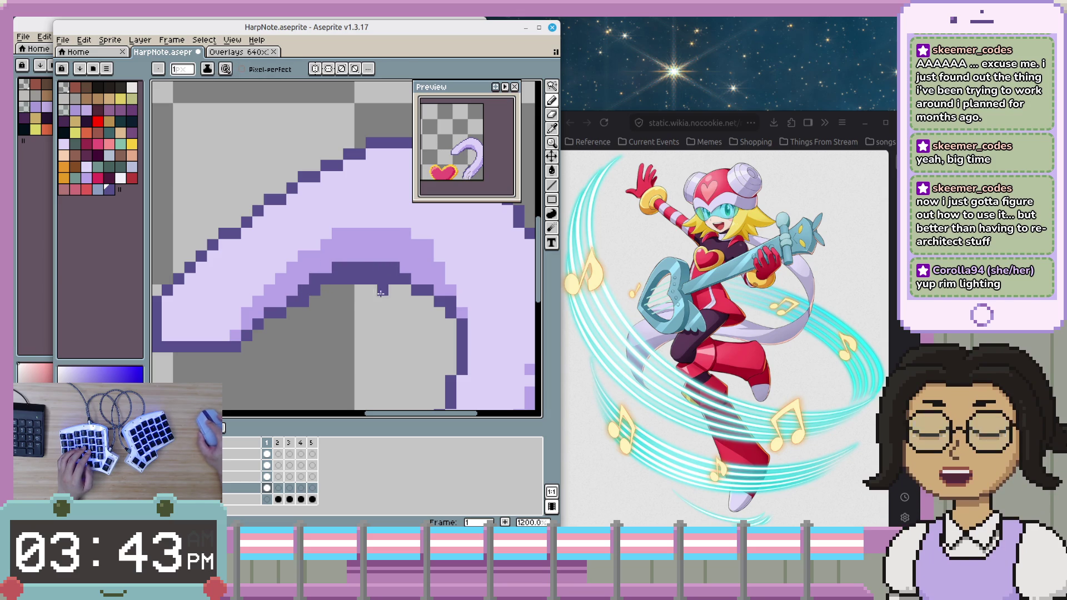
{"action": "left_click_drag", "start_coordinate": [333, 286], "coordinate": [391, 286]}
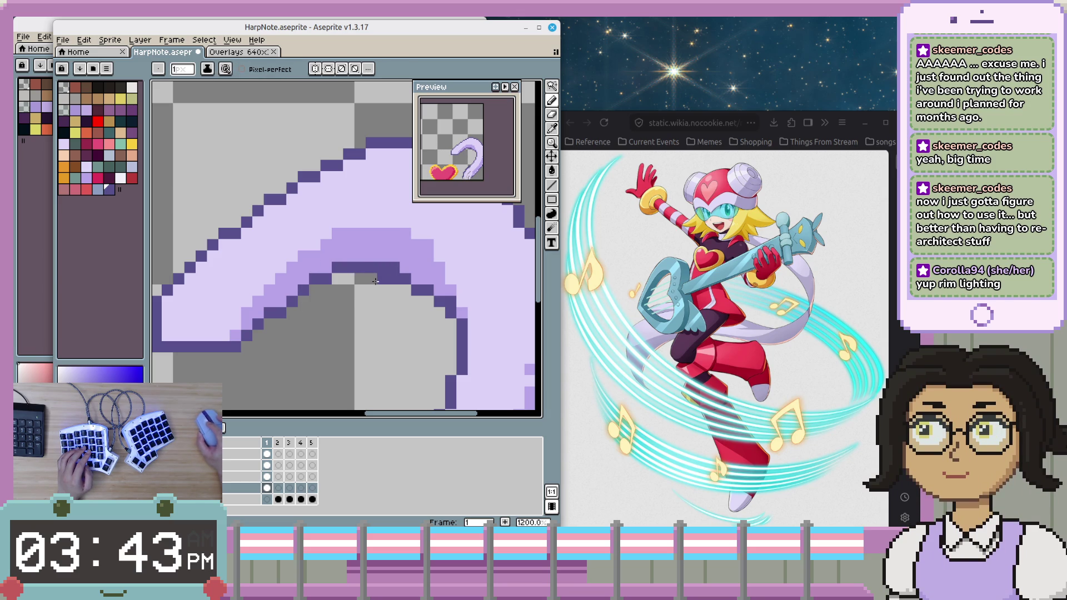
- Draw a dark purple outline along the inner edge of the tail's curve
{"action": "scroll", "coordinate": [390, 289], "scroll_direction": "down", "scroll_amount": 5}
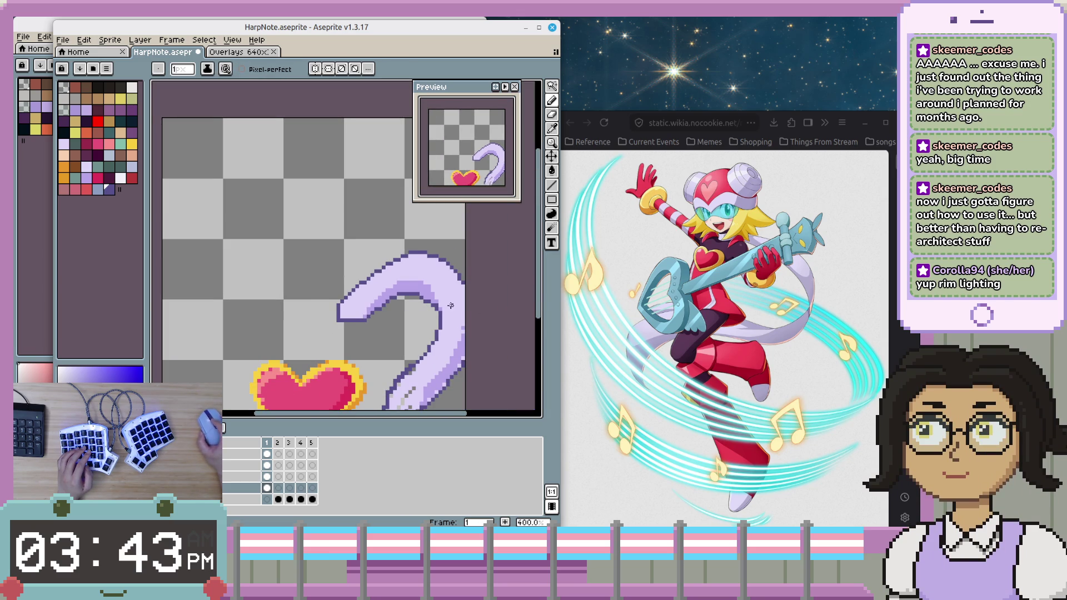
{"action": "scroll", "coordinate": [395, 305], "scroll_direction": "right", "scroll_amount": 3}
{"action": "scroll", "coordinate": [395, 305], "scroll_direction": "up", "scroll_amount": 2}
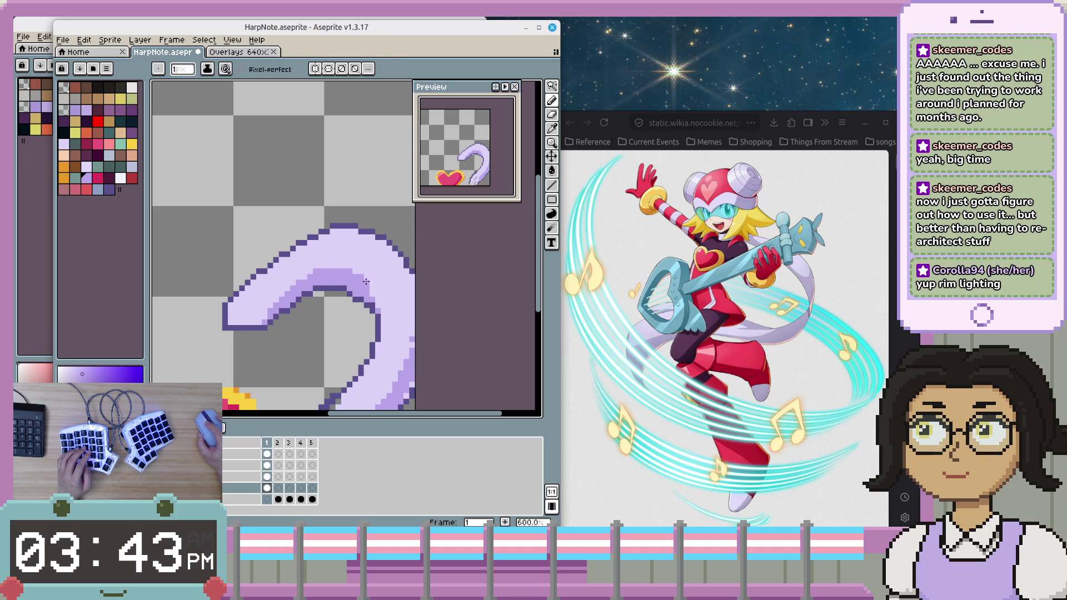
{"action": "scroll", "coordinate": [395, 304], "scroll_direction": "down", "scroll_amount": 1}
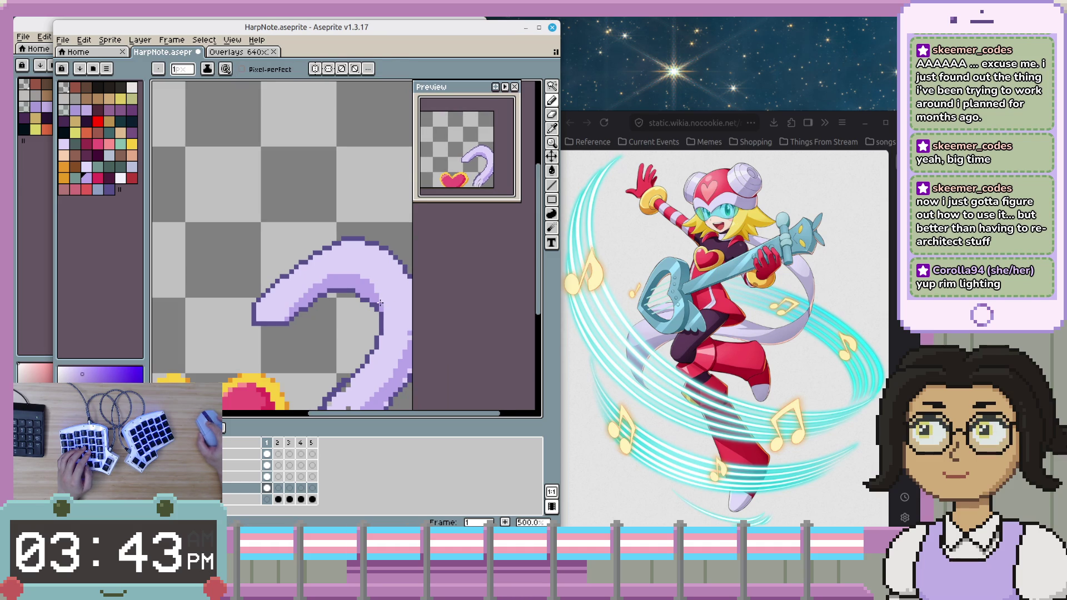
{"action": "scroll", "coordinate": [379, 288], "scroll_direction": "up", "scroll_amount": 2}
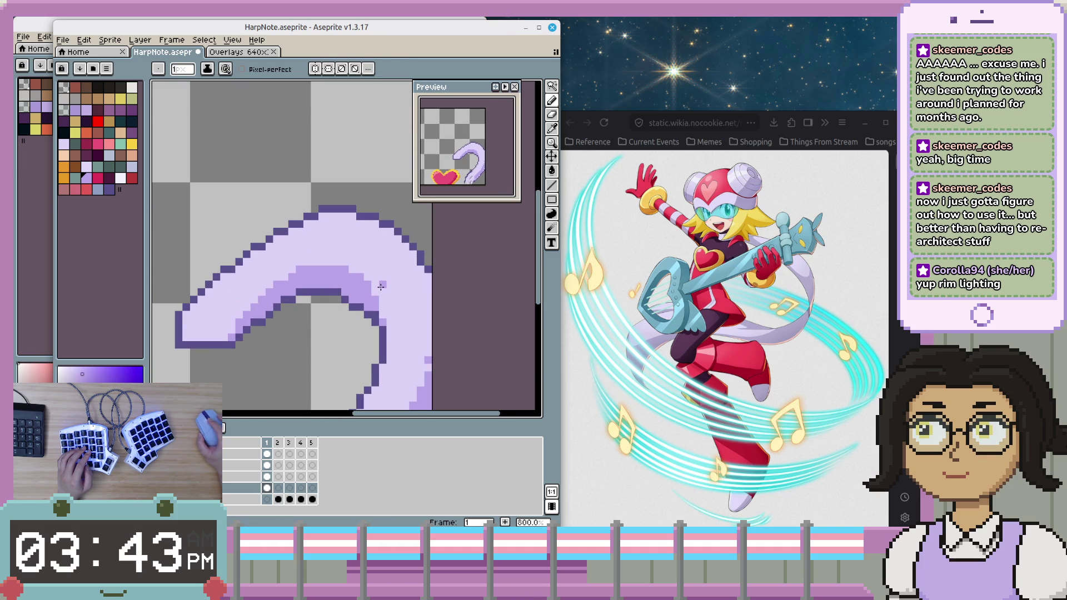
{"action": "left_click_drag", "start_coordinate": [386, 282], "coordinate": [382, 295]}
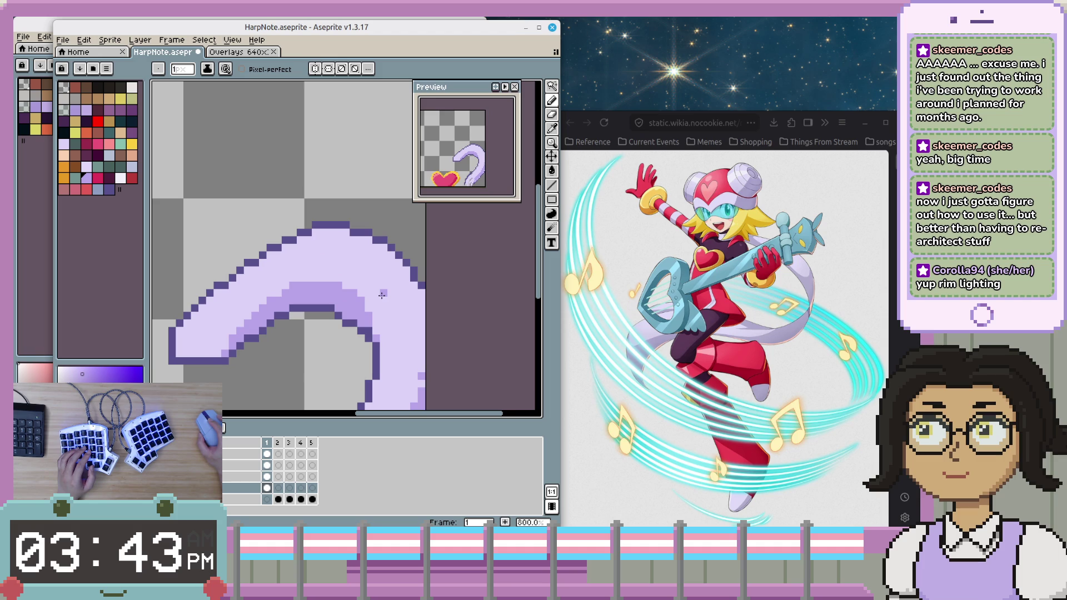
{"action": "scroll", "coordinate": [382, 295], "scroll_direction": "down", "scroll_amount": 3}
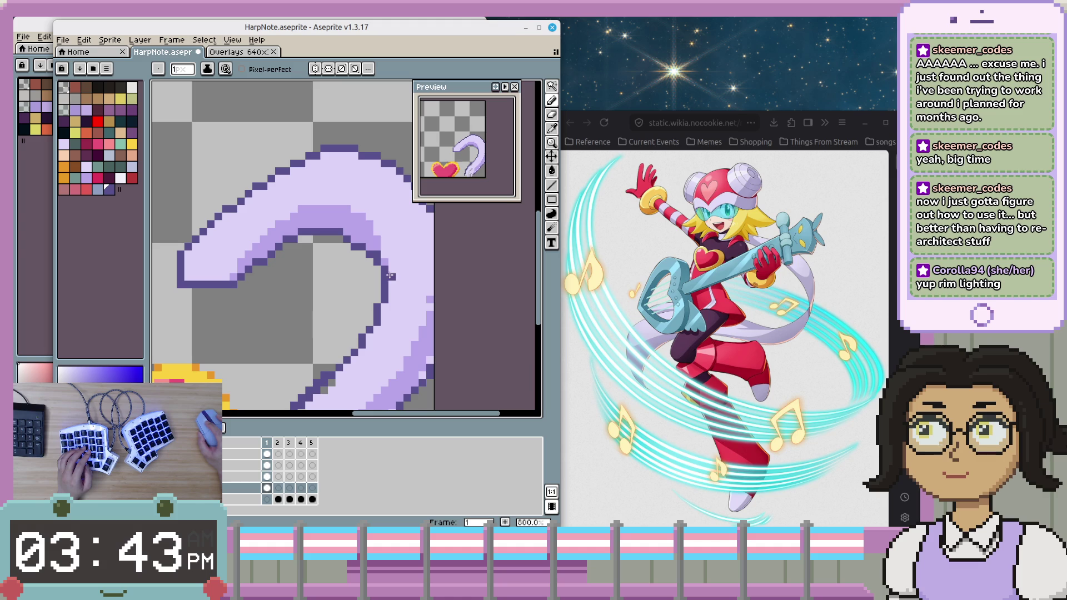
{"action": "left_click_drag", "start_coordinate": [385, 262], "coordinate": [430, 329]}
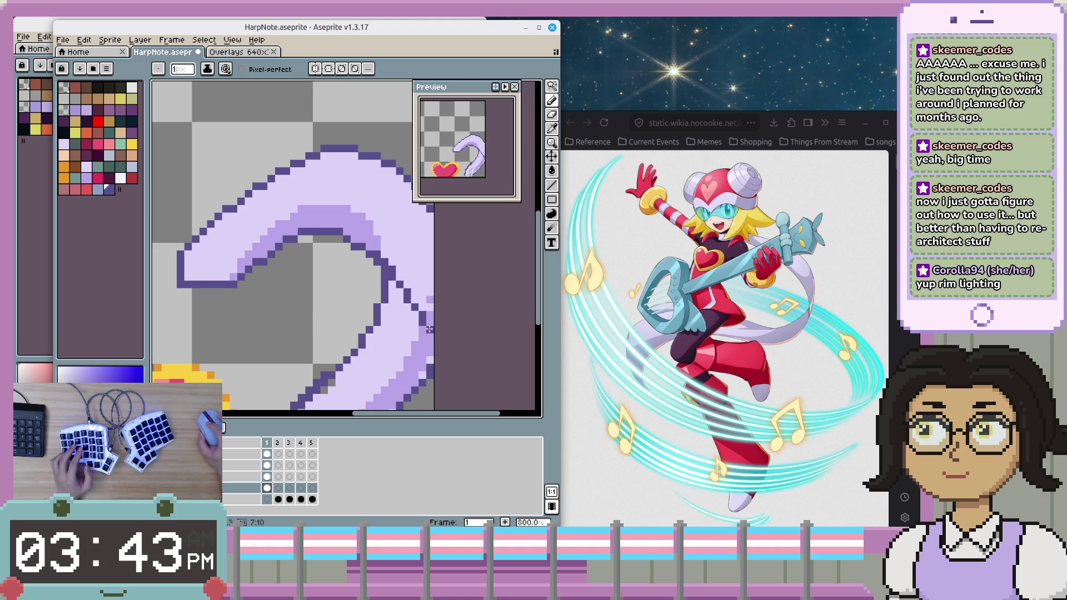
{"action": "scroll", "coordinate": [411, 334], "scroll_direction": "up", "scroll_amount": 2}
{"action": "scroll", "coordinate": [357, 336], "scroll_direction": "down", "scroll_amount": 2}
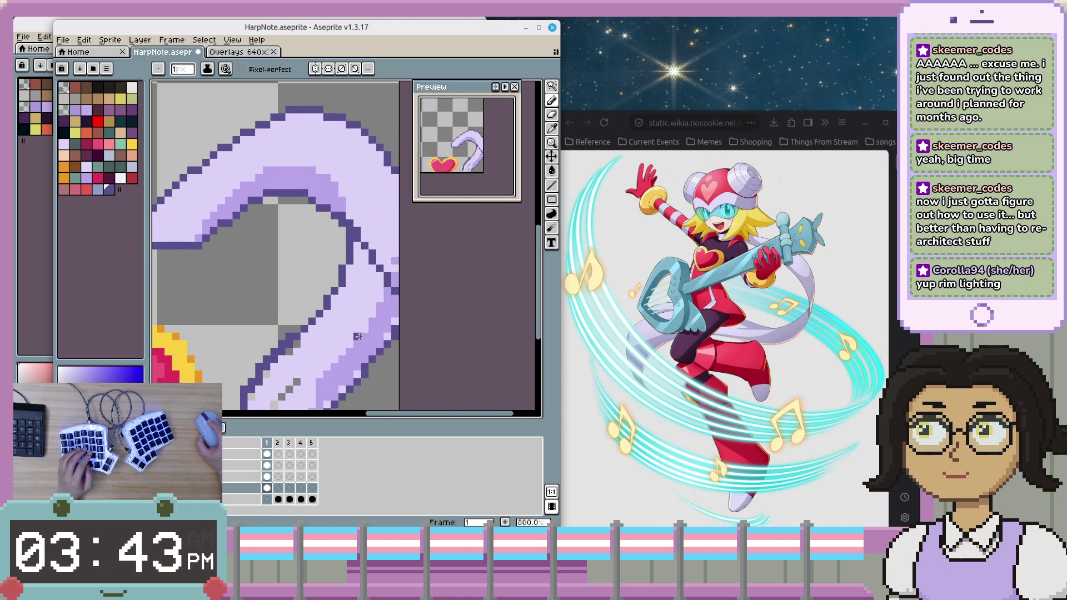
{"action": "scroll", "coordinate": [364, 306], "scroll_direction": "up", "scroll_amount": 2}
{"action": "scroll", "coordinate": [329, 321], "scroll_direction": "down", "scroll_amount": 2}
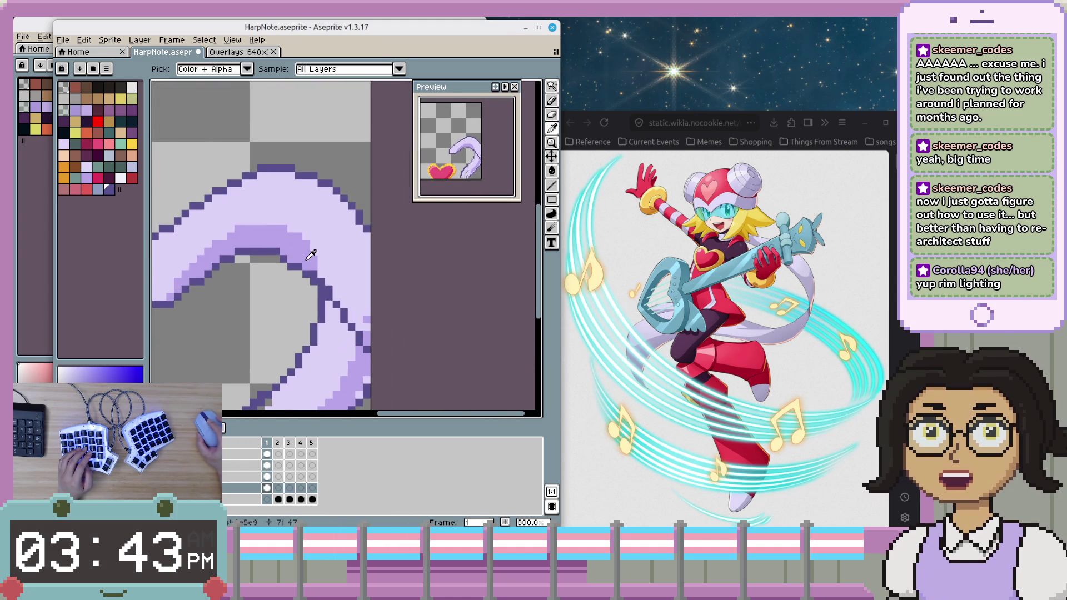
{"action": "scroll", "coordinate": [329, 321], "scroll_direction": "up", "scroll_amount": 2}
{"action": "scroll", "coordinate": [349, 302], "scroll_direction": "down", "scroll_amount": 1}
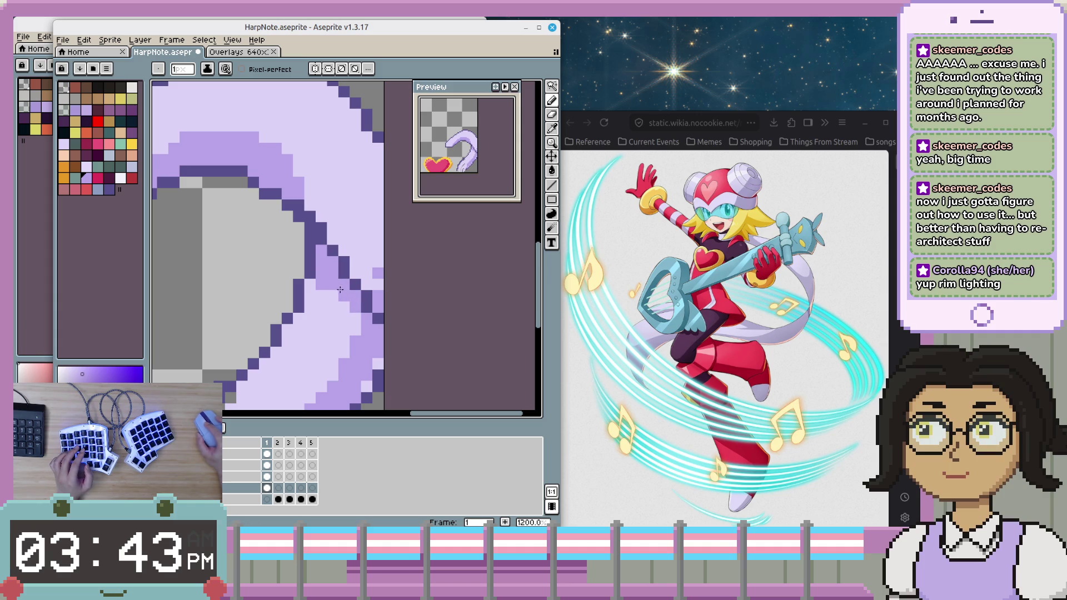
{"action": "scroll", "coordinate": [346, 308], "scroll_direction": "down", "scroll_amount": 4}
{"action": "scroll", "coordinate": [381, 354], "scroll_direction": "up", "scroll_amount": 2}
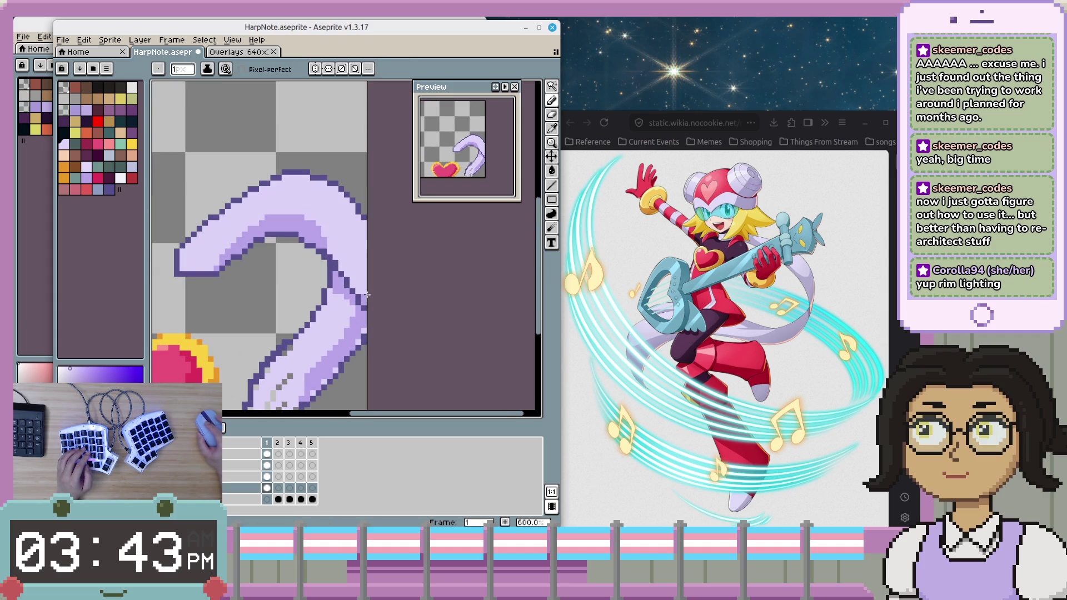
{"action": "scroll", "coordinate": [363, 287], "scroll_direction": "down", "scroll_amount": 1}
{"action": "scroll", "coordinate": [362, 289], "scroll_direction": "up", "scroll_amount": 4}
- Add a single light-purple pixel on the edge at the top of the arch
{"action": "left_click_drag", "start_coordinate": [309, 229], "coordinate": [361, 292]}
{"action": "key", "text": "ctrl+z"}
{"action": "mouse_move", "coordinate": [313, 229]}
{"action": "left_mouse_down"}
{"action": "mouse_move", "coordinate": [321, 258]}
{"action": "mouse_move", "coordinate": [315, 250]}
{"action": "left_mouse_up"}
{"action": "key", "text": "ctrl+z"}
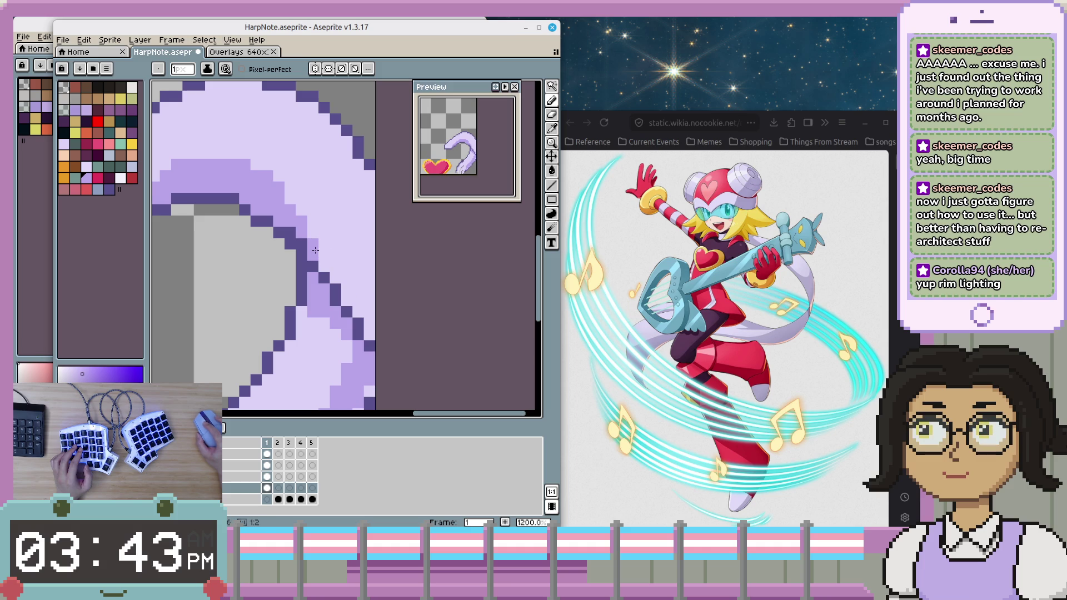
{"action": "mouse_move", "coordinate": [212, 235]}
{"action": "left_mouse_down"}
{"action": "mouse_move", "coordinate": [292, 328]}
{"action": "mouse_move", "coordinate": [317, 307]}
{"action": "left_mouse_up"}
{"action": "left_click", "coordinate": [317, 307]}
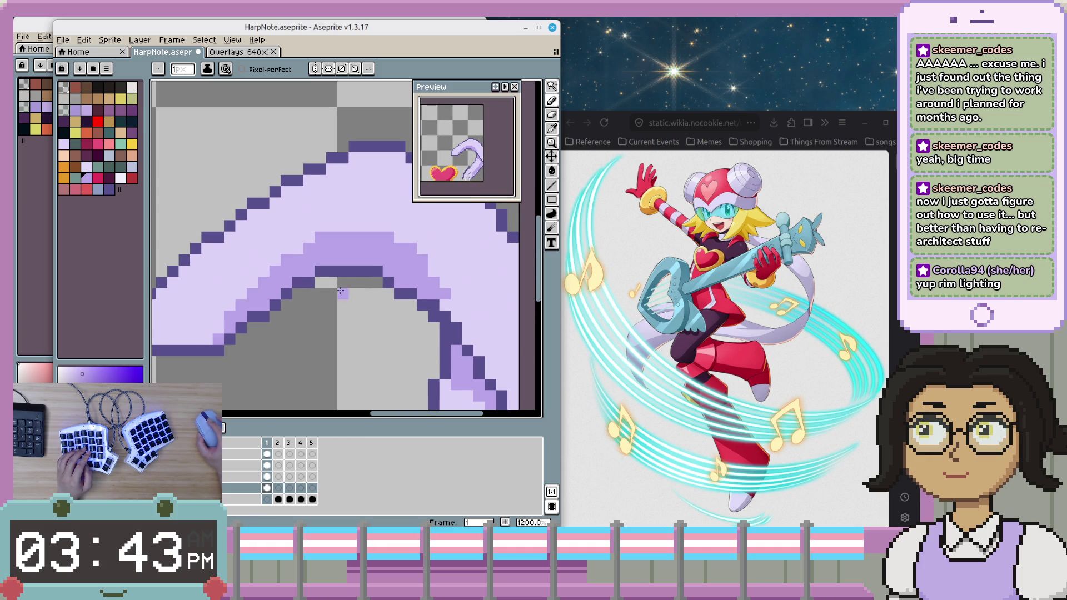
- Bucket-fill the darker inner shading with light lavender, then try a dark purple fill inside
{"action": "key", "text": "2"}
{"action": "scroll", "coordinate": [322, 303], "scroll_direction": "up", "scroll_amount": 4}
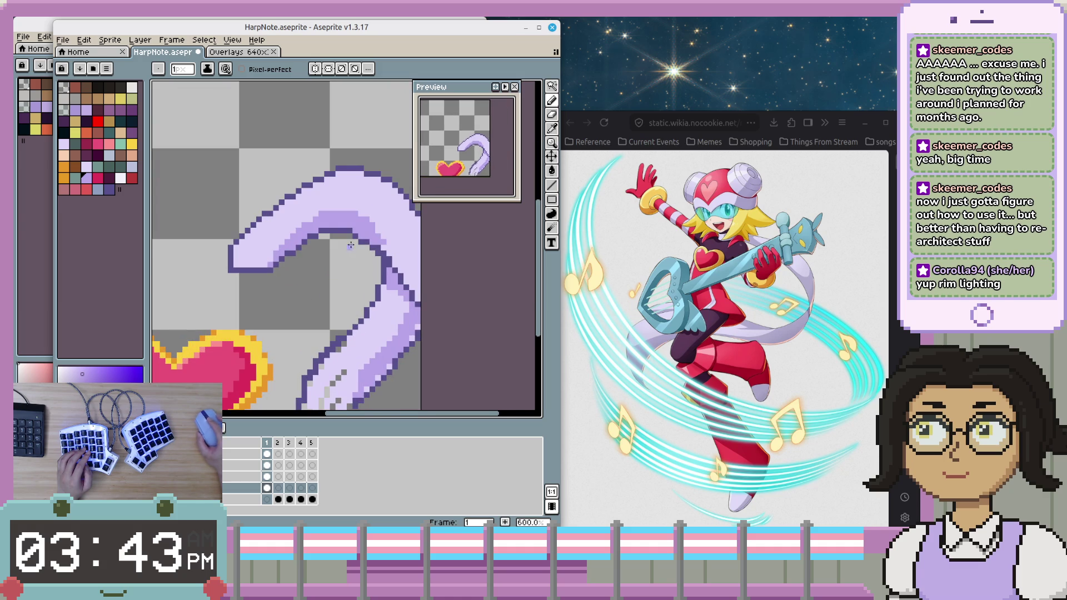
{"action": "left_click_drag", "start_coordinate": [351, 245], "coordinate": [326, 306]}
{"action": "key", "text": "g"}
{"action": "left_click", "coordinate": [317, 281]}
{"action": "scroll", "coordinate": [328, 273], "scroll_direction": "up", "scroll_amount": 1}
{"action": "scroll", "coordinate": [337, 265], "scroll_direction": "down", "scroll_amount": 2}
{"action": "scroll", "coordinate": [343, 259], "scroll_direction": "up", "scroll_amount": 1}
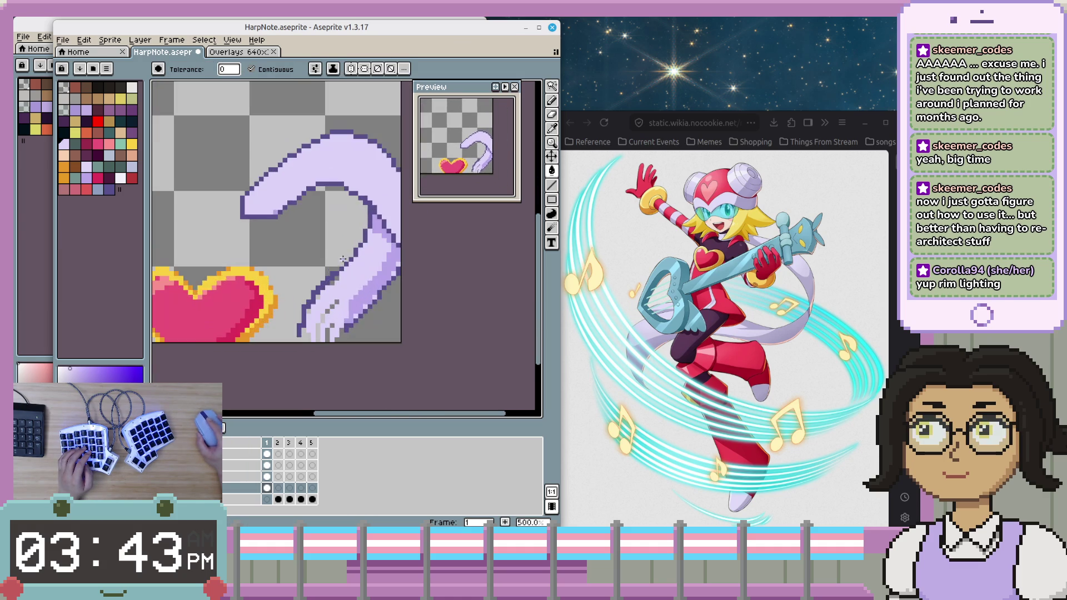
{"action": "scroll", "coordinate": [343, 259], "scroll_direction": "up", "scroll_amount": 1}
{"action": "scroll", "coordinate": [339, 259], "scroll_direction": "up", "scroll_amount": 1}
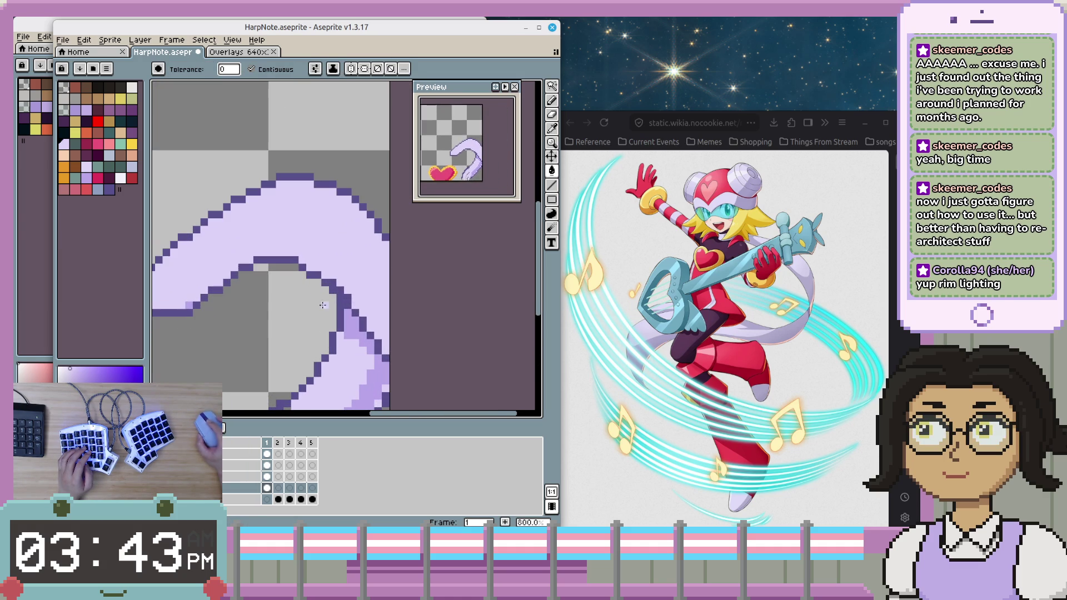
{"action": "left_click", "coordinate": [269, 253]}
- Undo the dark purple fill and paint a medium-purple rim light along the inner outline
{"action": "key", "text": "ctrl+z"}
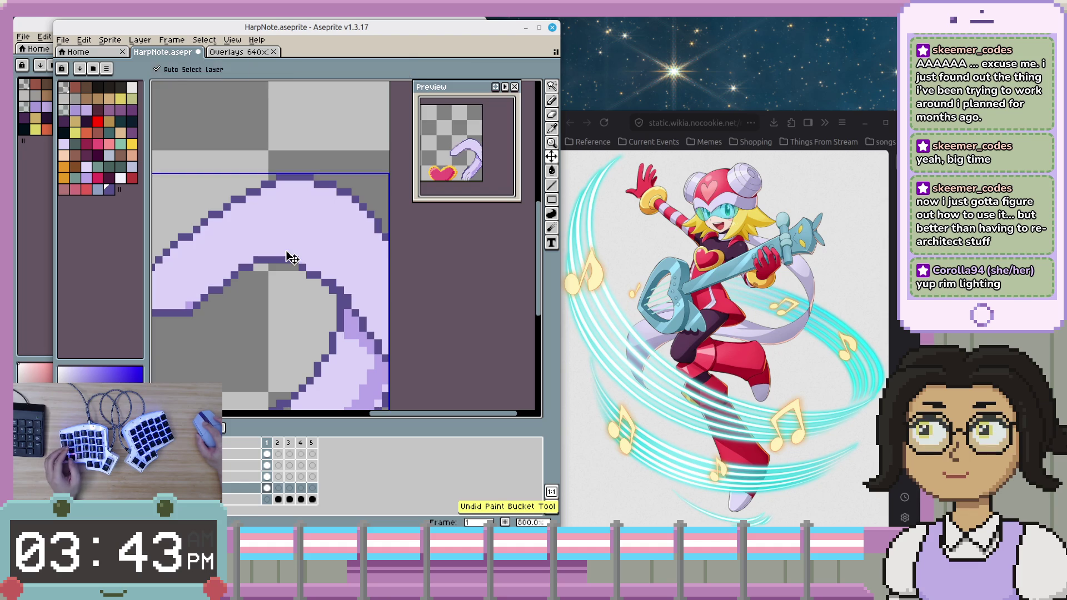
{"action": "mouse_move", "coordinate": [278, 254]}
{"action": "left_mouse_down"}
{"action": "mouse_move", "coordinate": [322, 227]}
{"action": "mouse_move", "coordinate": [391, 316]}
{"action": "left_mouse_up"}
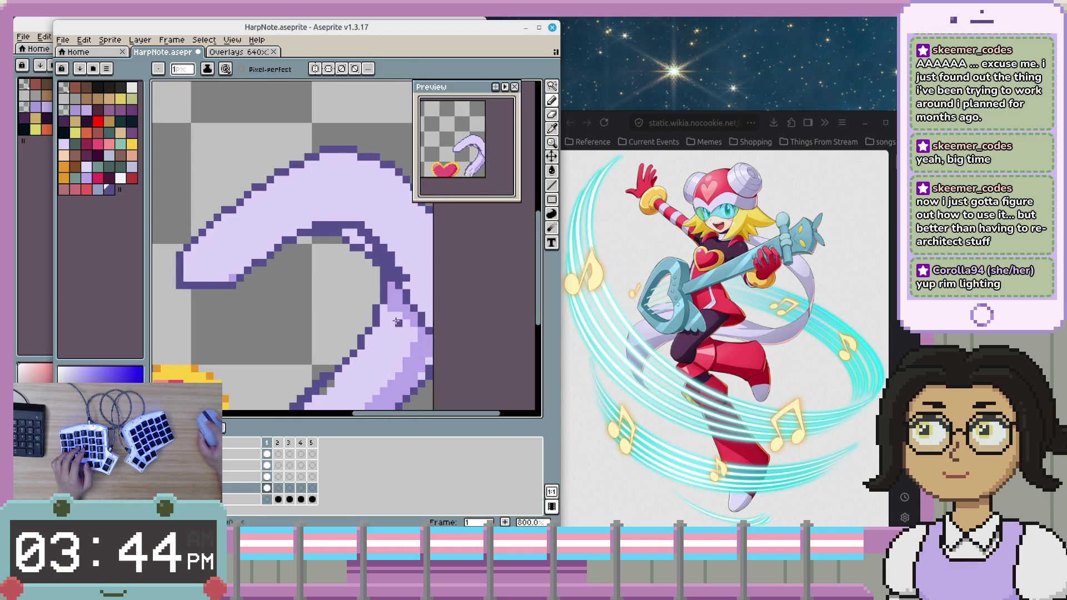
{"action": "scroll", "coordinate": [391, 316], "scroll_direction": "up", "scroll_amount": 1}
{"action": "scroll", "coordinate": [379, 279], "scroll_direction": "down", "scroll_amount": 1}
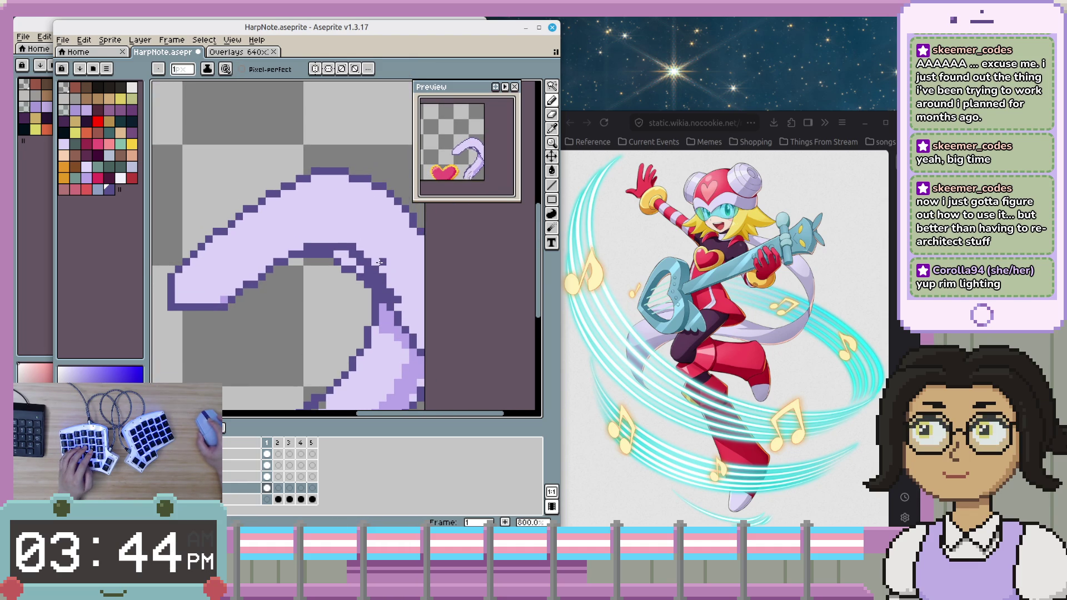
{"action": "left_click_drag", "start_coordinate": [360, 264], "coordinate": [385, 259]}
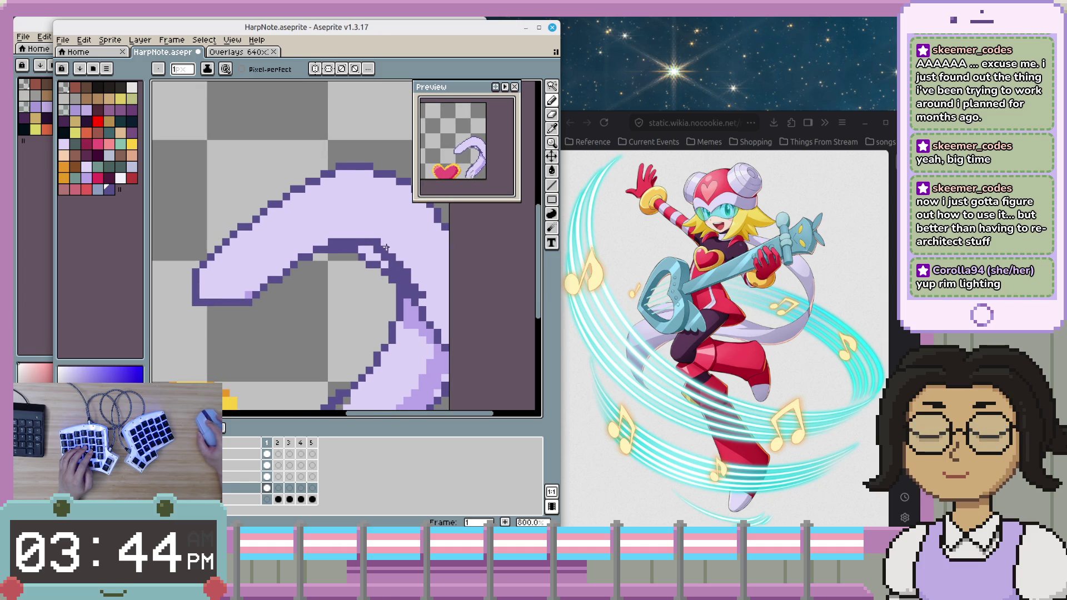
{"action": "scroll", "coordinate": [445, 300], "scroll_direction": "up", "scroll_amount": 2}
{"action": "mouse_move", "coordinate": [420, 328]}
{"action": "left_mouse_down"}
{"action": "mouse_move", "coordinate": [378, 242]}
{"action": "mouse_move", "coordinate": [444, 345]}
{"action": "mouse_move", "coordinate": [378, 255]}
{"action": "left_mouse_up"}
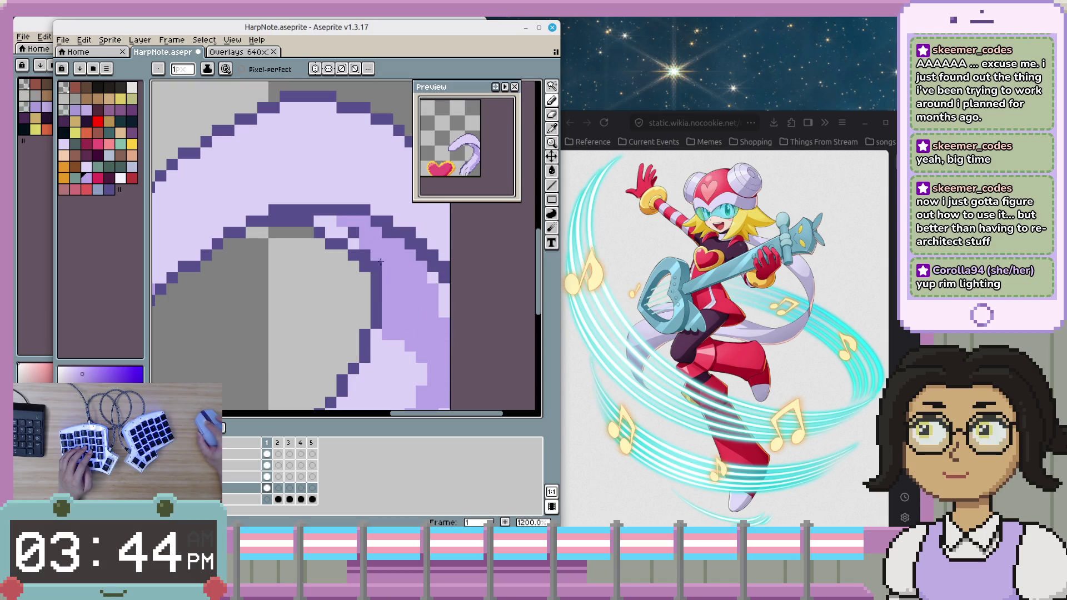
{"action": "left_click", "coordinate": [331, 225]}
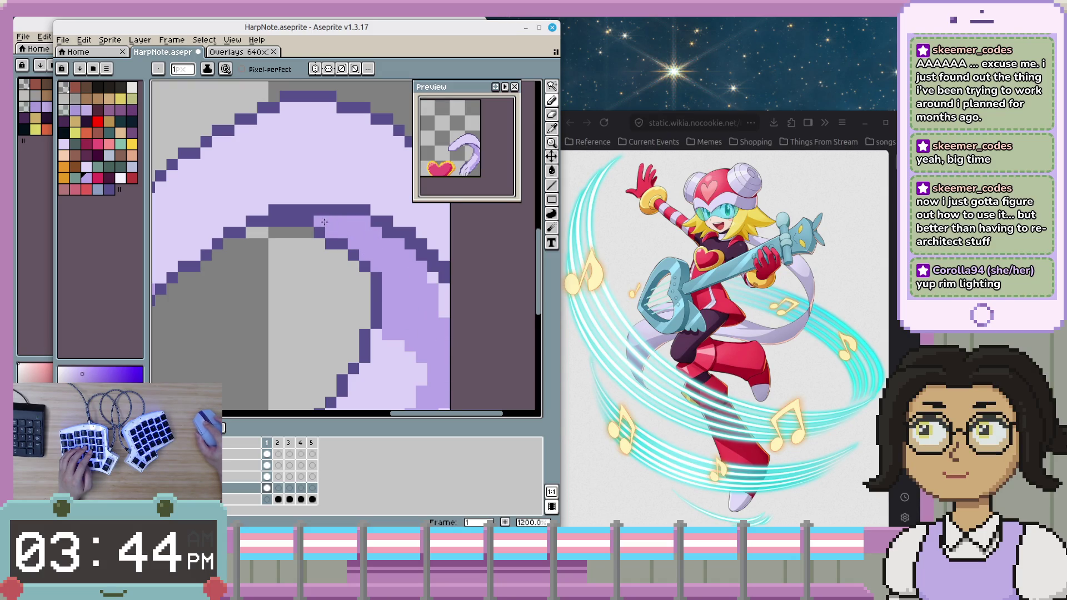
- Add another medium-purple rim-light pixel on the upper part of the curve
{"action": "mouse_move", "coordinate": [410, 290]}
{"action": "left_mouse_down"}
{"action": "mouse_move", "coordinate": [323, 271]}
{"action": "mouse_move", "coordinate": [354, 271]}
{"action": "left_mouse_up"}
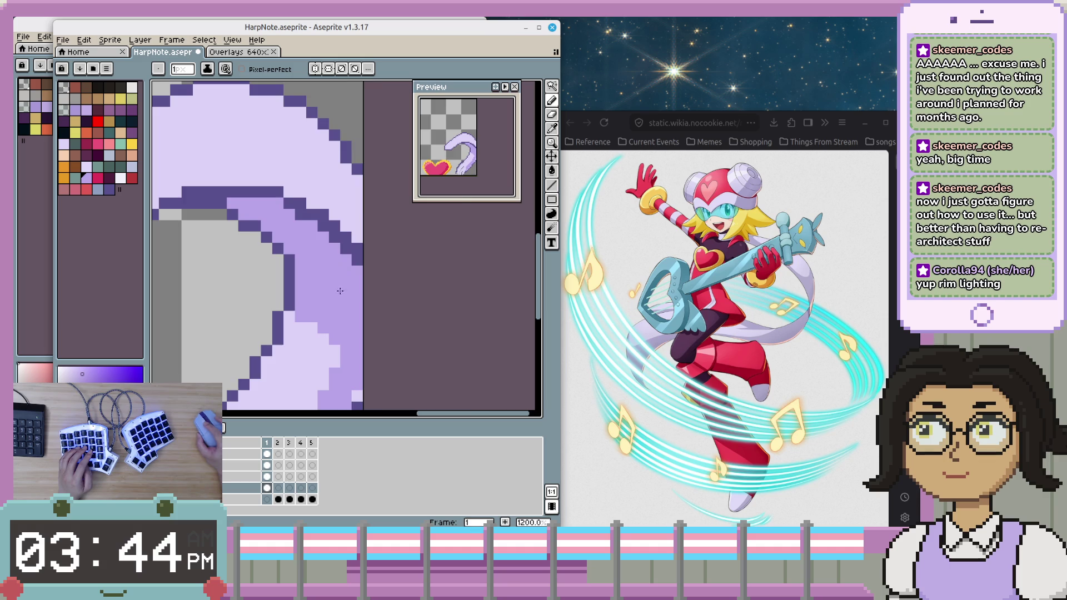
{"action": "scroll", "coordinate": [348, 284], "scroll_direction": "down", "scroll_amount": 1}
{"action": "scroll", "coordinate": [355, 287], "scroll_direction": "down", "scroll_amount": 3}
{"action": "scroll", "coordinate": [378, 290], "scroll_direction": "up", "scroll_amount": 2}
{"action": "scroll", "coordinate": [387, 292], "scroll_direction": "up", "scroll_amount": 1}
{"action": "scroll", "coordinate": [366, 250], "scroll_direction": "down", "scroll_amount": 1}
{"action": "left_click", "coordinate": [348, 215]}
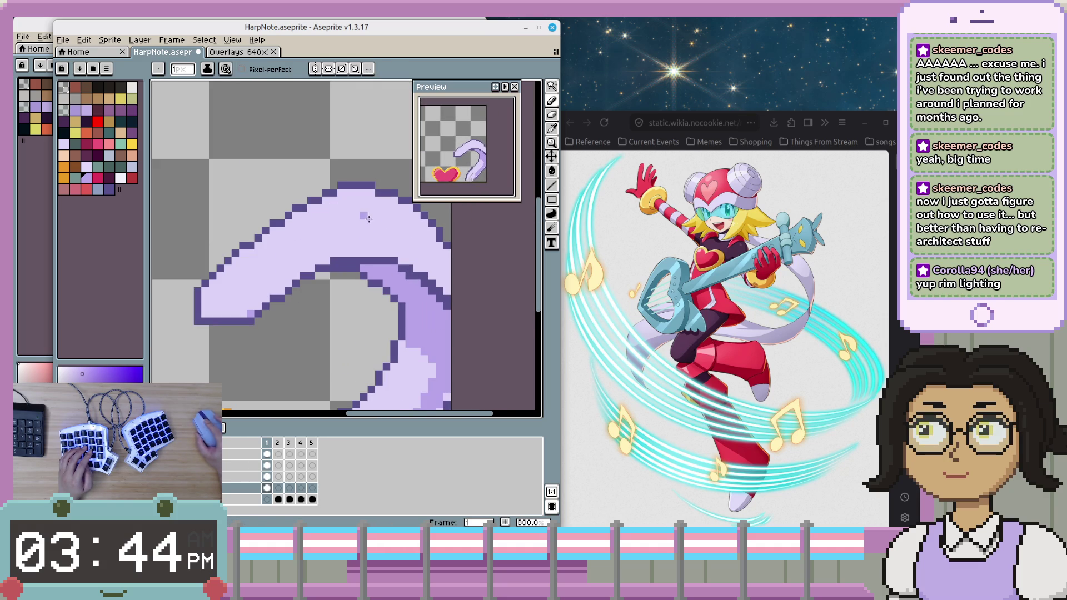
{"action": "scroll", "coordinate": [367, 281], "scroll_direction": "down", "scroll_amount": 1}
{"action": "scroll", "coordinate": [316, 282], "scroll_direction": "down", "scroll_amount": 1}
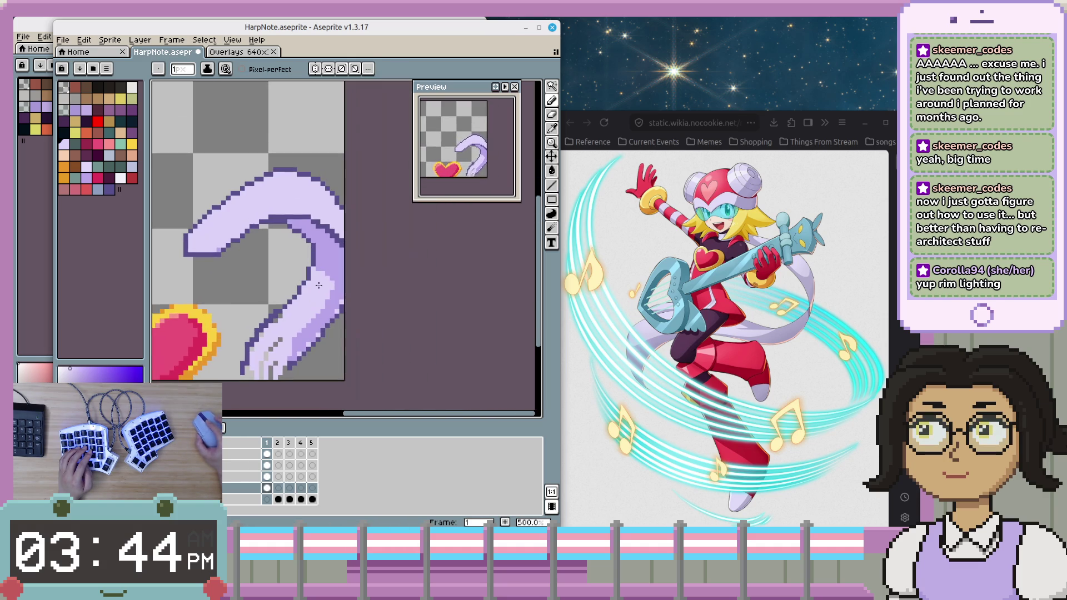
{"action": "scroll", "coordinate": [324, 293], "scroll_direction": "up", "scroll_amount": 1}
{"action": "left_click_drag", "start_coordinate": [335, 286], "coordinate": [348, 305]}
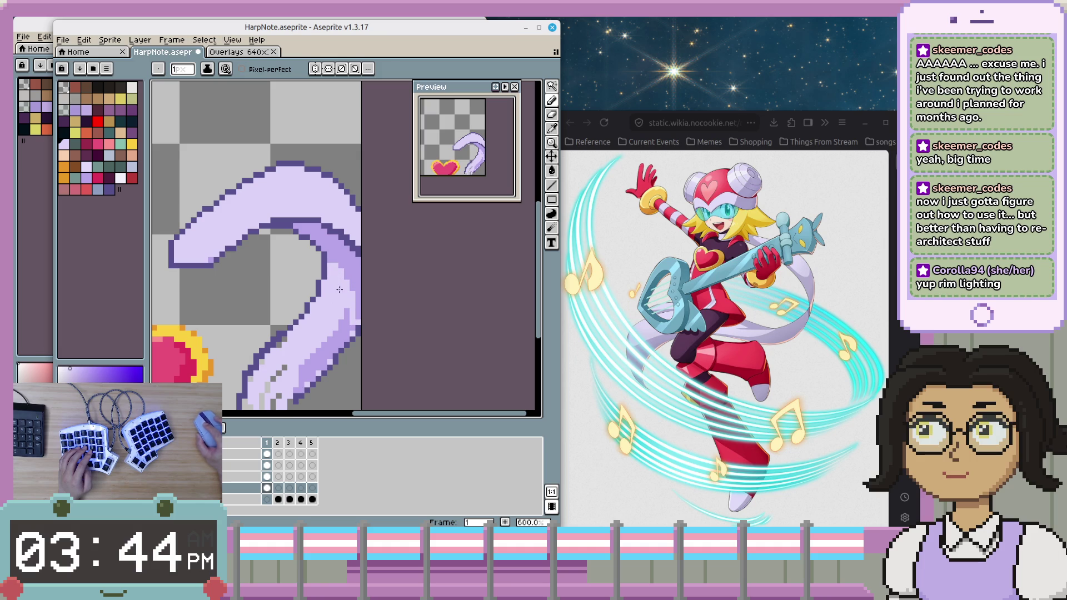
- Touch up the purple edge and dark pixels near the tail tip with light lavender
{"action": "left_click", "coordinate": [349, 261], "text": "alt"}
{"action": "left_click_drag", "start_coordinate": [352, 268], "coordinate": [356, 285]}
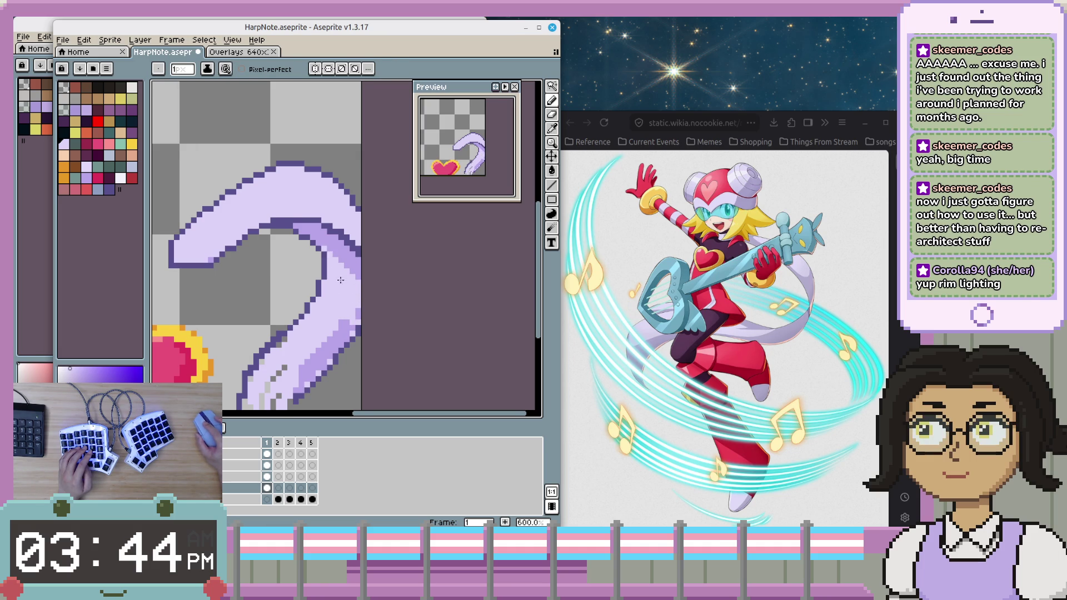
{"action": "scroll", "coordinate": [333, 261], "scroll_direction": "up", "scroll_amount": 2}
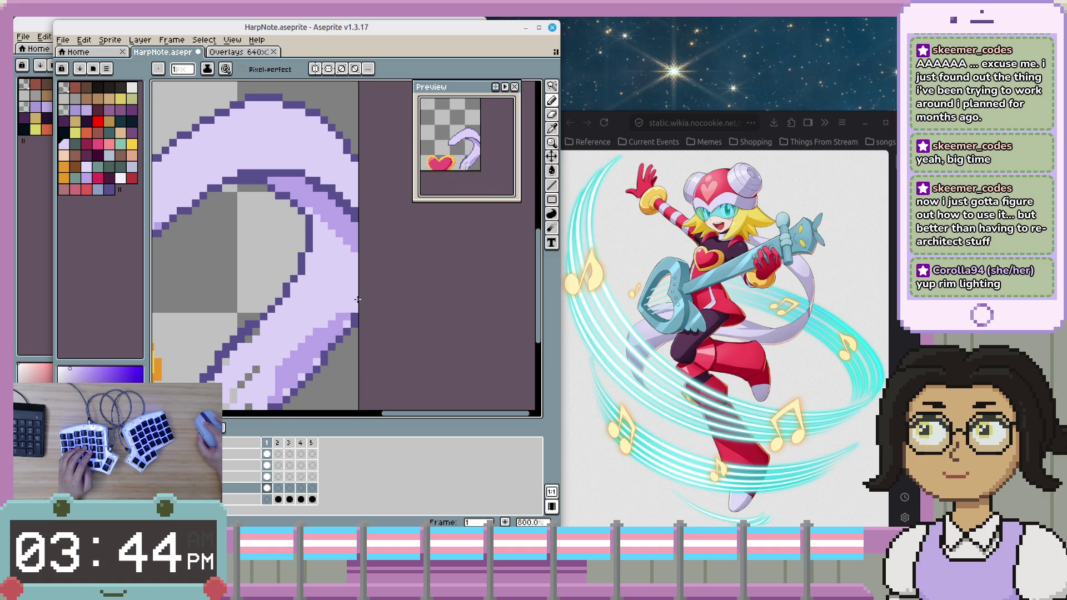
{"action": "left_click", "coordinate": [338, 319], "text": "alt"}
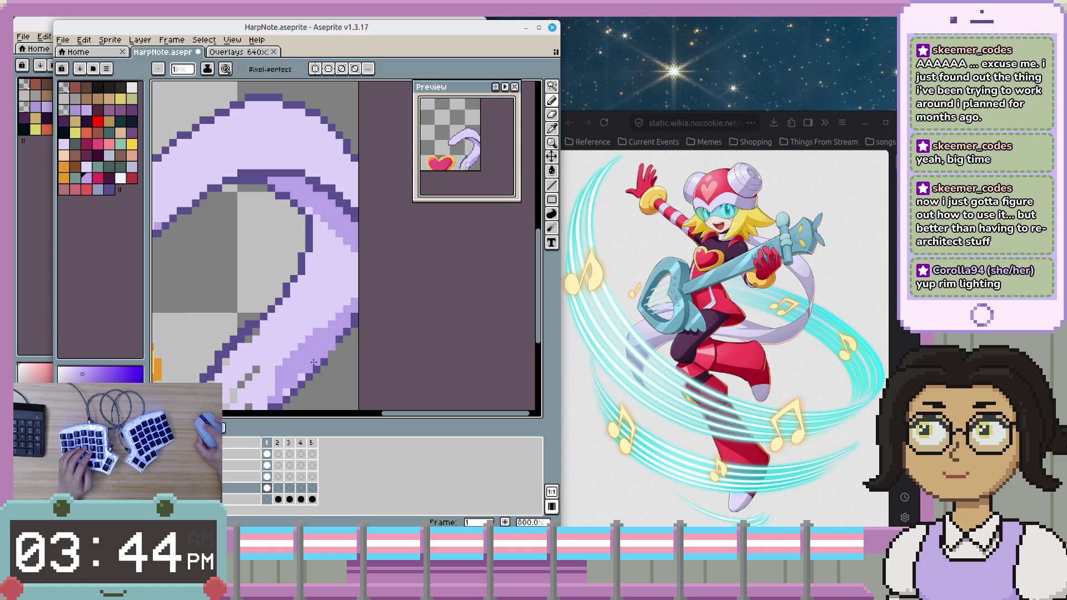
{"action": "scroll", "coordinate": [306, 361], "scroll_direction": "down", "scroll_amount": 1}
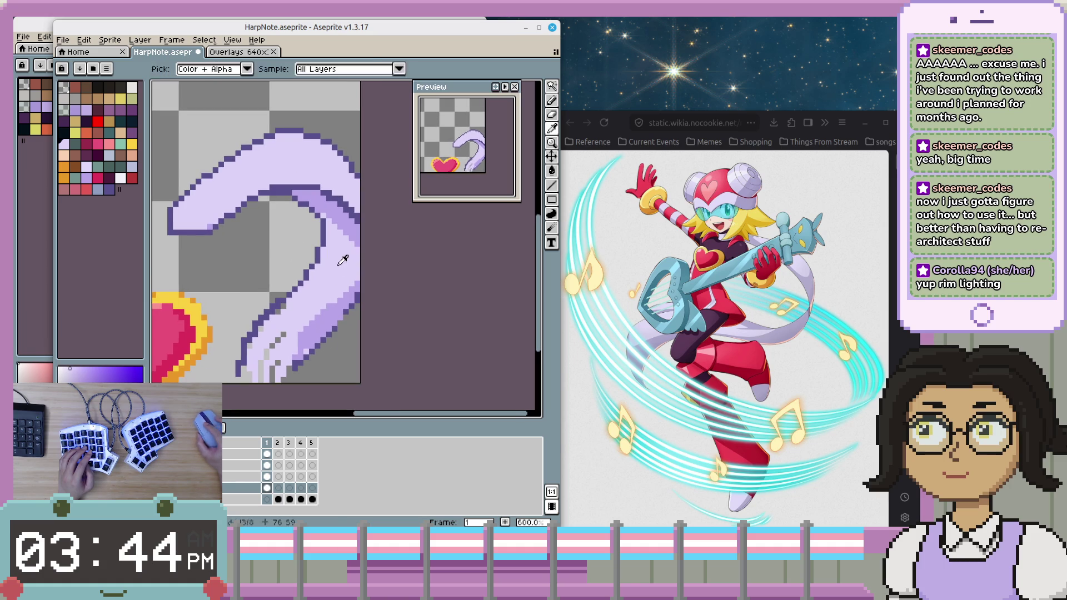
{"action": "left_click_drag", "start_coordinate": [318, 321], "coordinate": [319, 313]}
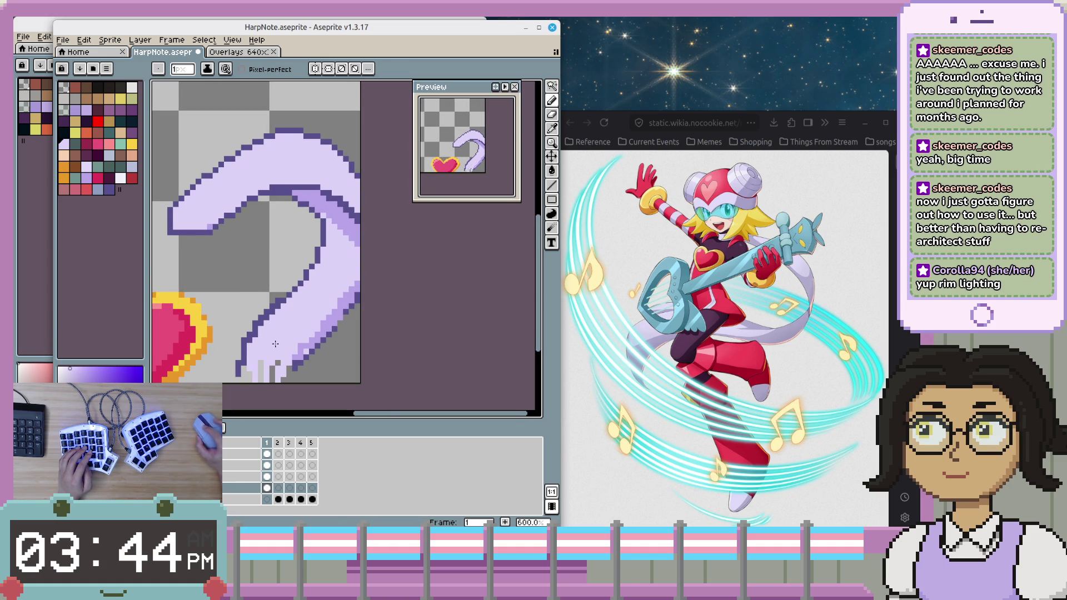
{"action": "scroll", "coordinate": [344, 314], "scroll_direction": "left", "scroll_amount": 2}
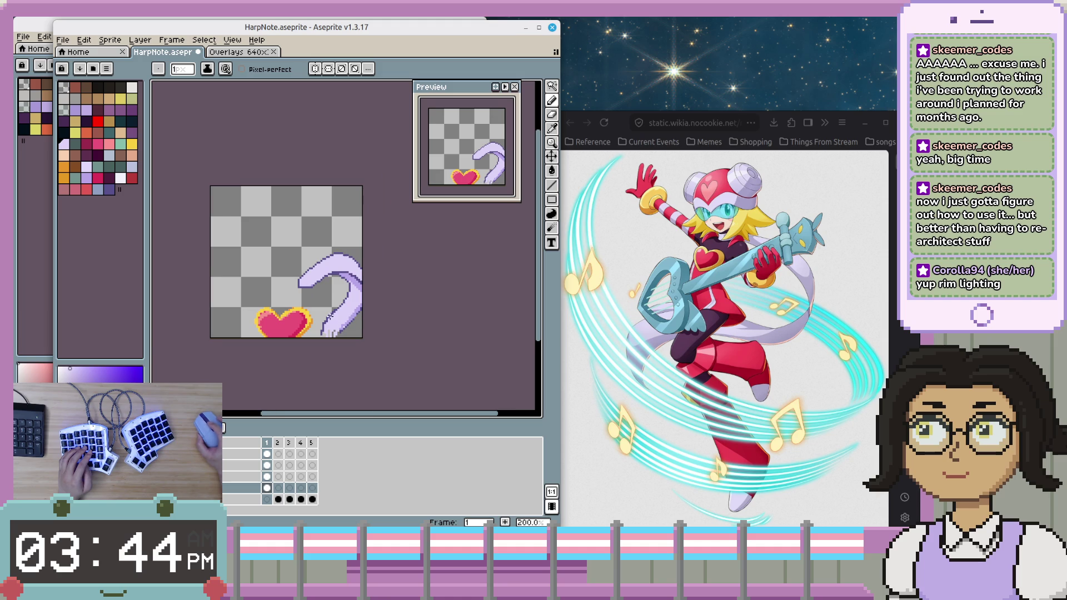
{"action": "scroll", "coordinate": [330, 319], "scroll_direction": "up", "scroll_amount": 1}
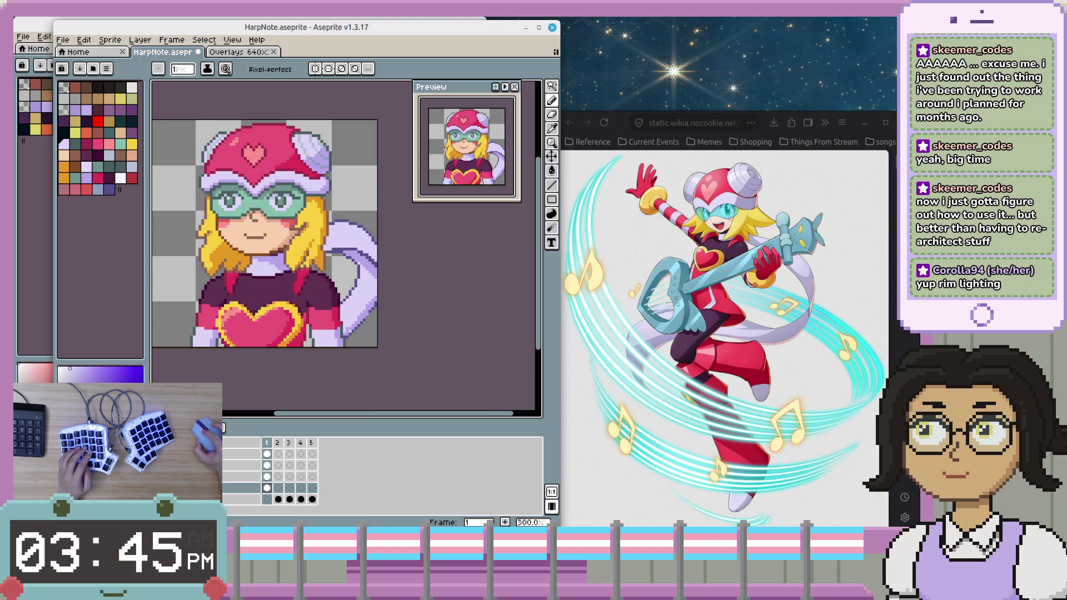
- Hide the torso layer so the lavender tail is fully exposed
{"action": "left_click", "coordinate": [248, 434]}
{"action": "scroll", "coordinate": [348, 252], "scroll_direction": "up", "scroll_amount": 4}
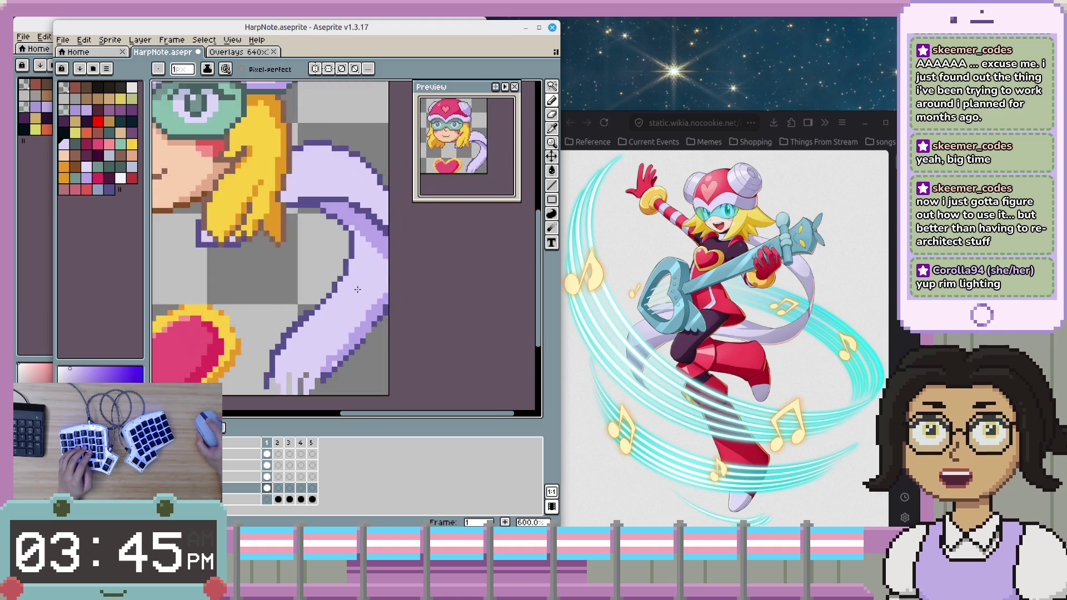
{"action": "scroll", "coordinate": [348, 253], "scroll_direction": "up", "scroll_amount": 3}
{"action": "scroll", "coordinate": [325, 263], "scroll_direction": "down", "scroll_amount": 1}
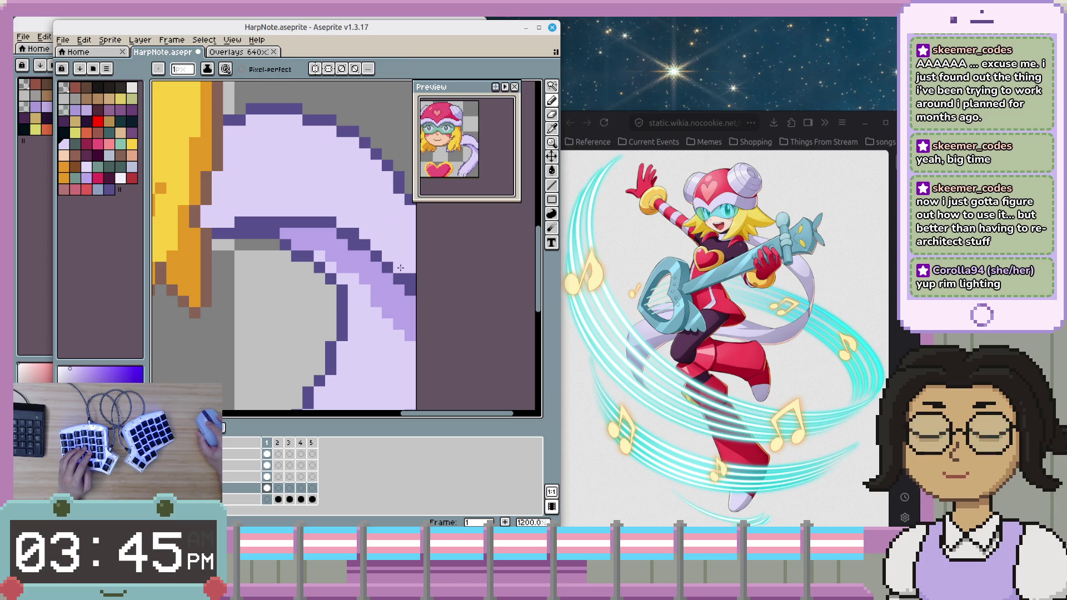
{"action": "scroll", "coordinate": [389, 278], "scroll_direction": "down", "scroll_amount": 2}
- Eyedrop a colour from the artwork and bring the face and tail into view
{"action": "key", "text": "i"}
{"action": "left_click", "coordinate": [356, 276], "text": "alt"}
{"action": "scroll", "coordinate": [338, 273], "scroll_direction": "down", "scroll_amount": 1}
{"action": "scroll", "coordinate": [371, 324], "scroll_direction": "down", "scroll_amount": 2}
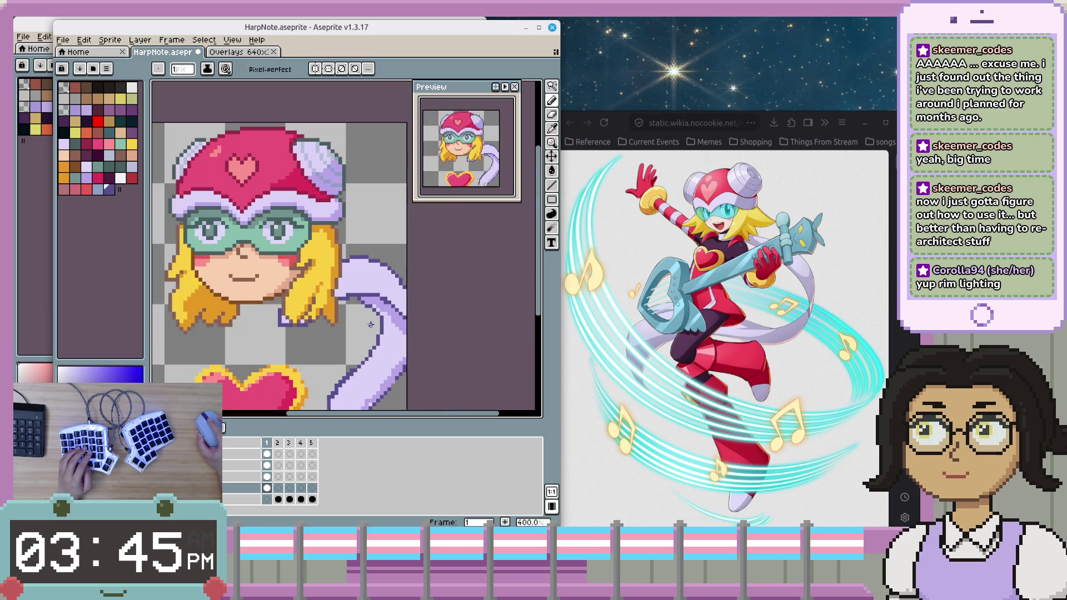
{"action": "scroll", "coordinate": [370, 325], "scroll_direction": "up", "scroll_amount": 1}
{"action": "scroll", "coordinate": [356, 311], "scroll_direction": "up", "scroll_amount": 2}
{"action": "scroll", "coordinate": [311, 289], "scroll_direction": "up", "scroll_amount": 1}
{"action": "scroll", "coordinate": [285, 279], "scroll_direction": "down", "scroll_amount": 2}
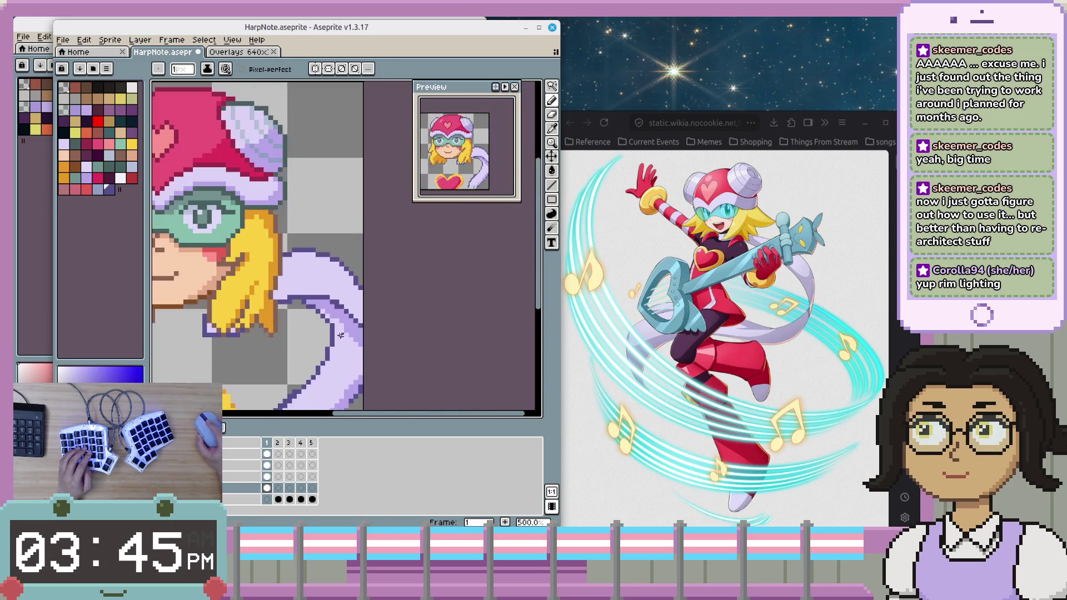
{"action": "scroll", "coordinate": [305, 279], "scroll_direction": "down", "scroll_amount": 2}
{"action": "left_click_drag", "start_coordinate": [328, 294], "coordinate": [335, 298]}
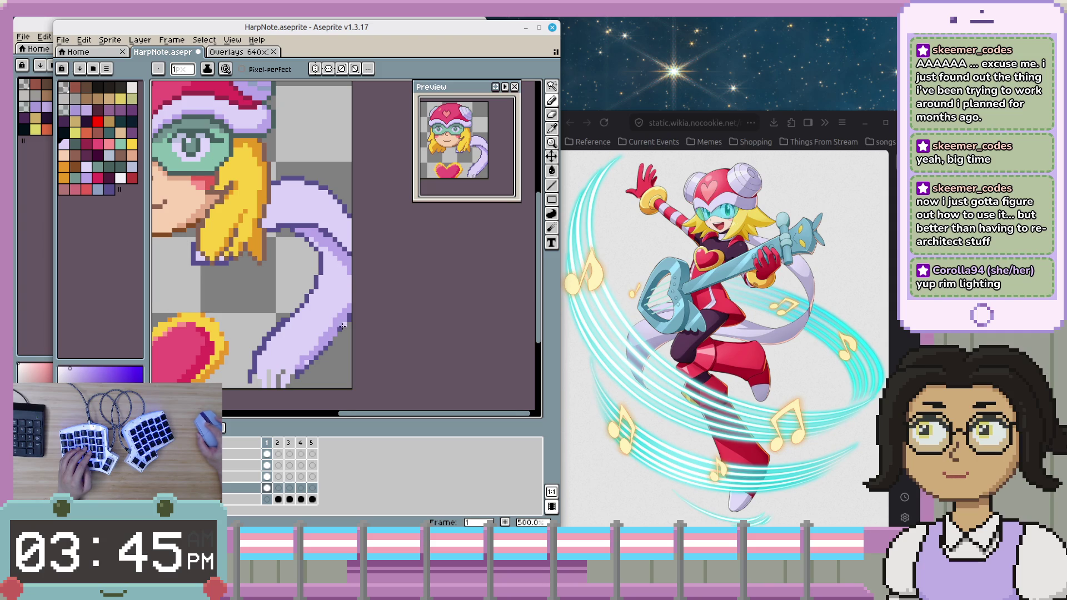
{"action": "scroll", "coordinate": [343, 325], "scroll_direction": "down", "scroll_amount": 1}
{"action": "scroll", "coordinate": [342, 317], "scroll_direction": "up", "scroll_amount": 2}
{"action": "scroll", "coordinate": [341, 303], "scroll_direction": "up", "scroll_amount": 1}
{"action": "scroll", "coordinate": [339, 266], "scroll_direction": "up", "scroll_amount": 1}
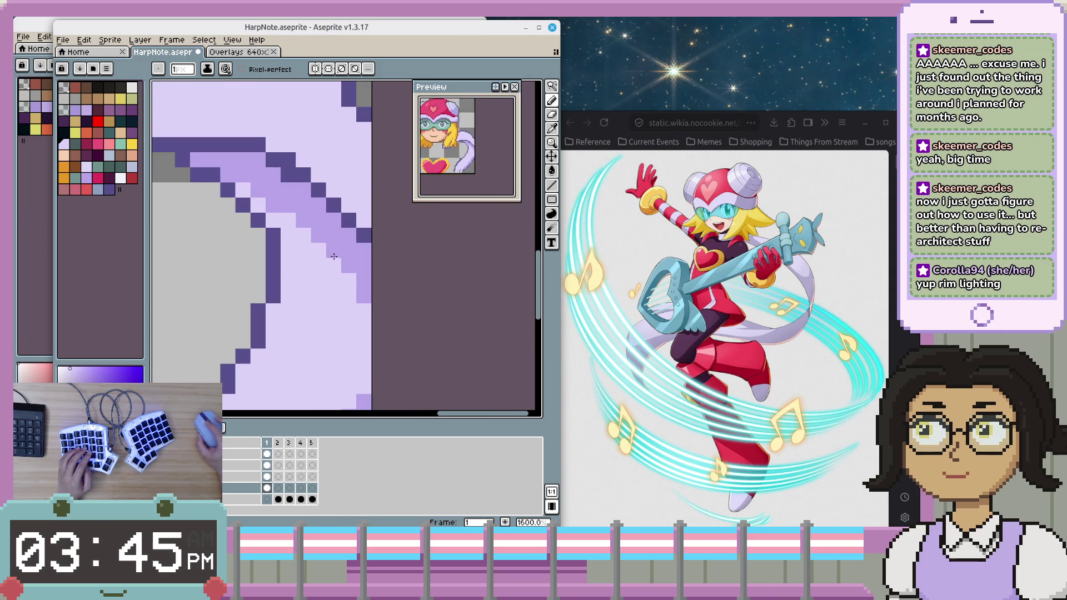
- Pick a new tail shade, then sample the tail's purple outline colour
{"action": "left_click", "coordinate": [297, 220], "text": "alt"}
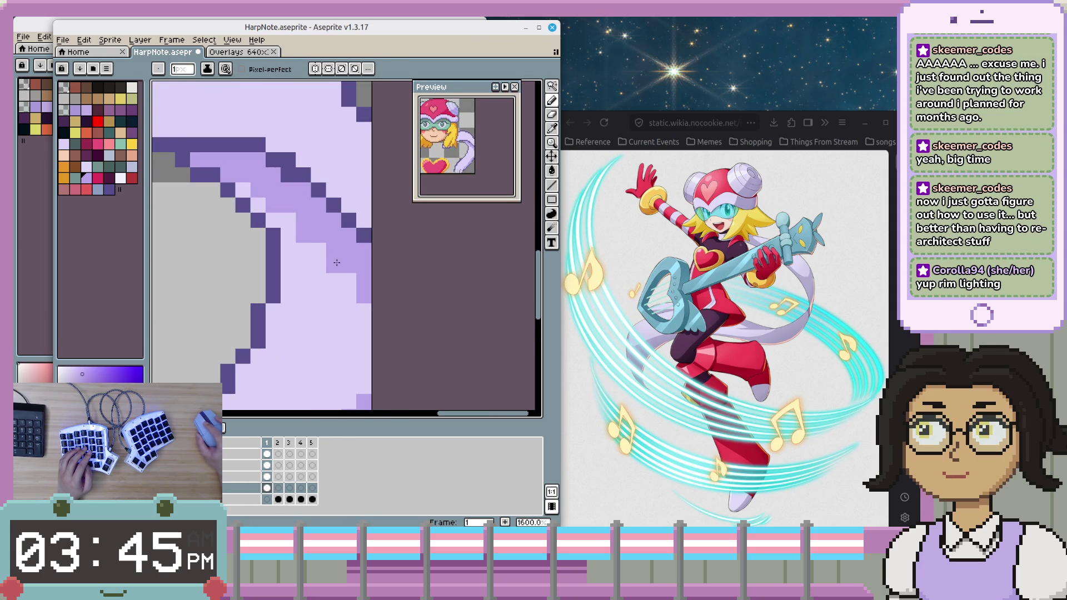
{"action": "scroll", "coordinate": [342, 302], "scroll_direction": "down", "scroll_amount": 2}
{"action": "left_click_drag", "start_coordinate": [341, 301], "coordinate": [342, 291]}
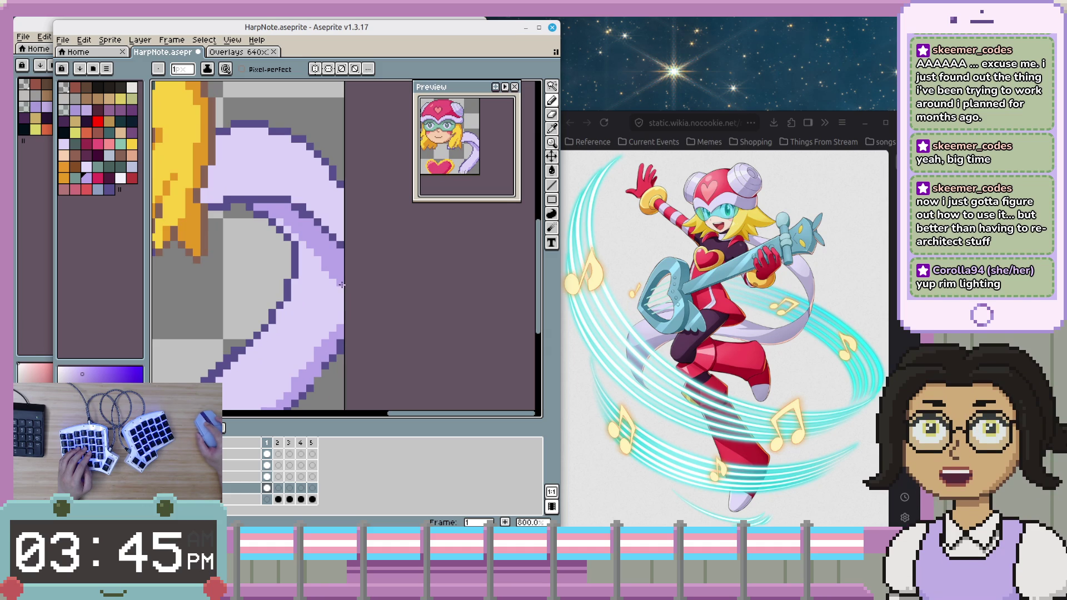
{"action": "scroll", "coordinate": [339, 291], "scroll_direction": "down", "scroll_amount": 1}
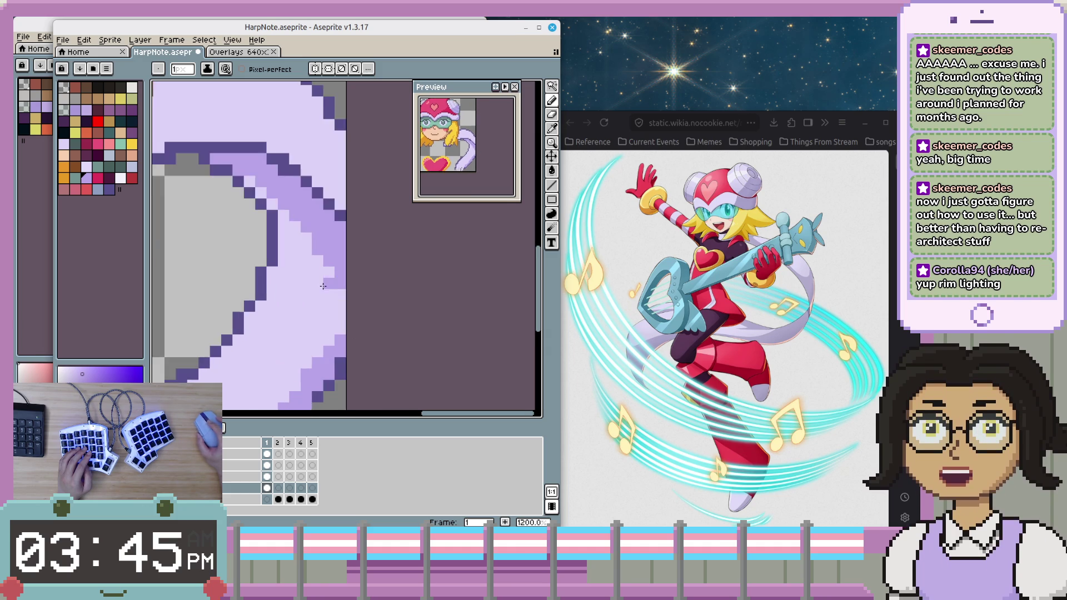
{"action": "scroll", "coordinate": [323, 293], "scroll_direction": "down", "scroll_amount": 1}
{"action": "left_click_drag", "start_coordinate": [324, 293], "coordinate": [379, 297]}
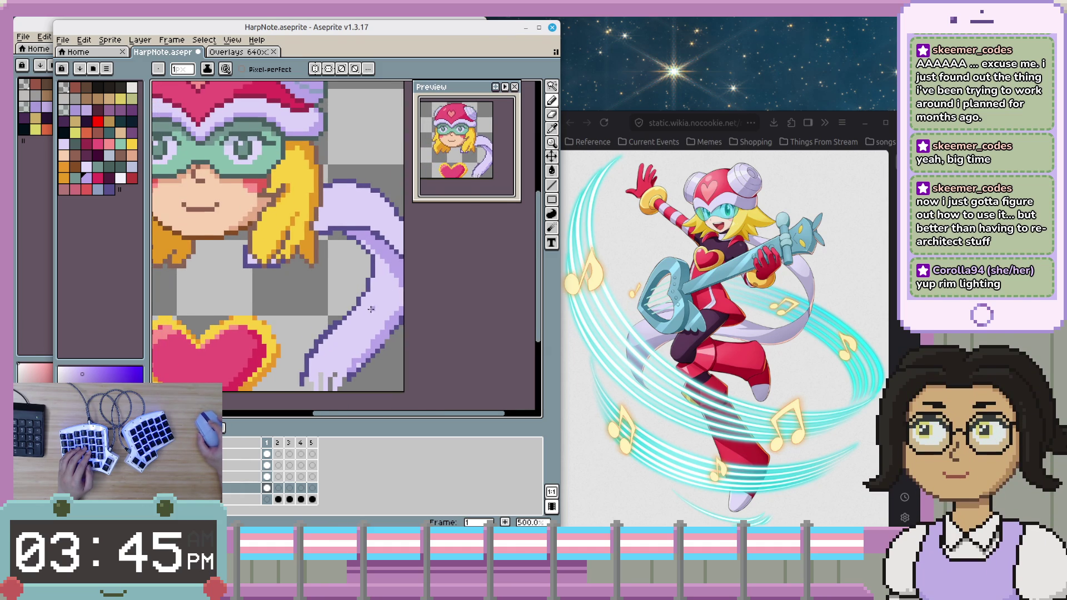
{"action": "scroll", "coordinate": [366, 315], "scroll_direction": "up", "scroll_amount": 1}
{"action": "left_click", "coordinate": [378, 280], "text": "alt"}
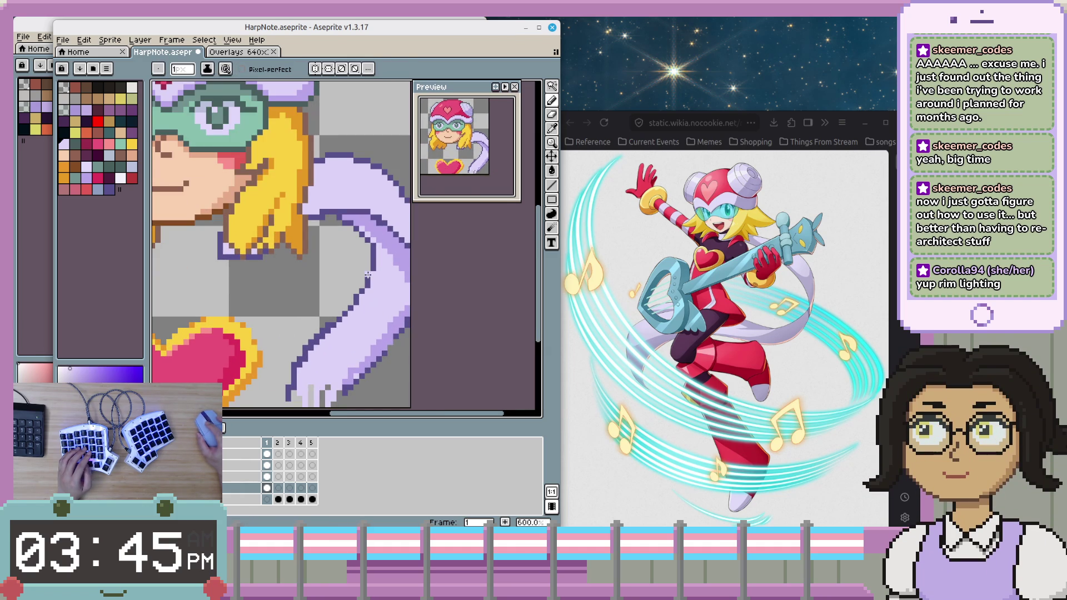
{"action": "scroll", "coordinate": [369, 279], "scroll_direction": "down", "scroll_amount": 2}
{"action": "scroll", "coordinate": [349, 303], "scroll_direction": "up", "scroll_amount": 1}
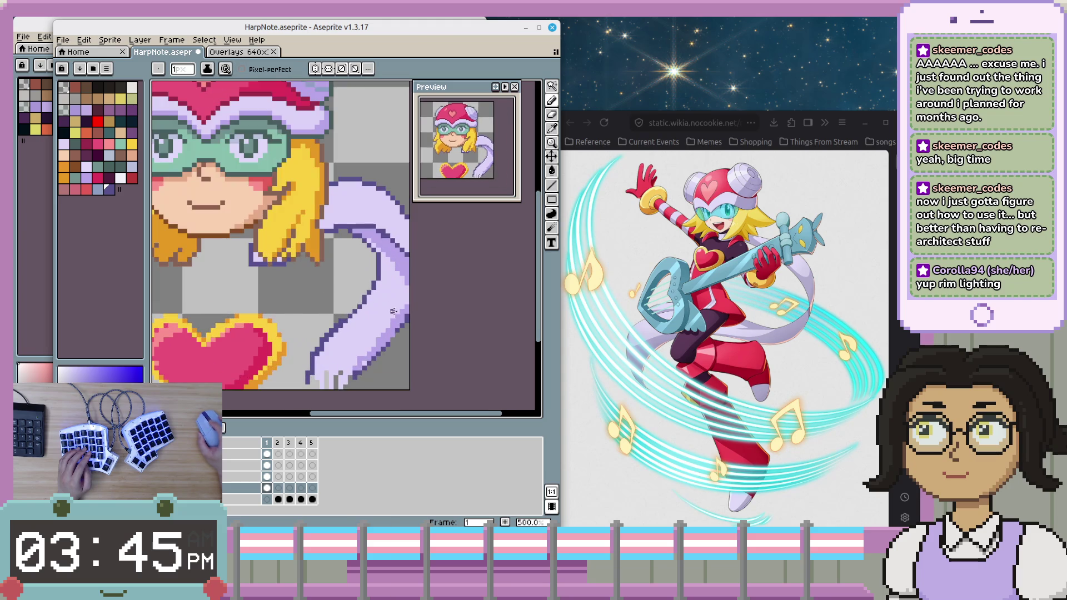
{"action": "scroll", "coordinate": [355, 300], "scroll_direction": "up", "scroll_amount": 1}
{"action": "scroll", "coordinate": [392, 327], "scroll_direction": "down", "scroll_amount": 2}
{"action": "scroll", "coordinate": [379, 308], "scroll_direction": "up", "scroll_amount": 4}
- Return to the Pencil, Alt-sampling tail shades and choosing a slightly different purple for shading
{"action": "key", "text": "b"}
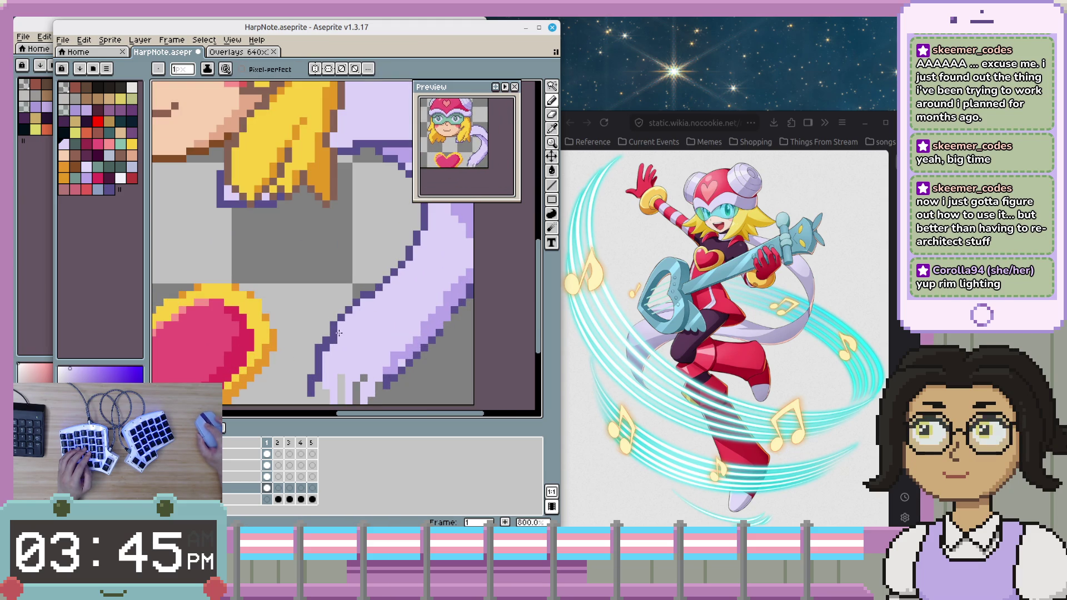
{"action": "scroll", "coordinate": [339, 333], "scroll_direction": "down", "scroll_amount": 2}
{"action": "scroll", "coordinate": [375, 343], "scroll_direction": "up", "scroll_amount": 2}
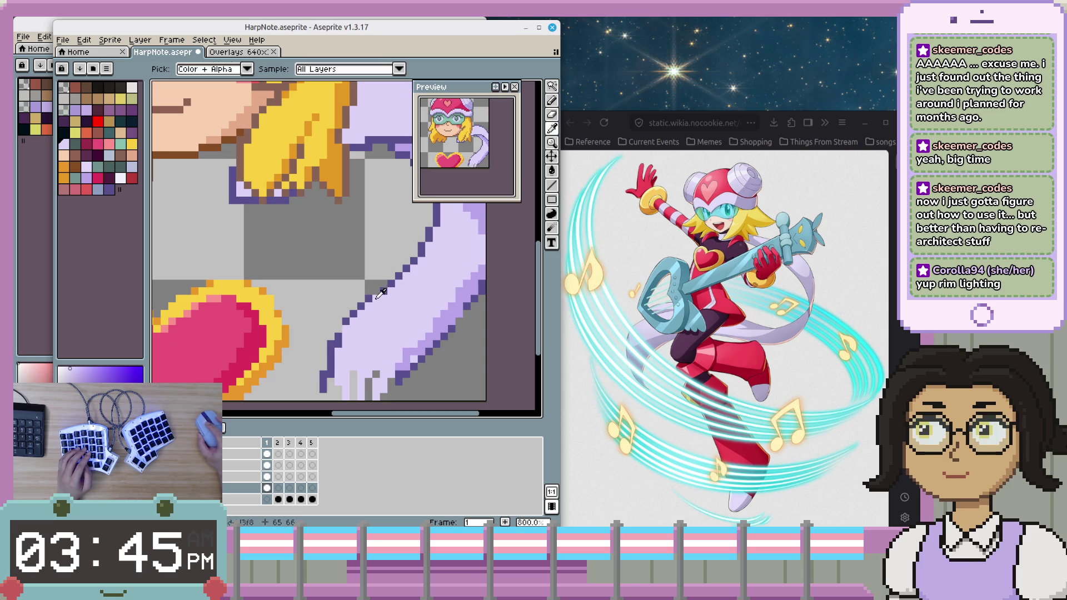
{"action": "scroll", "coordinate": [375, 333], "scroll_direction": "down", "scroll_amount": 1}
{"action": "scroll", "coordinate": [393, 342], "scroll_direction": "up", "scroll_amount": 1}
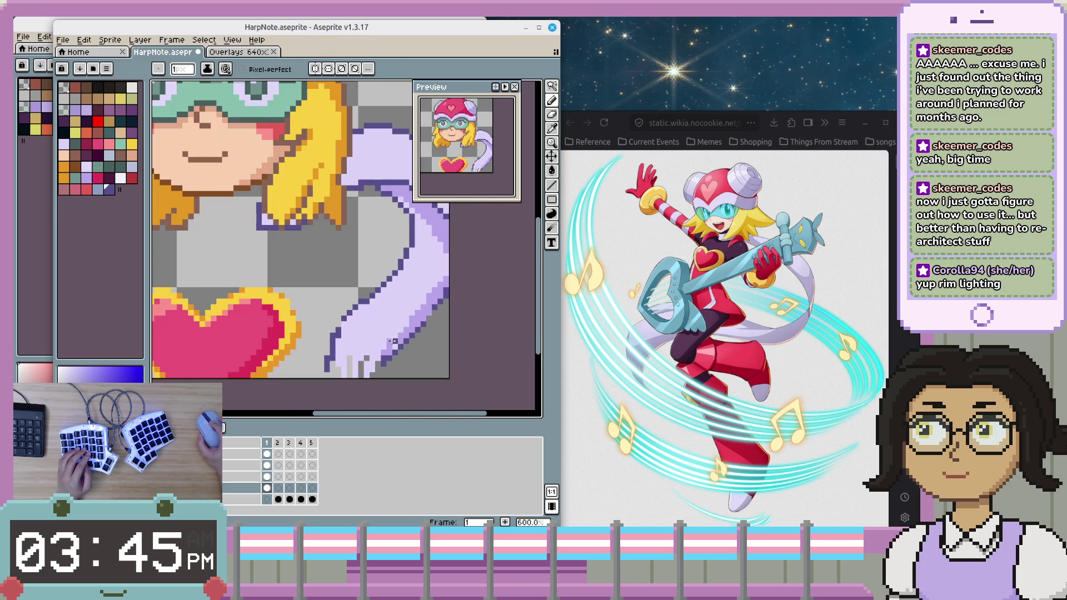
{"action": "scroll", "coordinate": [367, 324], "scroll_direction": "up", "scroll_amount": 2}
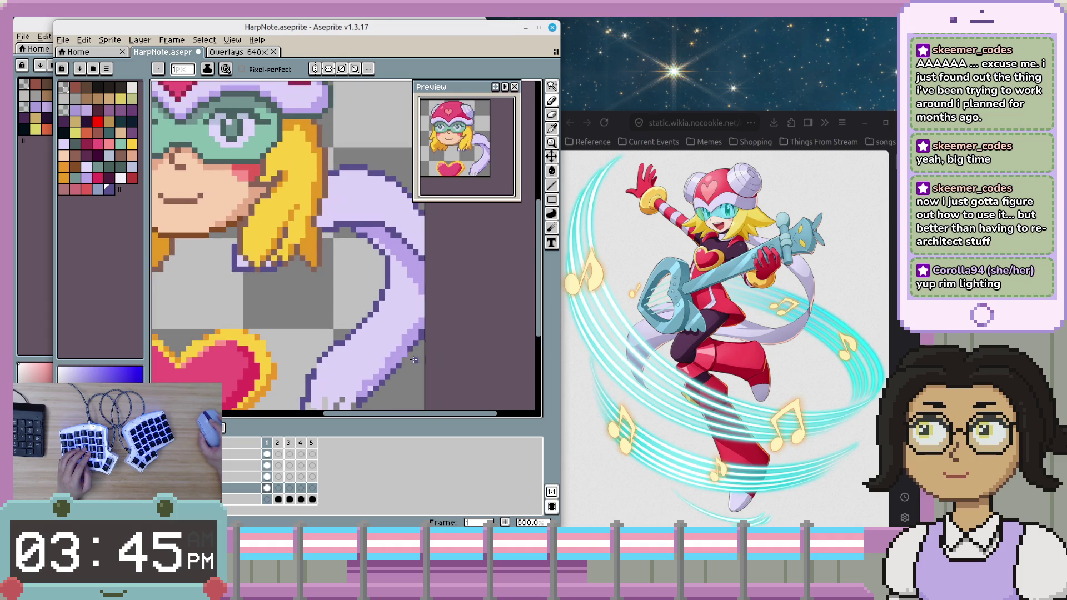
{"action": "key", "text": "alt"}
{"action": "key", "text": "alt"}
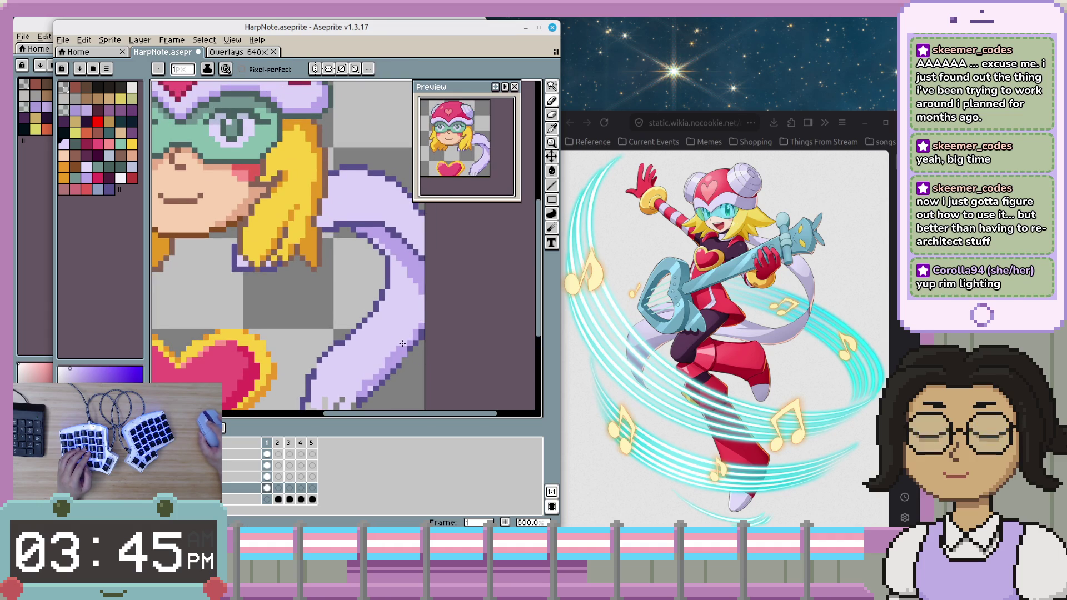
{"action": "scroll", "coordinate": [376, 369], "scroll_direction": "down", "scroll_amount": 3}
{"action": "scroll", "coordinate": [383, 364], "scroll_direction": "up", "scroll_amount": 2}
{"action": "scroll", "coordinate": [395, 360], "scroll_direction": "up", "scroll_amount": 2}
{"action": "key", "text": "alt"}
{"action": "key", "text": "alt"}
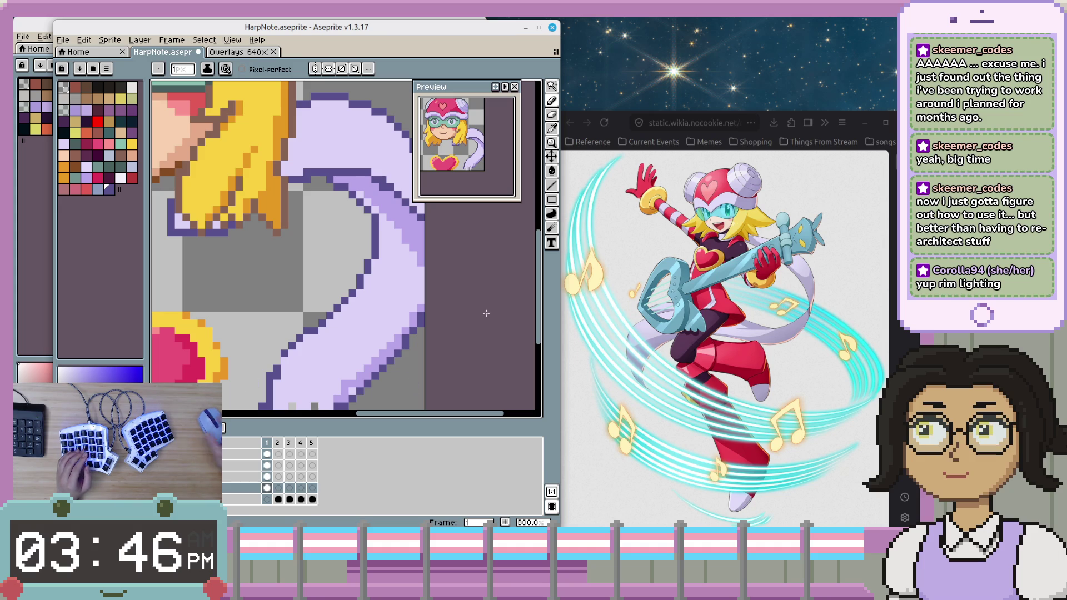
{"action": "scroll", "coordinate": [389, 323], "scroll_direction": "down", "scroll_amount": 1}
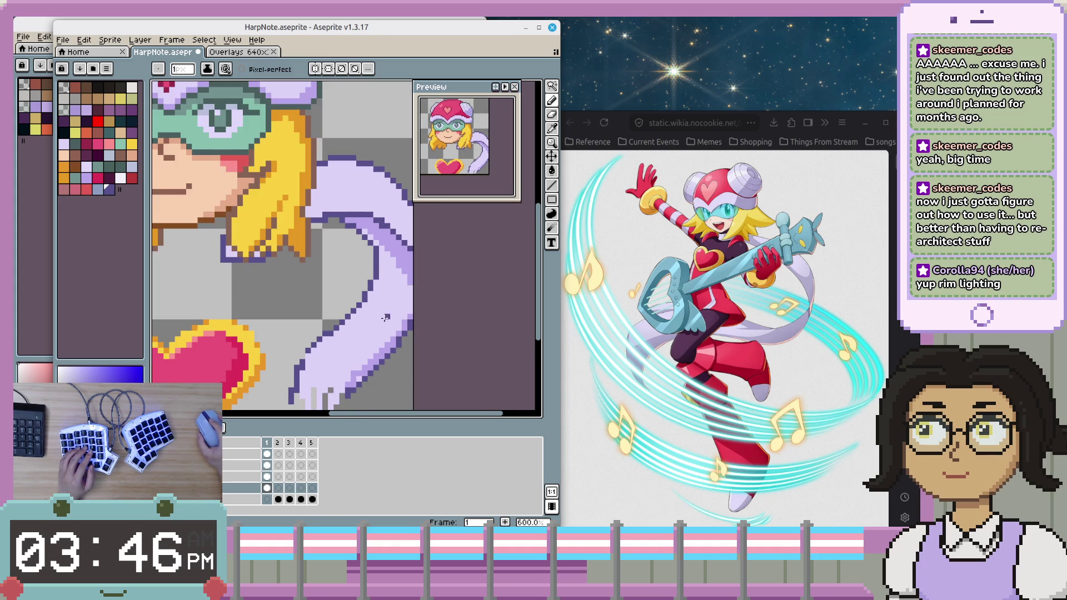
{"action": "scroll", "coordinate": [387, 325], "scroll_direction": "down", "scroll_amount": 1}
{"action": "scroll", "coordinate": [387, 325], "scroll_direction": "up", "scroll_amount": 2}
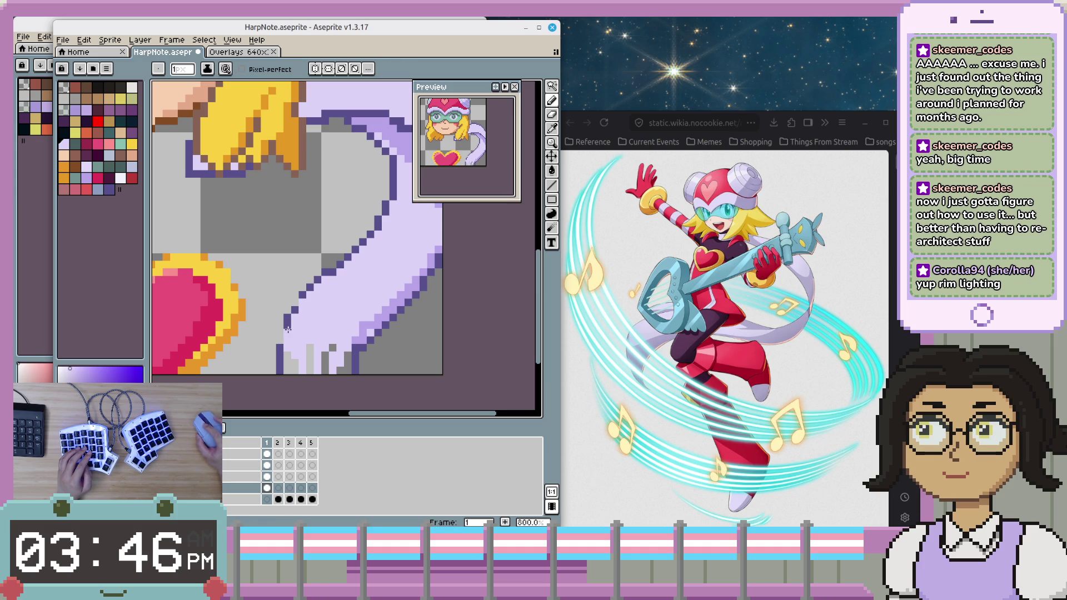
{"action": "key", "text": "alt"}
{"action": "scroll", "coordinate": [298, 301], "scroll_direction": "down", "scroll_amount": 2}
{"action": "scroll", "coordinate": [308, 356], "scroll_direction": "up", "scroll_amount": 2}
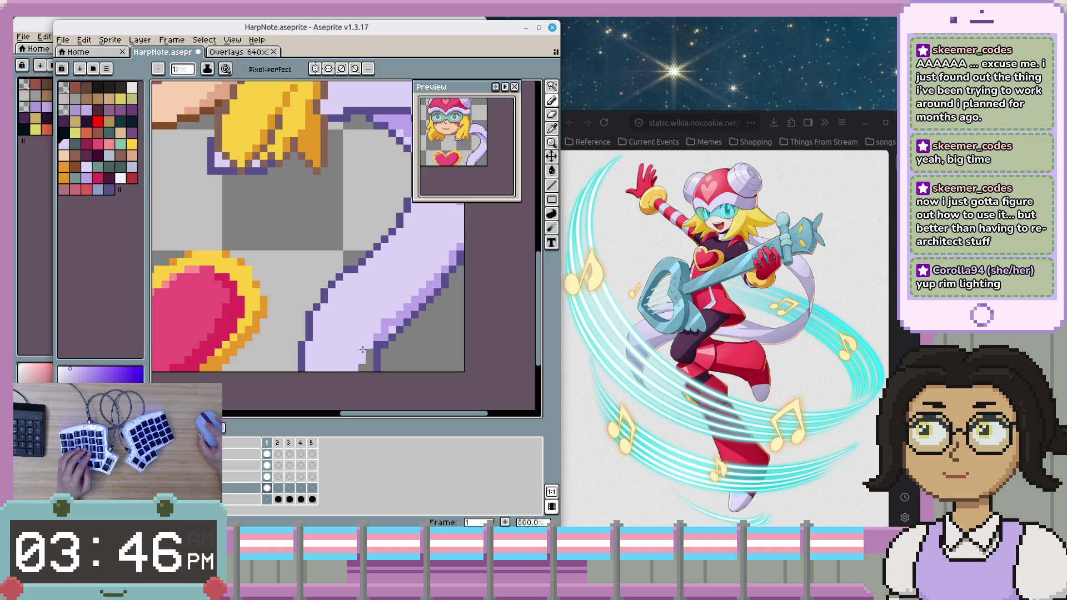
{"action": "scroll", "coordinate": [368, 349], "scroll_direction": "down", "scroll_amount": 1}
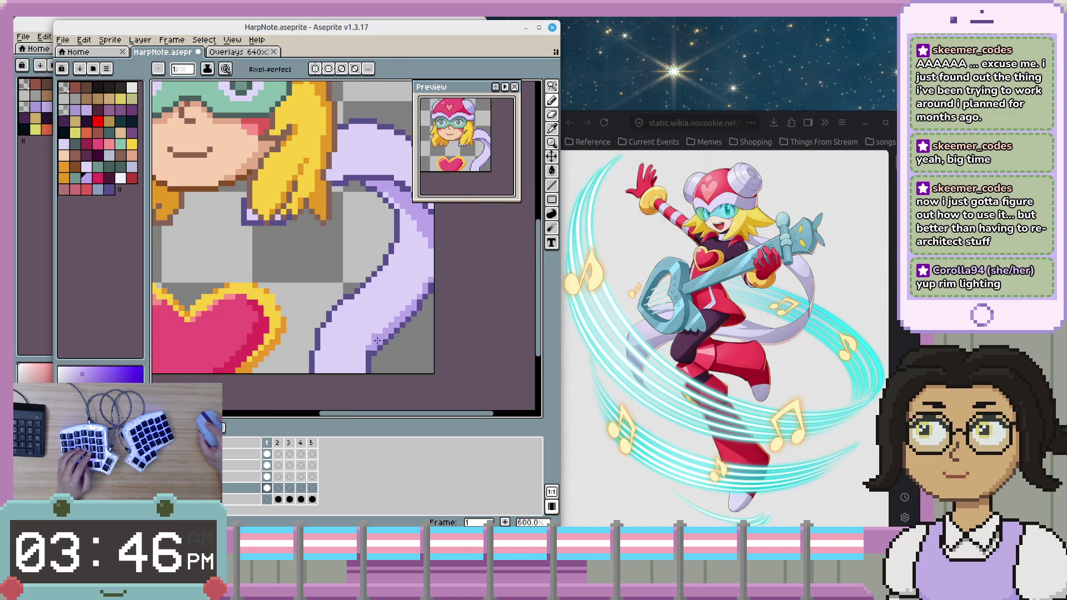
{"action": "left_click", "coordinate": [369, 341], "text": "alt"}
{"action": "scroll", "coordinate": [410, 325], "scroll_direction": "down", "scroll_amount": 2}
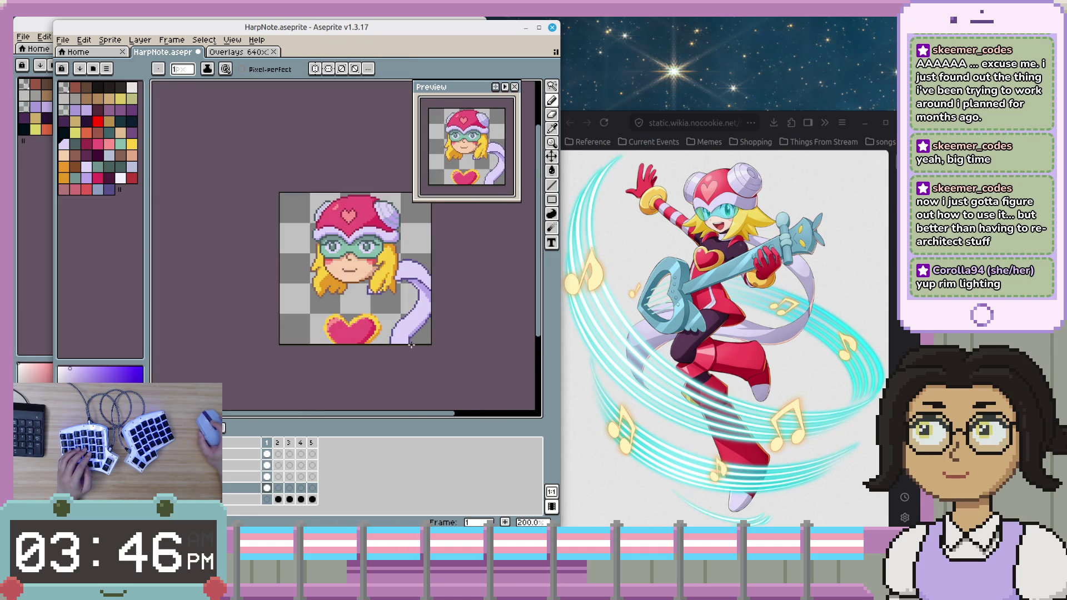
{"action": "scroll", "coordinate": [410, 325], "scroll_direction": "up", "scroll_amount": 2}
{"action": "scroll", "coordinate": [383, 327], "scroll_direction": "up", "scroll_amount": 3}
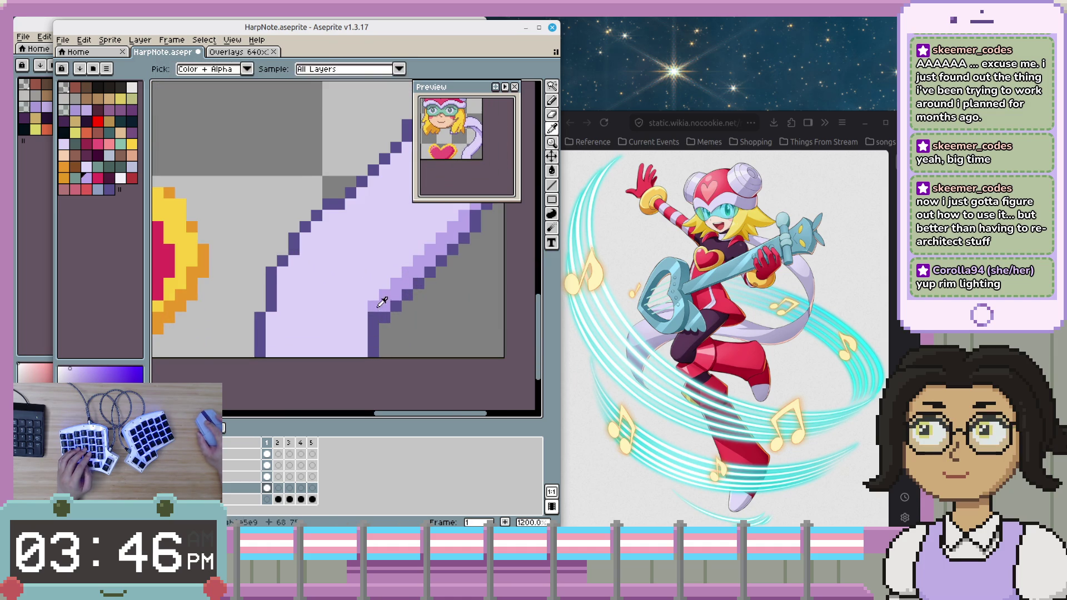
- Sample a colour from the tail and zoom to check it
{"action": "left_click", "coordinate": [374, 328], "text": "alt"}
{"action": "scroll", "coordinate": [370, 335], "scroll_direction": "down", "scroll_amount": 1}
{"action": "scroll", "coordinate": [367, 345], "scroll_direction": "down", "scroll_amount": 1}
{"action": "scroll", "coordinate": [389, 337], "scroll_direction": "down", "scroll_amount": 1}
{"action": "scroll", "coordinate": [411, 334], "scroll_direction": "up", "scroll_amount": 1}
{"action": "scroll", "coordinate": [444, 328], "scroll_direction": "down", "scroll_amount": 2}
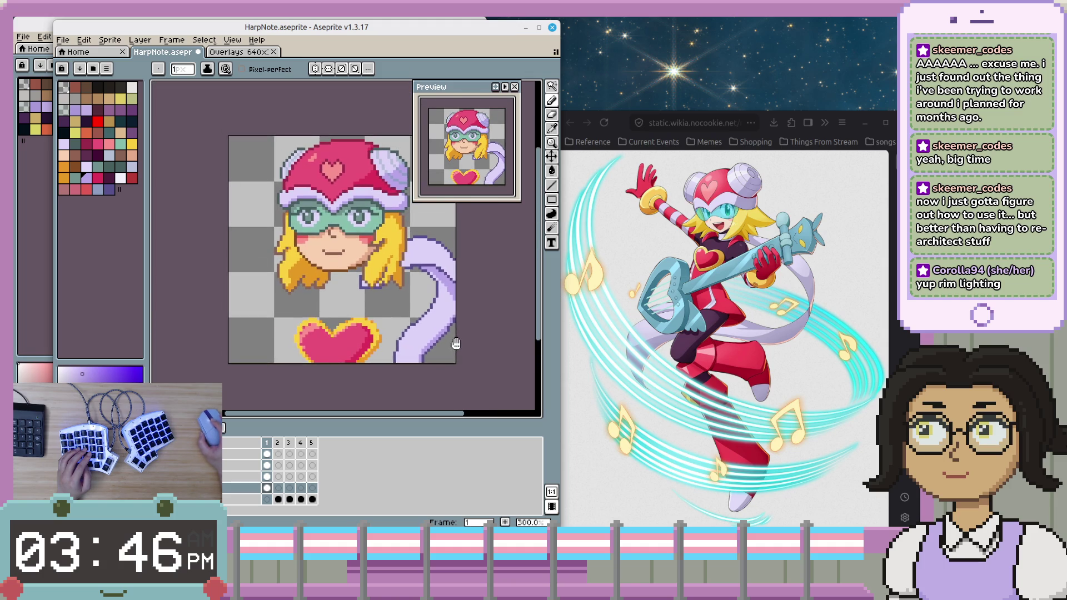
{"action": "scroll", "coordinate": [451, 290], "scroll_direction": "up", "scroll_amount": 4}
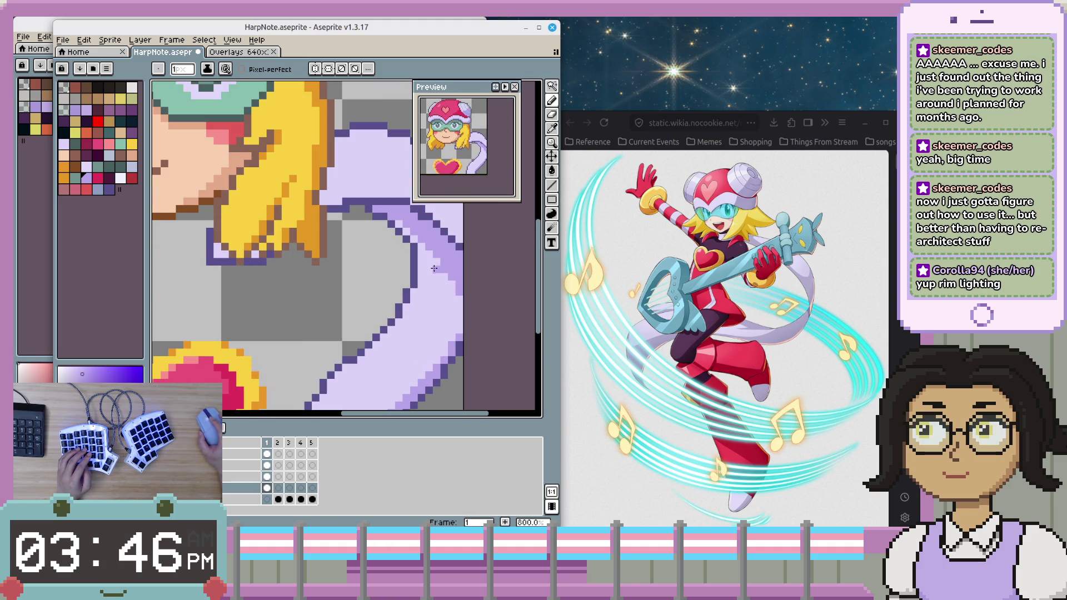
- Pick another tail colour, return to the Pencil and pan over the lower tail
{"action": "left_click", "coordinate": [430, 265], "text": "alt"}
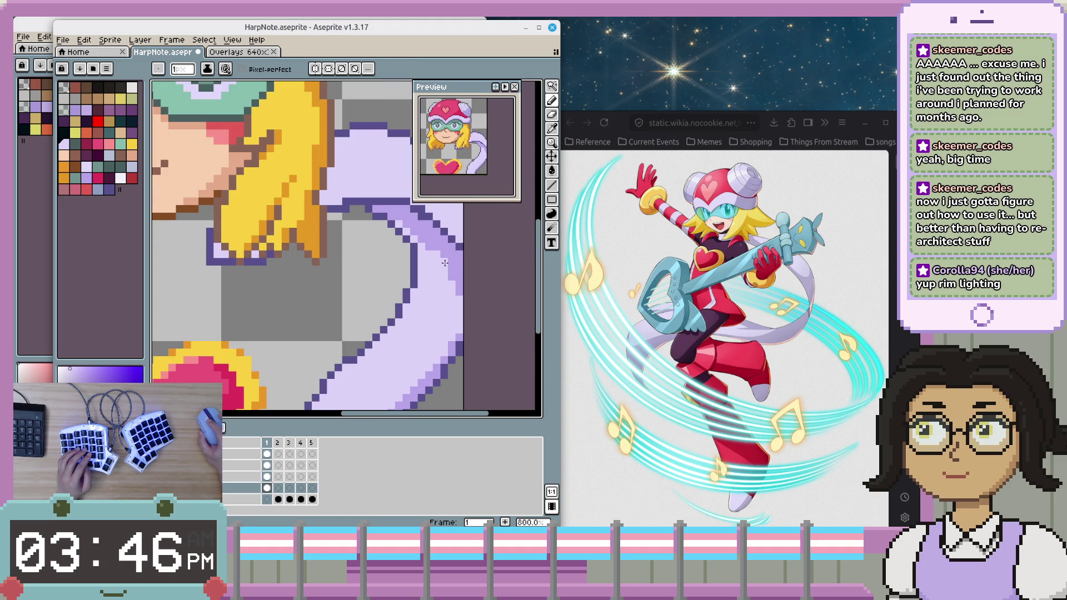
{"action": "scroll", "coordinate": [457, 270], "scroll_direction": "down", "scroll_amount": 4}
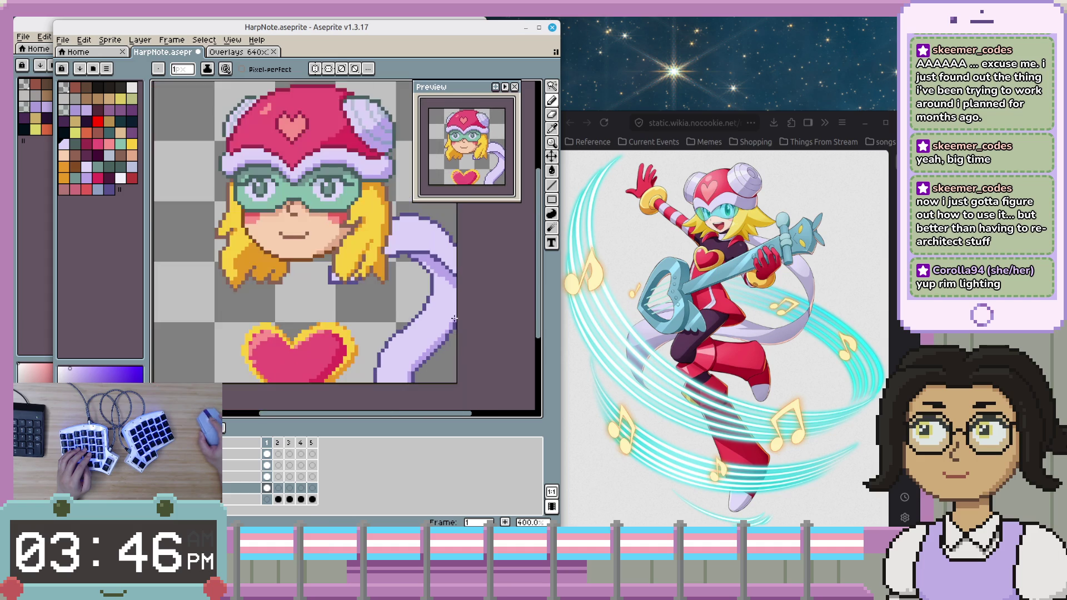
{"action": "scroll", "coordinate": [427, 262], "scroll_direction": "up", "scroll_amount": 3}
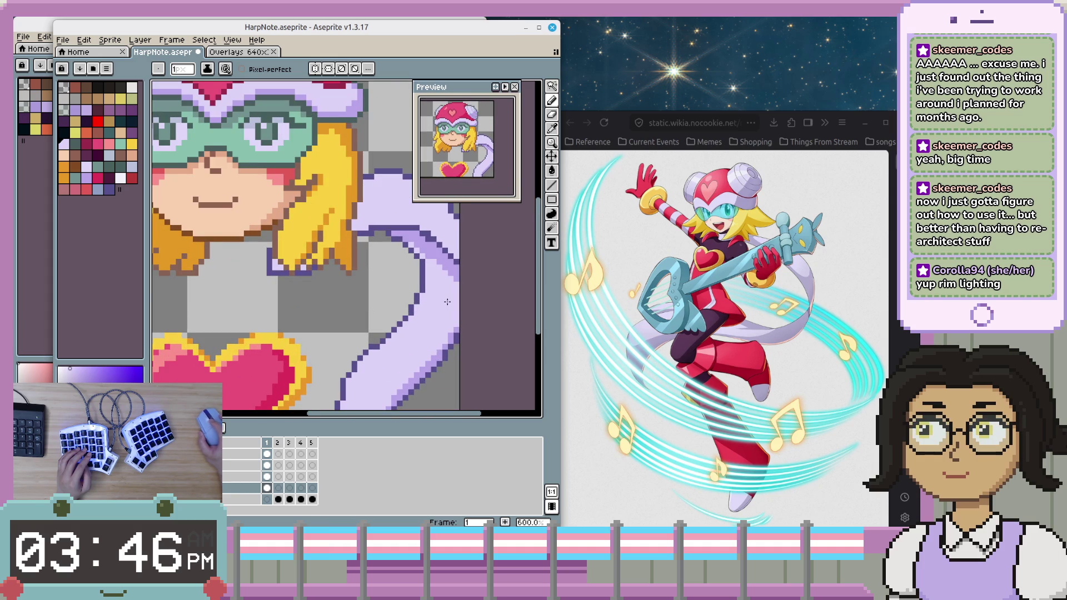
{"action": "scroll", "coordinate": [447, 302], "scroll_direction": "down", "scroll_amount": 2}
{"action": "scroll", "coordinate": [414, 254], "scroll_direction": "up", "scroll_amount": 1}
{"action": "scroll", "coordinate": [414, 253], "scroll_direction": "up", "scroll_amount": 2}
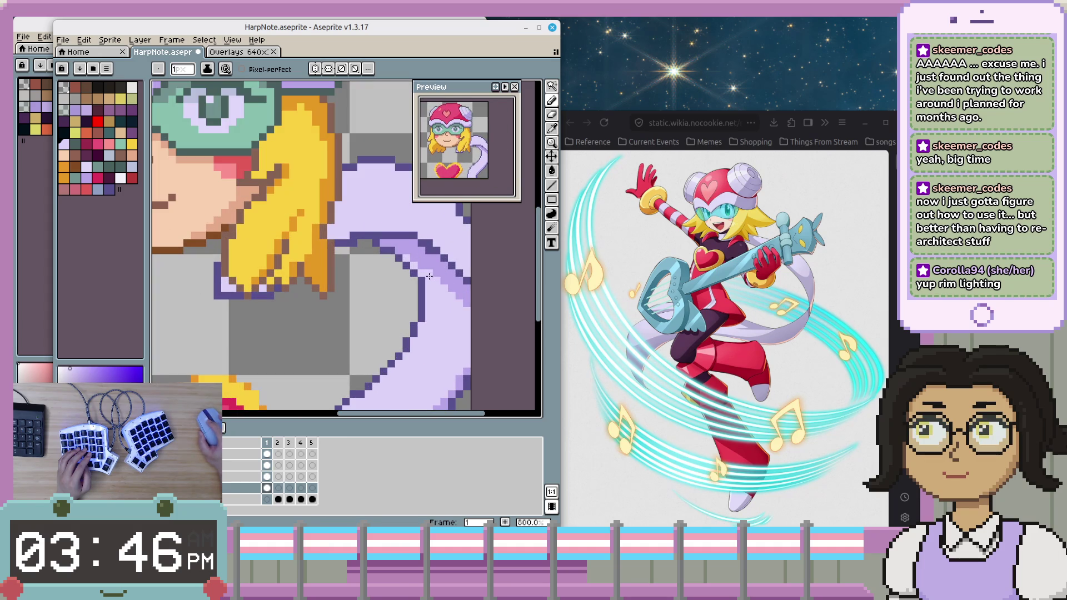
{"action": "scroll", "coordinate": [443, 354], "scroll_direction": "down", "scroll_amount": 3}
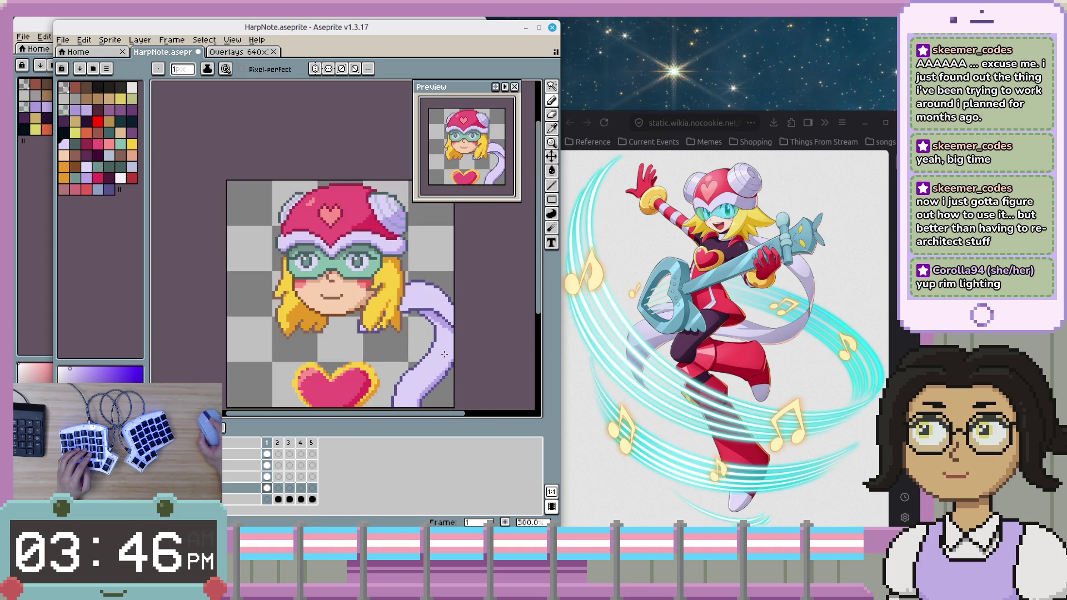
{"action": "scroll", "coordinate": [448, 355], "scroll_direction": "up", "scroll_amount": 1}
{"action": "scroll", "coordinate": [450, 334], "scroll_direction": "up", "scroll_amount": 2}
{"action": "scroll", "coordinate": [454, 311], "scroll_direction": "up", "scroll_amount": 1}
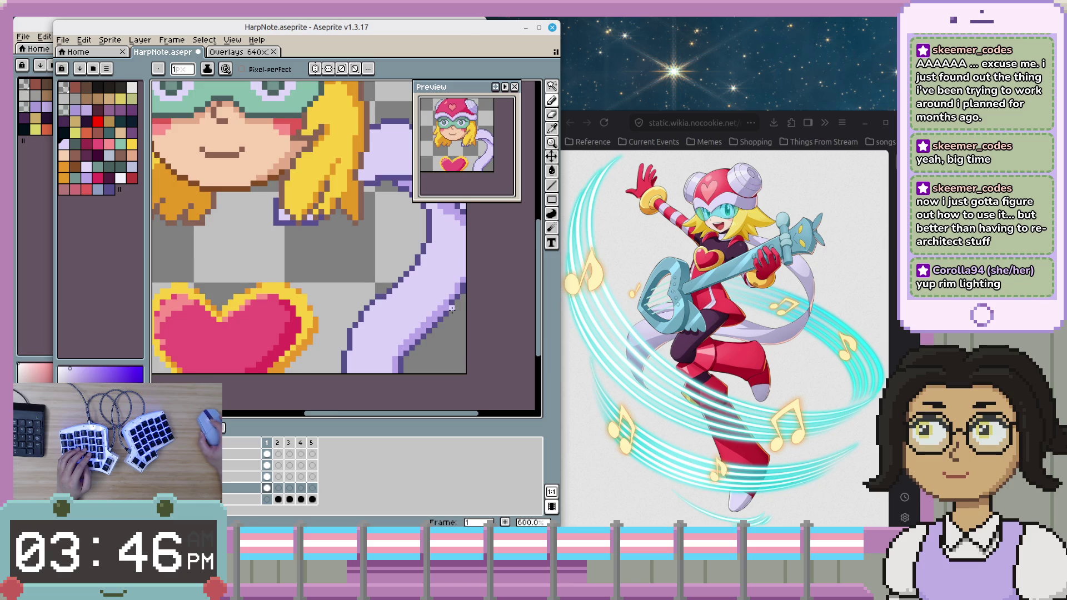
{"action": "key", "text": "i"}
{"action": "key", "text": "b"}
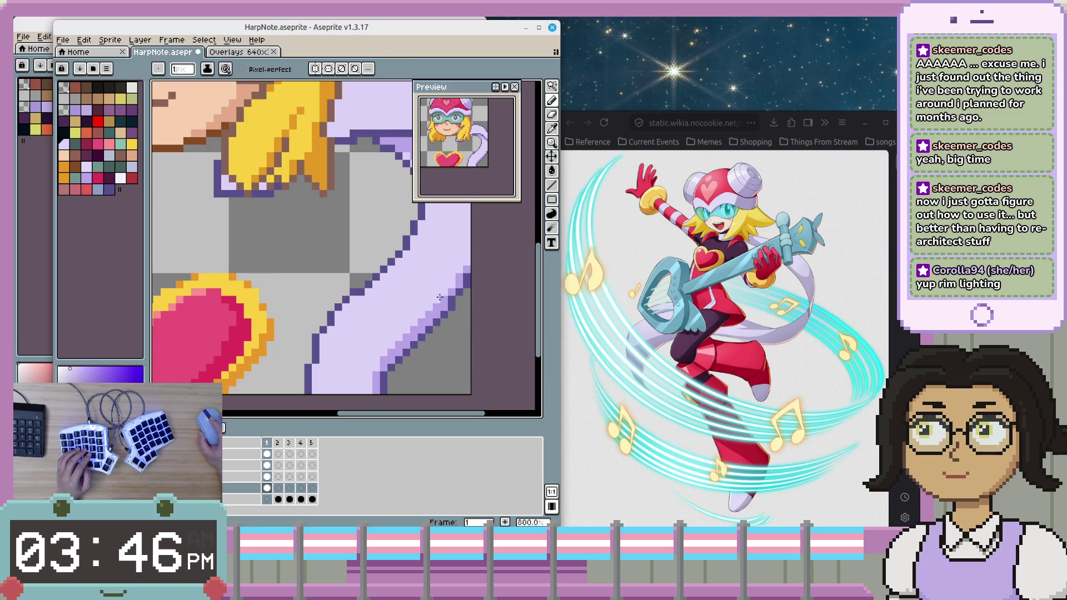
{"action": "left_click_drag", "start_coordinate": [444, 278], "coordinate": [423, 313]}
{"action": "scroll", "coordinate": [433, 329], "scroll_direction": "down", "scroll_amount": 1}
{"action": "scroll", "coordinate": [417, 339], "scroll_direction": "up", "scroll_amount": 1}
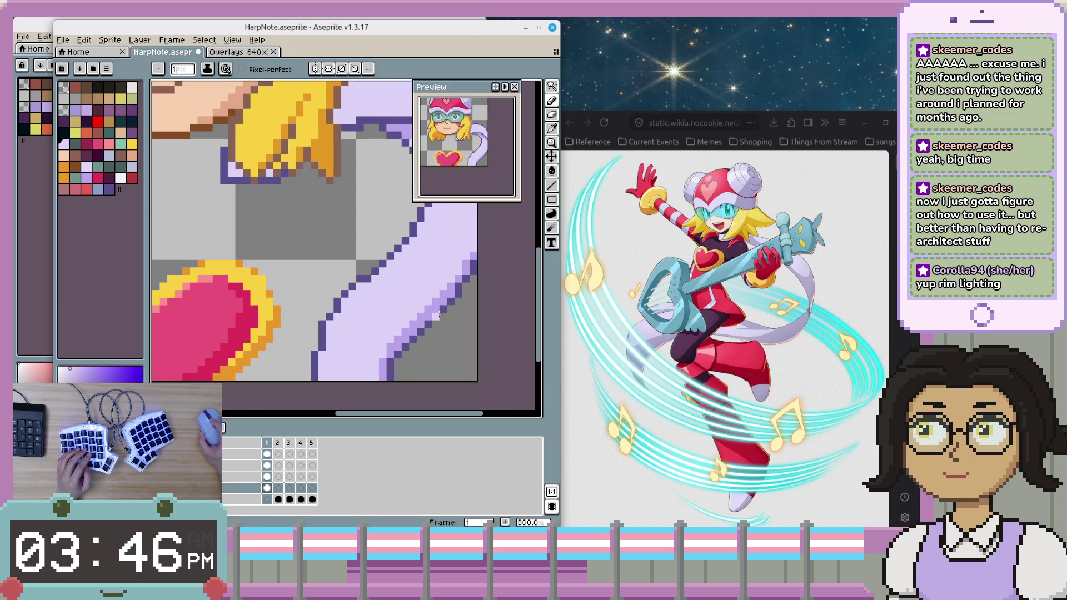
- Set the tail's lavender as drawing colour and make the torso layer visible again
{"action": "left_click", "coordinate": [405, 342], "text": "alt"}
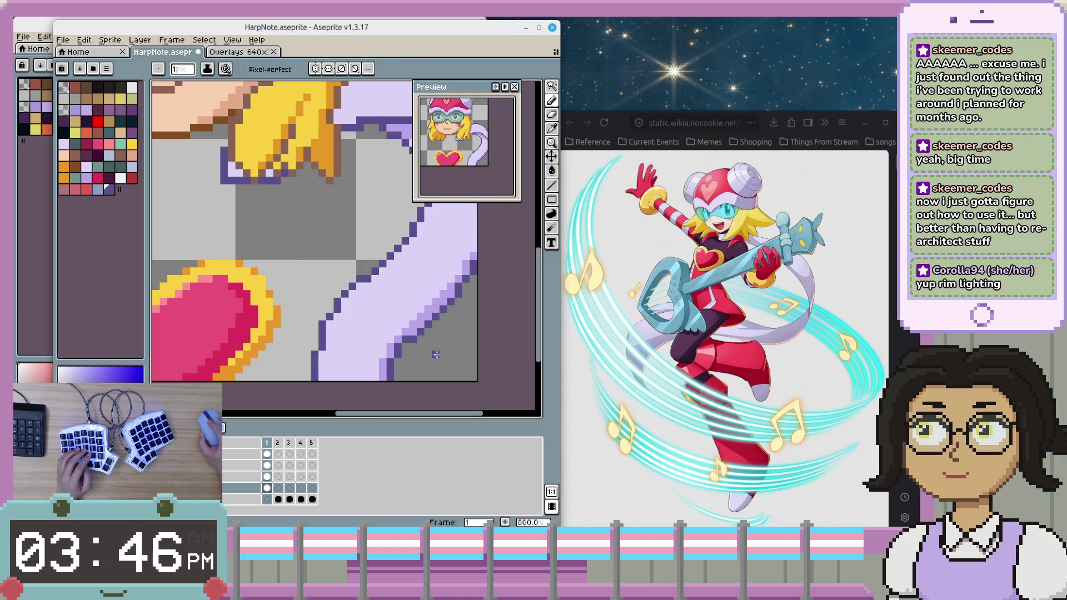
{"action": "scroll", "coordinate": [436, 355], "scroll_direction": "up", "scroll_amount": 1}
{"action": "left_click", "coordinate": [389, 310], "text": "alt"}
{"action": "scroll", "coordinate": [368, 332], "scroll_direction": "down", "scroll_amount": 2}
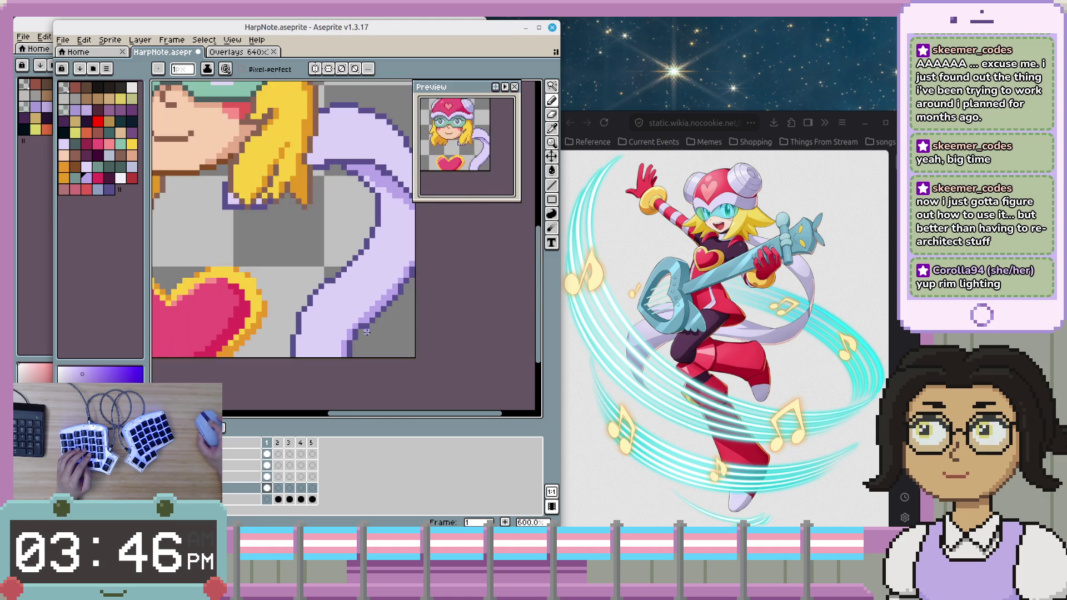
{"action": "scroll", "coordinate": [378, 343], "scroll_direction": "down", "scroll_amount": 2}
{"action": "scroll", "coordinate": [385, 339], "scroll_direction": "down", "scroll_amount": 1}
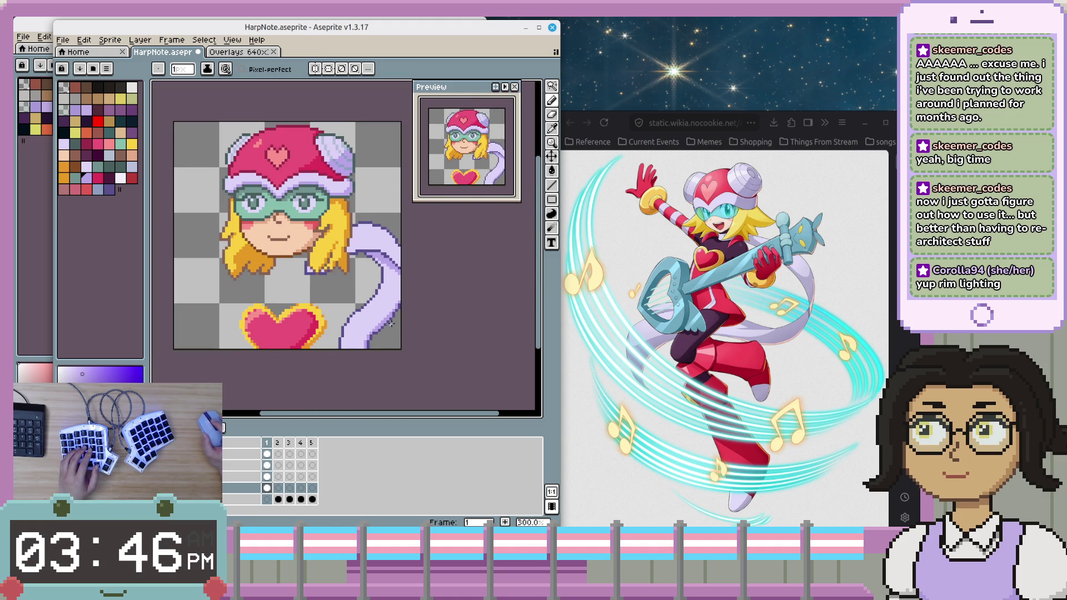
{"action": "scroll", "coordinate": [394, 356], "scroll_direction": "down", "scroll_amount": 1}
{"action": "left_click", "coordinate": [61, 465]}
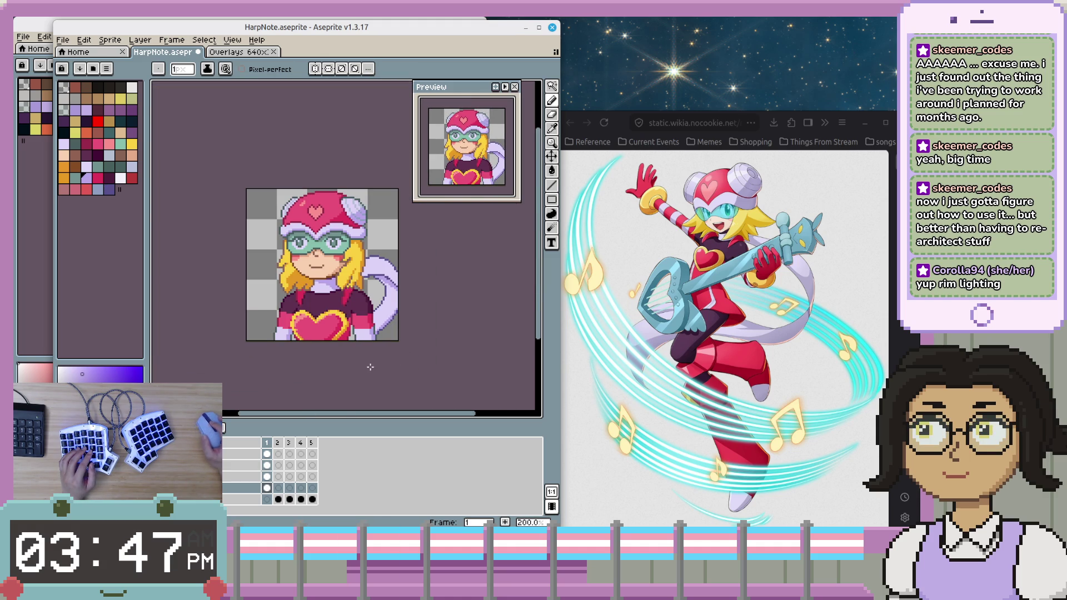
- Reposition and zoom into the tail, then Alt-sample a colour from it
{"action": "left_click_drag", "start_coordinate": [373, 376], "coordinate": [423, 386]}
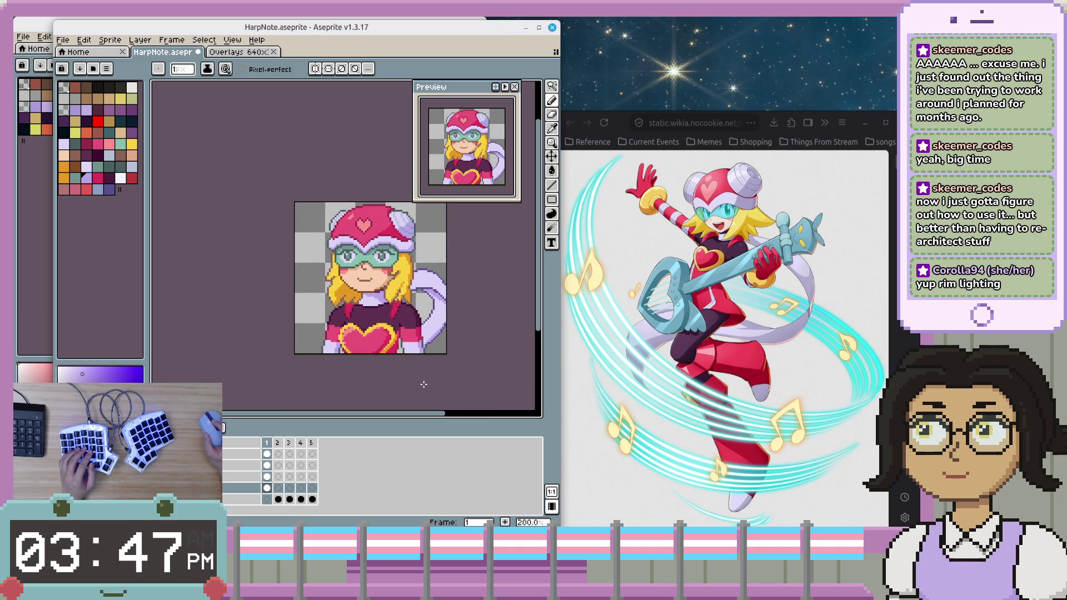
{"action": "left_click_drag", "start_coordinate": [423, 318], "coordinate": [428, 346]}
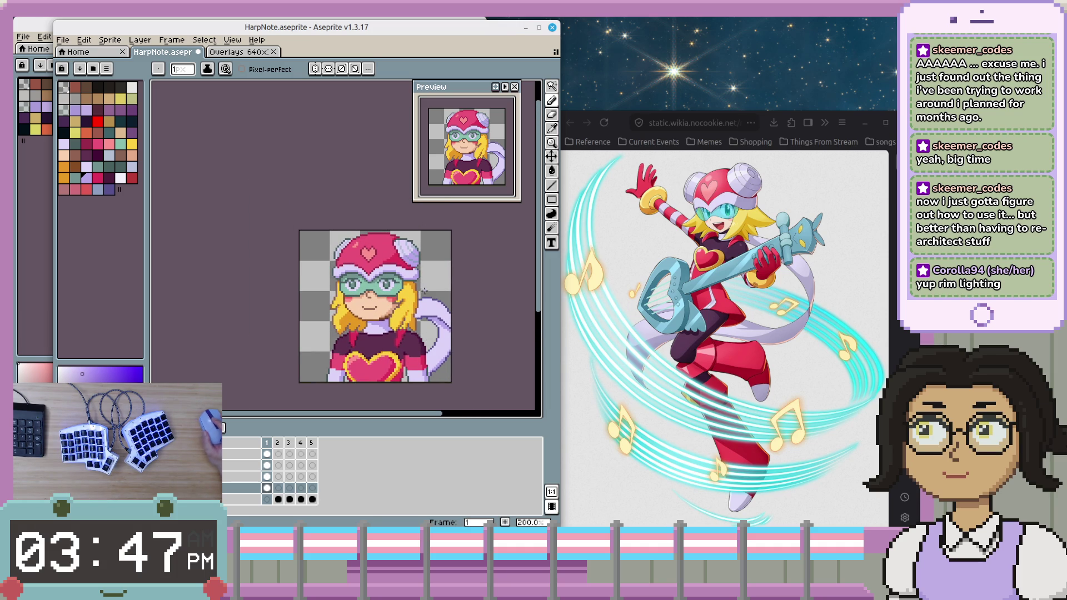
{"action": "scroll", "coordinate": [432, 306], "scroll_direction": "up", "scroll_amount": 2}
{"action": "scroll", "coordinate": [432, 310], "scroll_direction": "up", "scroll_amount": 1}
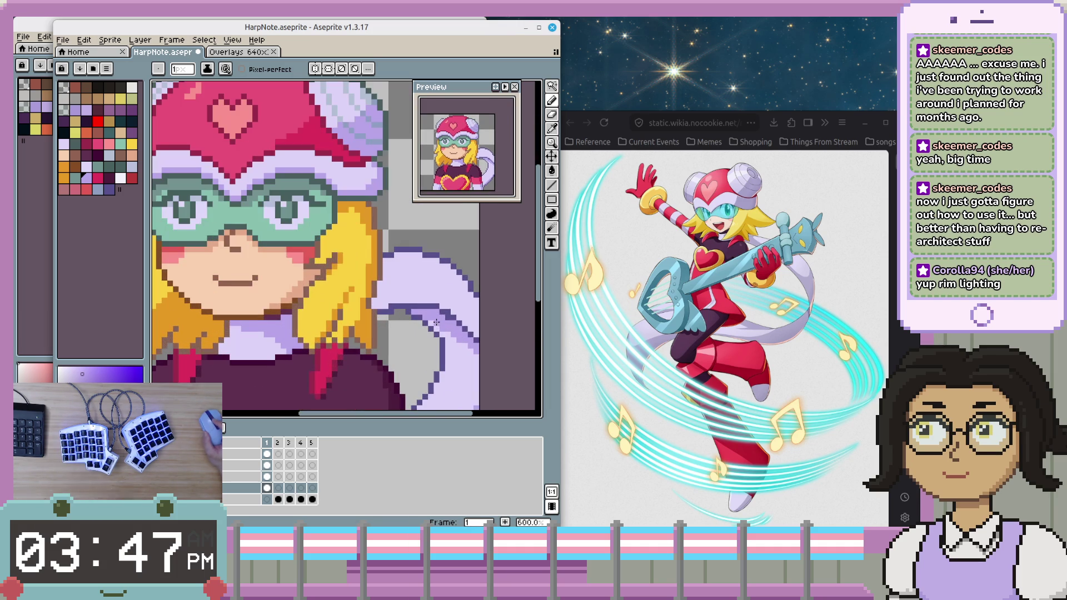
{"action": "scroll", "coordinate": [433, 312], "scroll_direction": "up", "scroll_amount": 1}
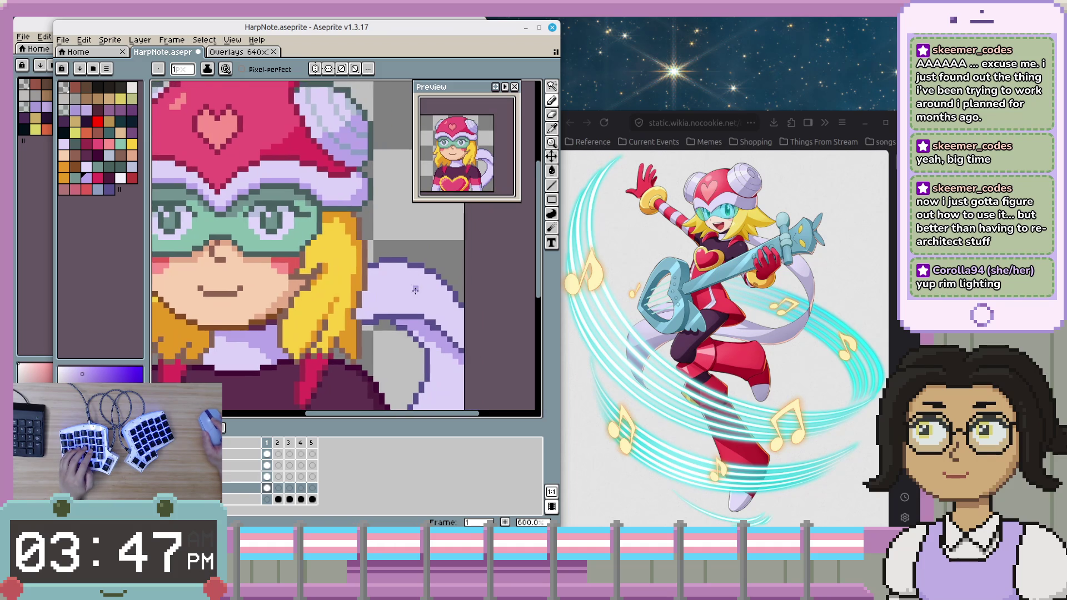
{"action": "scroll", "coordinate": [428, 319], "scroll_direction": "up", "scroll_amount": 2}
{"action": "key", "text": "alt"}
{"action": "left_click", "coordinate": [424, 328], "text": "alt"}
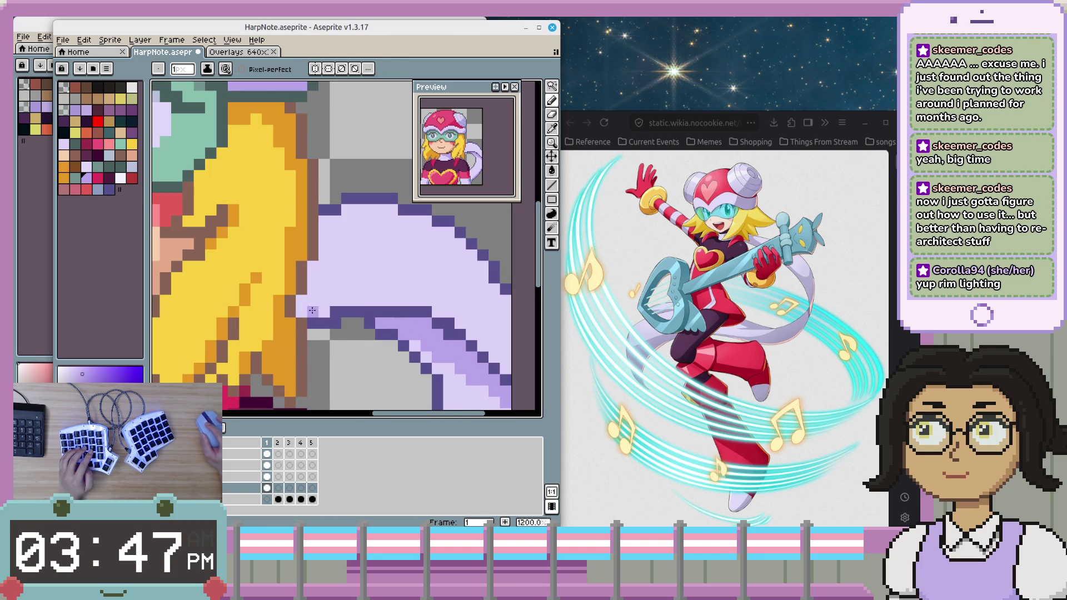
{"action": "scroll", "coordinate": [360, 296], "scroll_direction": "down", "scroll_amount": 3}
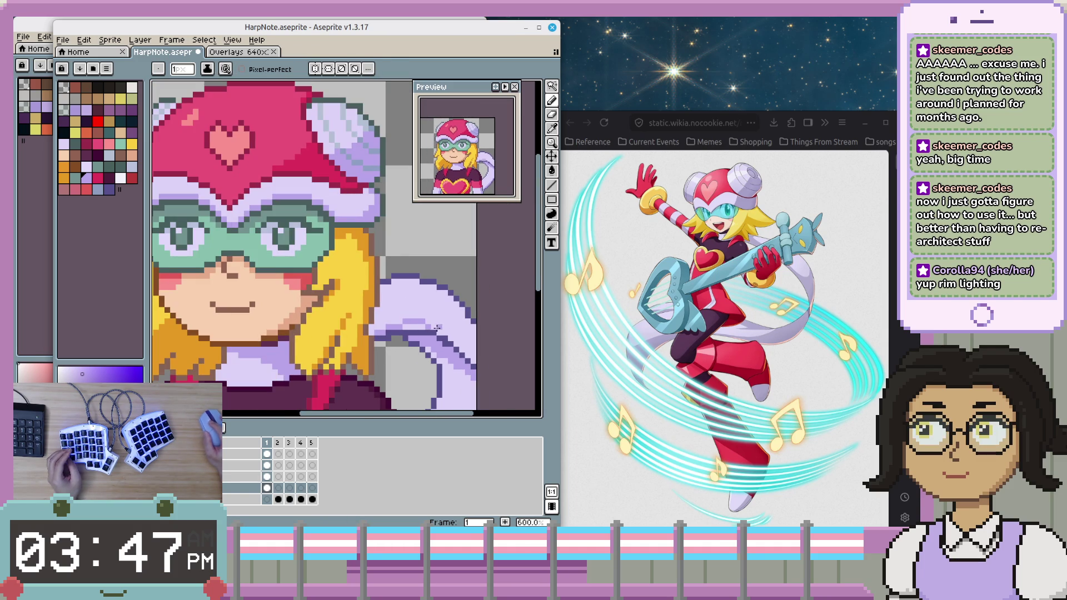
- Undo the last two pencil strokes on the tail with Ctrl+Z
{"action": "key", "text": "ctrl+z"}
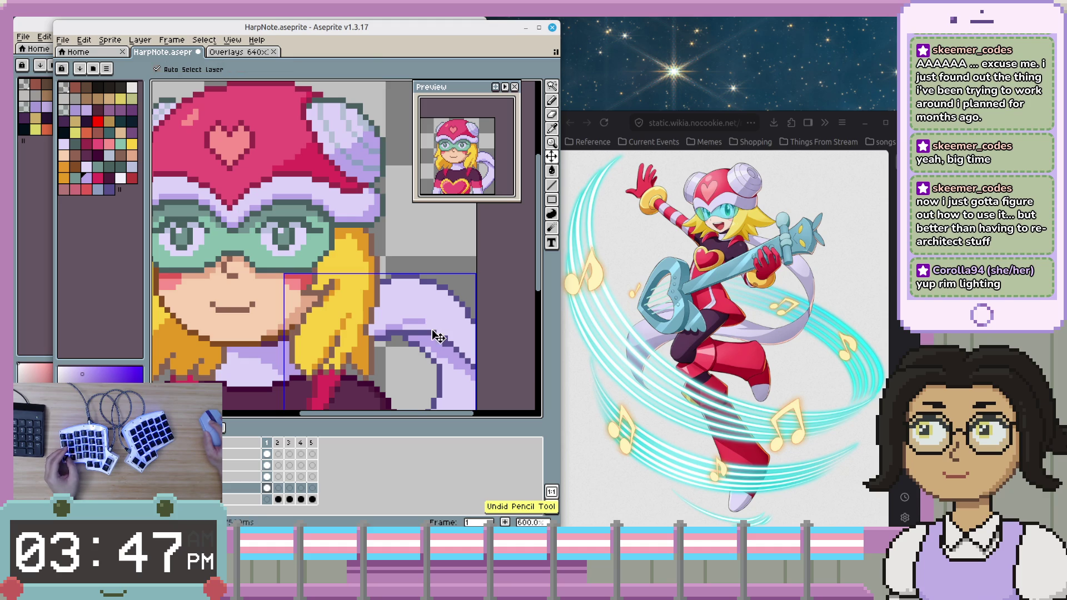
{"action": "key", "text": "ctrl+z"}
{"action": "key", "text": "ctrl+z"}
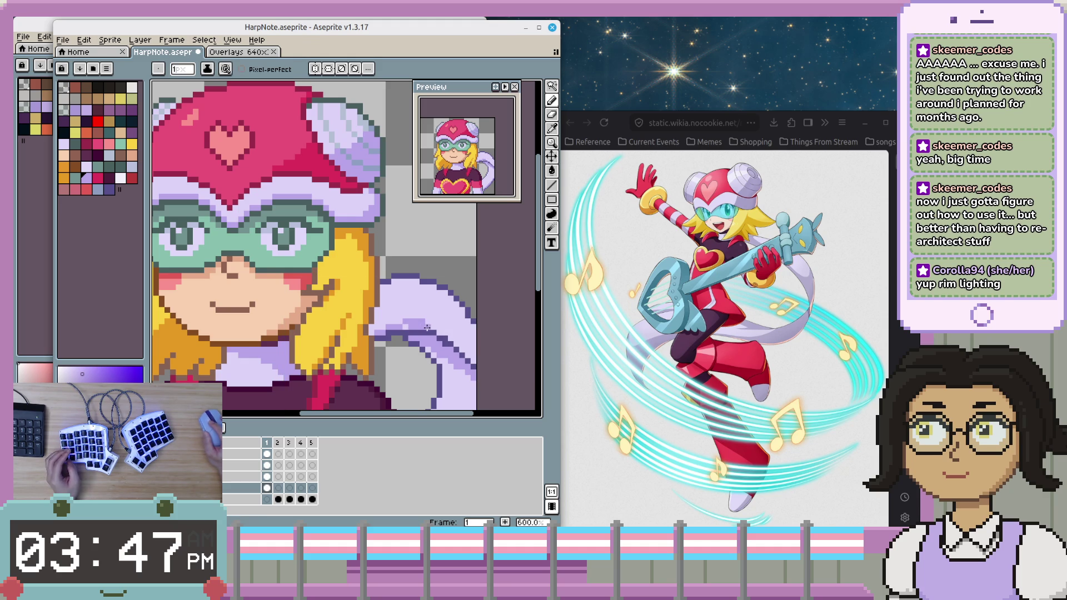
{"action": "scroll", "coordinate": [470, 352], "scroll_direction": "down", "scroll_amount": 2}
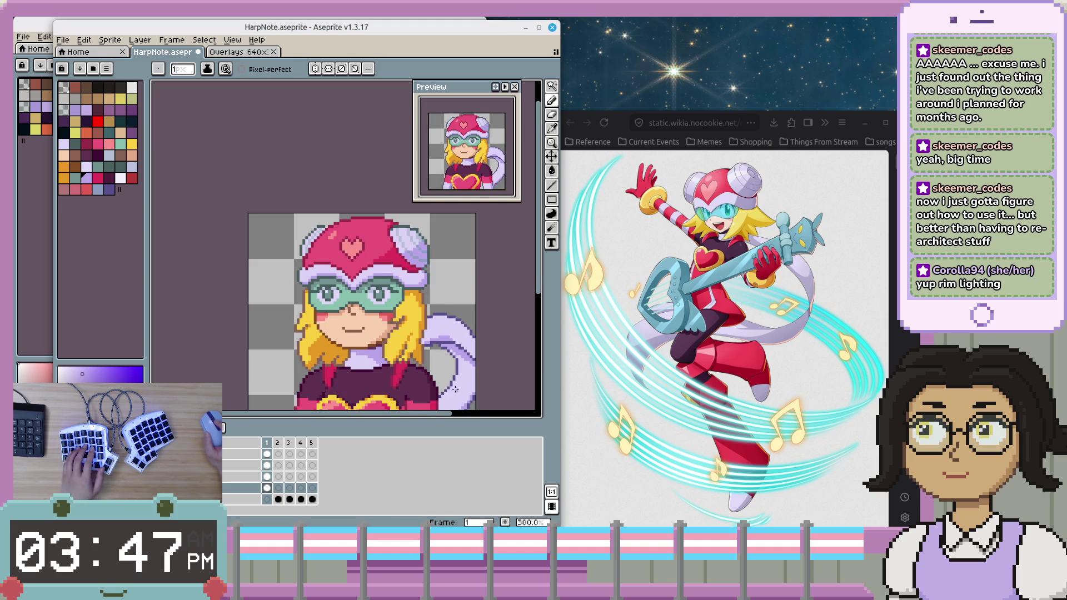
{"action": "scroll", "coordinate": [458, 311], "scroll_direction": "up", "scroll_amount": 1}
{"action": "scroll", "coordinate": [456, 303], "scroll_direction": "up", "scroll_amount": 1}
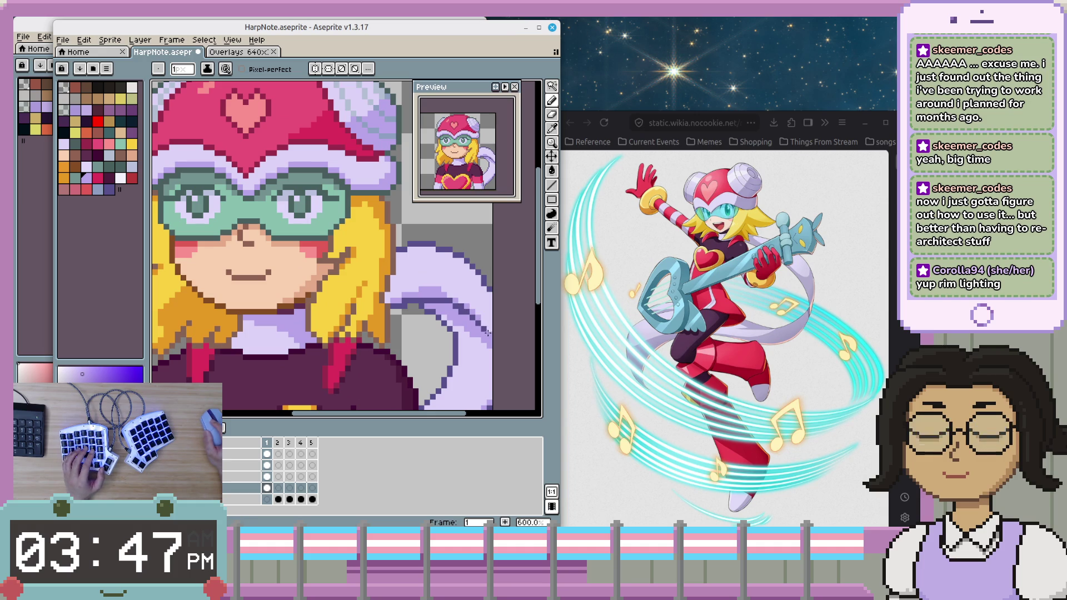
{"action": "scroll", "coordinate": [477, 355], "scroll_direction": "up", "scroll_amount": 3}
- Pick the pale lavender from the tail as the drawing colour
{"action": "left_click", "coordinate": [472, 284], "text": "alt"}
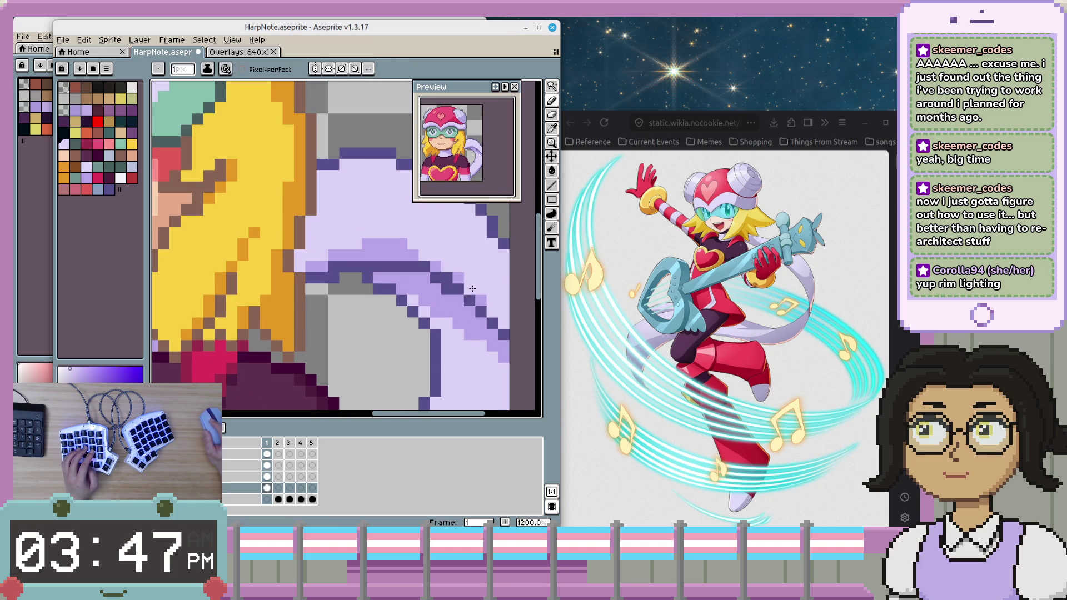
{"action": "left_click", "coordinate": [496, 312], "text": "alt"}
{"action": "scroll", "coordinate": [499, 315], "scroll_direction": "down", "scroll_amount": 2}
{"action": "scroll", "coordinate": [478, 402], "scroll_direction": "down", "scroll_amount": 4}
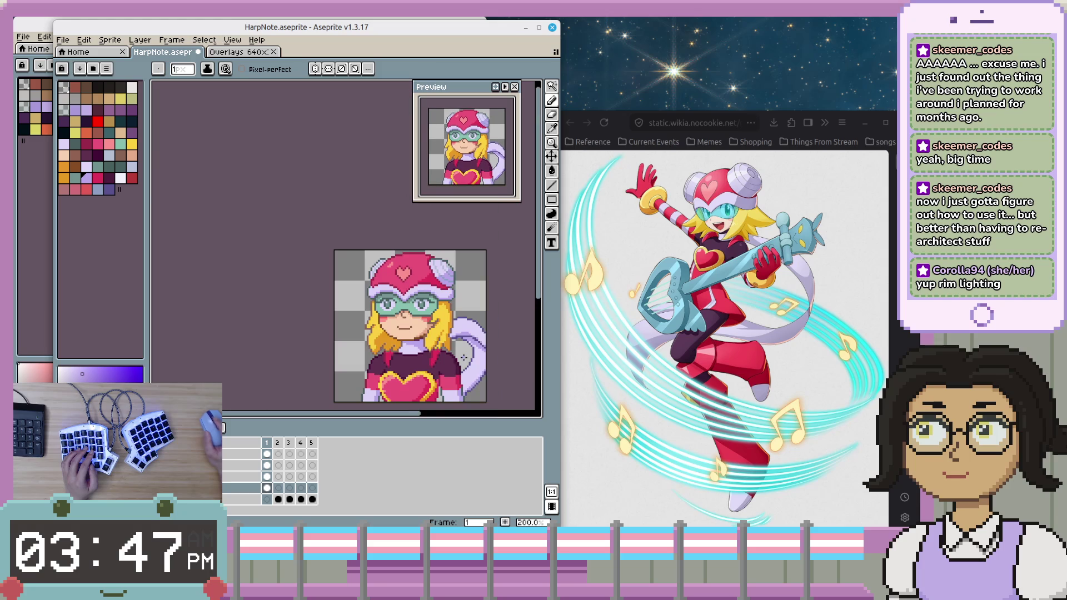
{"action": "scroll", "coordinate": [479, 400], "scroll_direction": "up", "scroll_amount": 2}
{"action": "scroll", "coordinate": [439, 332], "scroll_direction": "up", "scroll_amount": 3}
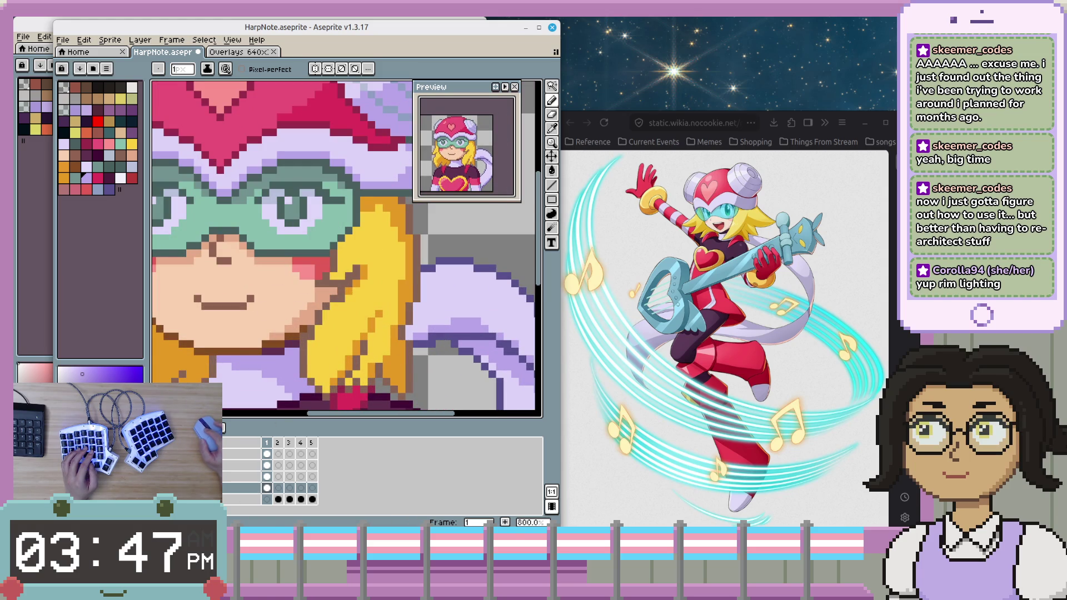
{"action": "scroll", "coordinate": [412, 332], "scroll_direction": "up", "scroll_amount": 1}
{"action": "scroll", "coordinate": [411, 332], "scroll_direction": "up", "scroll_amount": 1}
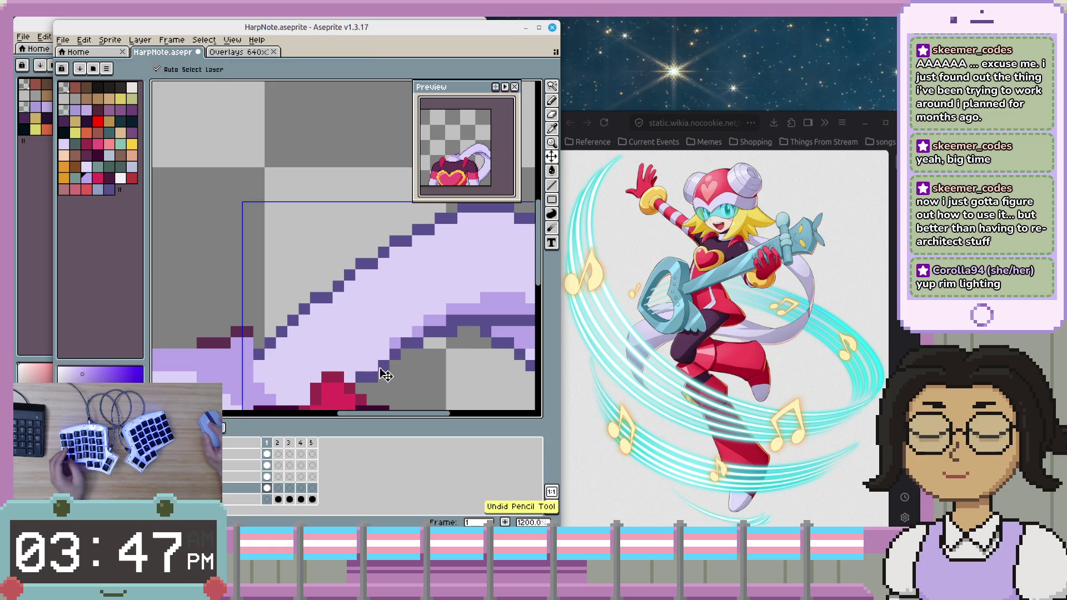
- Draw a rectangular selection near the tail top, clear it, and pan the sprite up
{"action": "scroll", "coordinate": [382, 372], "scroll_direction": "down", "scroll_amount": 3}
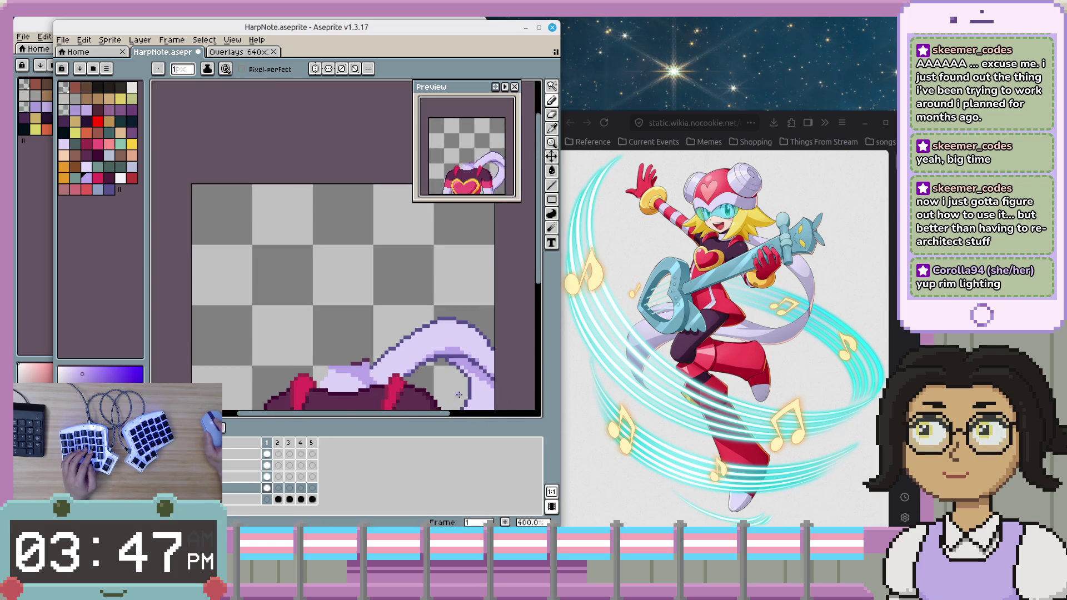
{"action": "scroll", "coordinate": [404, 343], "scroll_direction": "down", "scroll_amount": 2}
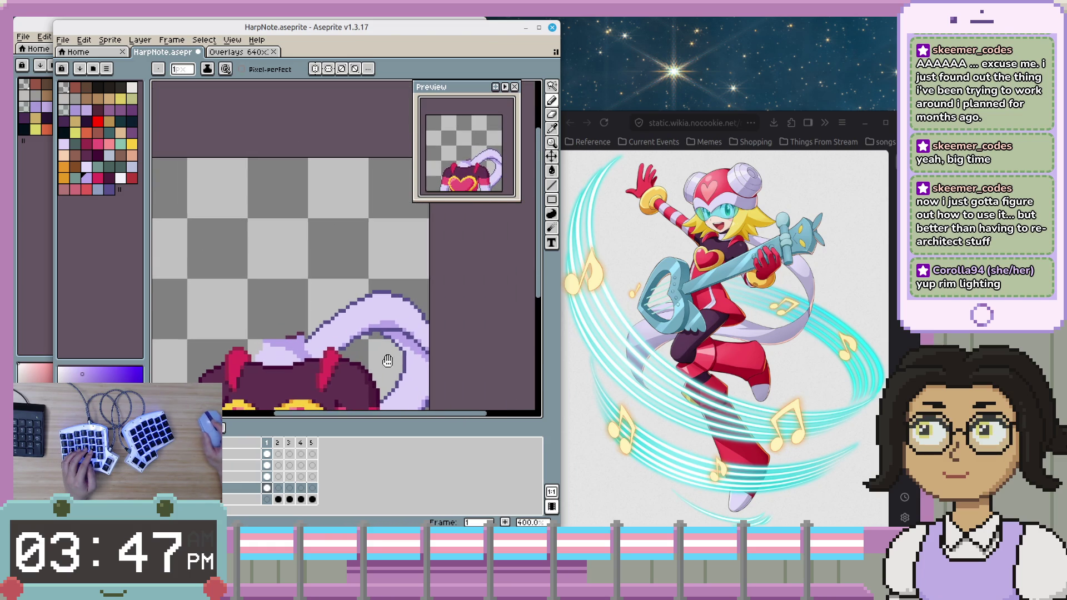
{"action": "key", "text": "m"}
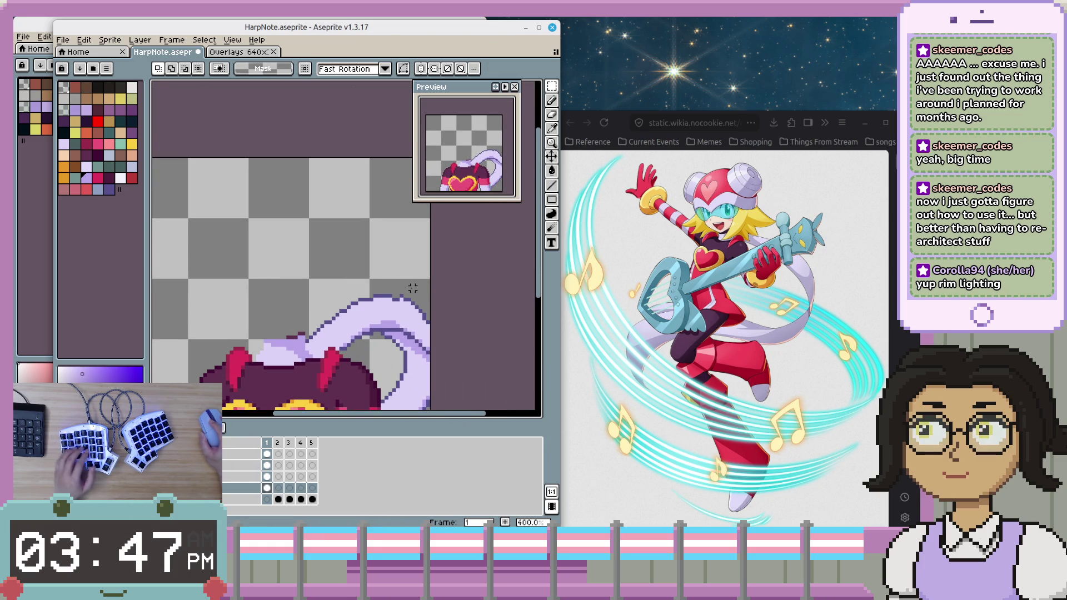
{"action": "scroll", "coordinate": [412, 281], "scroll_direction": "up", "scroll_amount": 2}
{"action": "left_click_drag", "start_coordinate": [419, 290], "coordinate": [387, 311]}
{"action": "key", "text": "ctrl+d"}
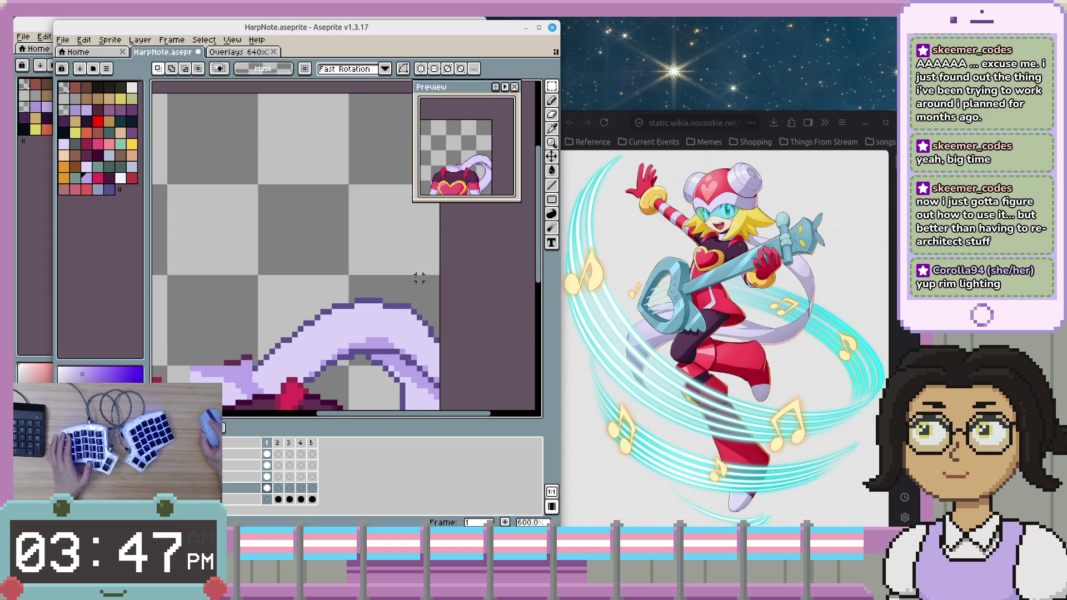
{"action": "scroll", "coordinate": [413, 311], "scroll_direction": "down", "scroll_amount": 2}
{"action": "scroll", "coordinate": [412, 345], "scroll_direction": "down", "scroll_amount": 1}
{"action": "scroll", "coordinate": [411, 364], "scroll_direction": "down", "scroll_amount": 1}
{"action": "left_click_drag", "start_coordinate": [411, 364], "coordinate": [416, 334]}
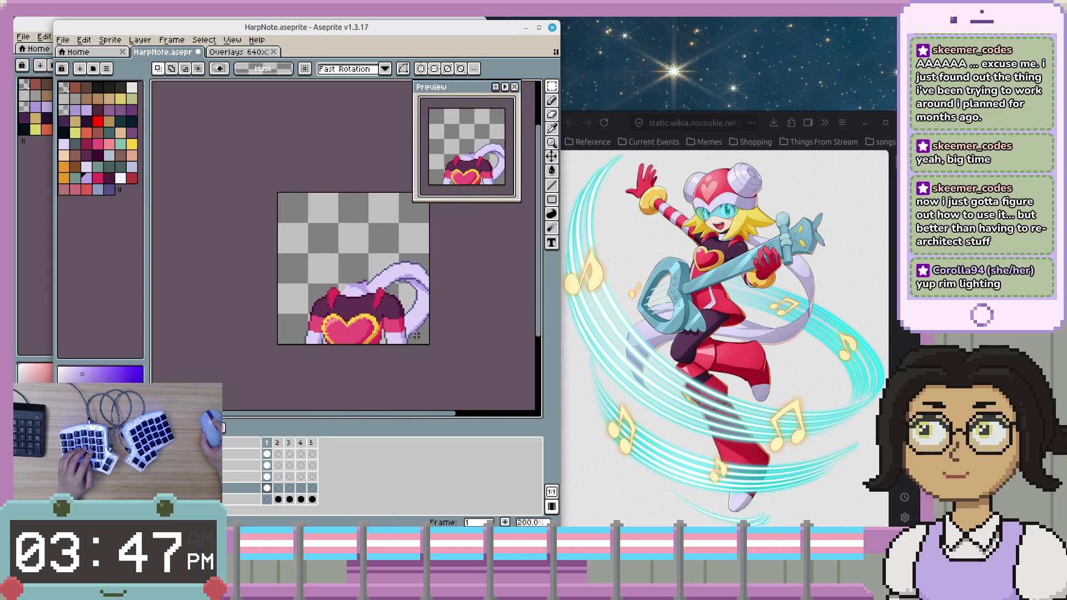
{"action": "scroll", "coordinate": [358, 303], "scroll_direction": "up", "scroll_amount": 4}
{"action": "scroll", "coordinate": [435, 310], "scroll_direction": "down", "scroll_amount": 1}
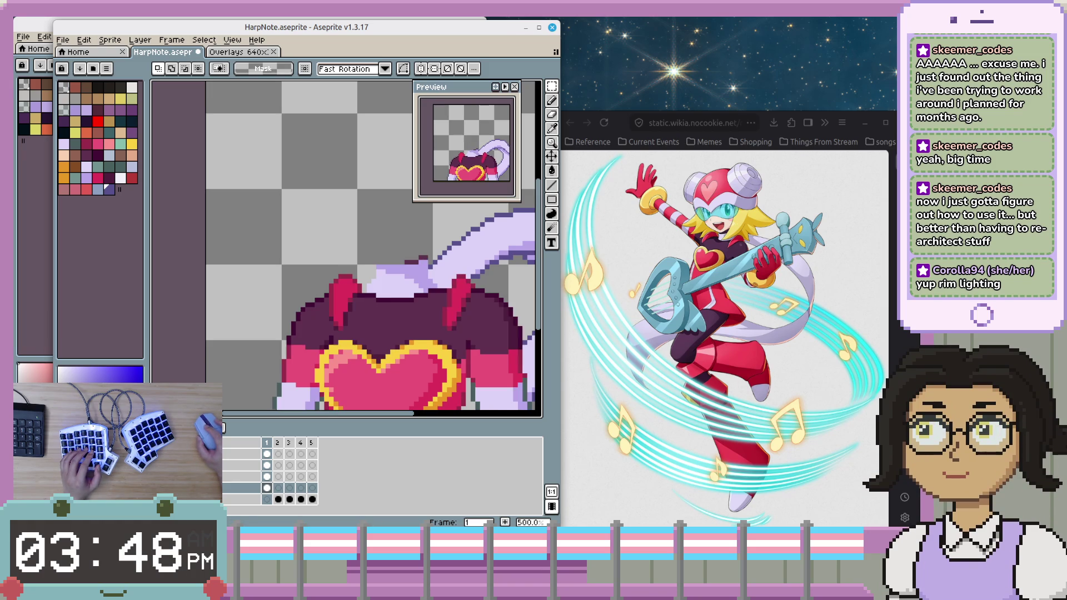
- On the layer above, add an outline pixel with the Pencil where the tail meets the body
{"action": "key", "text": "Up"}
{"action": "scroll", "coordinate": [358, 272], "scroll_direction": "up", "scroll_amount": 2}
{"action": "scroll", "coordinate": [358, 272], "scroll_direction": "up", "scroll_amount": 2}
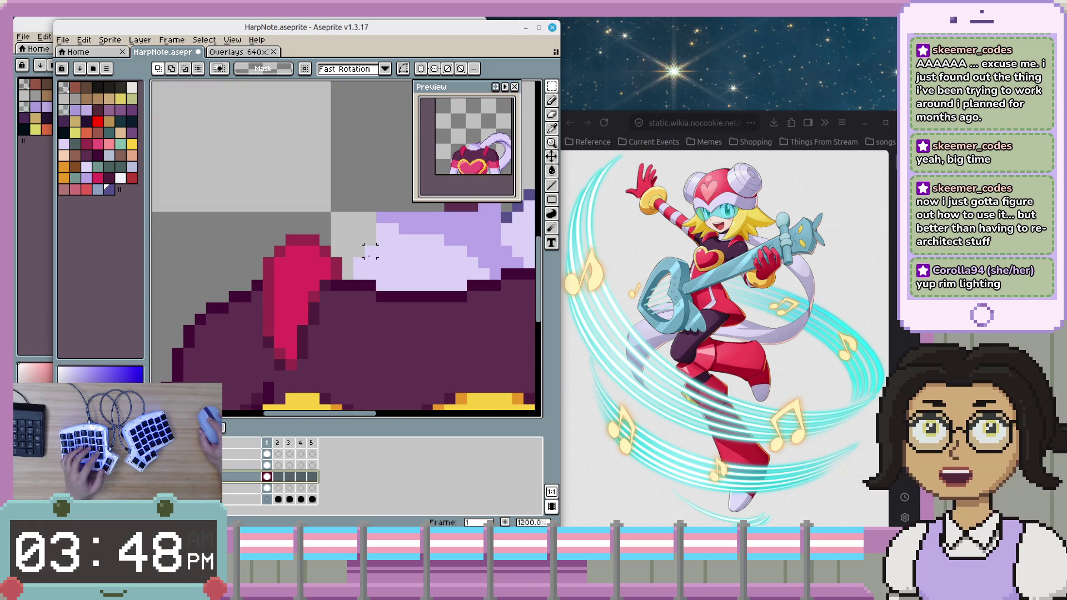
{"action": "key", "text": "b"}
{"action": "left_click_drag", "start_coordinate": [358, 265], "coordinate": [247, 322]}
{"action": "left_click", "coordinate": [235, 331]}
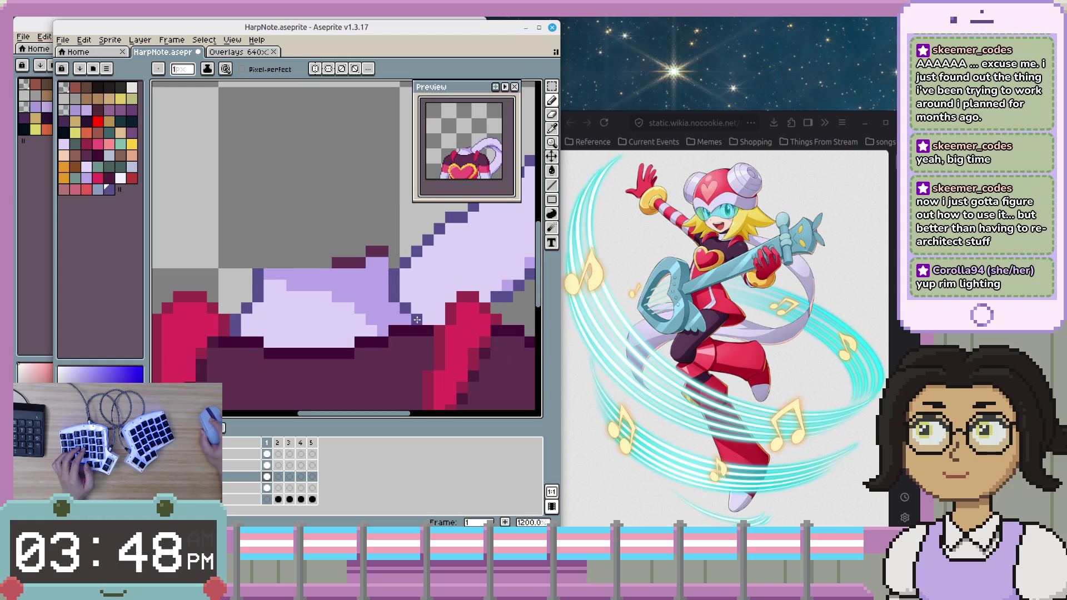
- Darken one pixel on the tail outline and zoom to check the result
{"action": "scroll", "coordinate": [416, 321], "scroll_direction": "up", "scroll_amount": 1}
{"action": "scroll", "coordinate": [411, 325], "scroll_direction": "down", "scroll_amount": 1}
{"action": "scroll", "coordinate": [406, 329], "scroll_direction": "down", "scroll_amount": 1}
{"action": "scroll", "coordinate": [398, 336], "scroll_direction": "down", "scroll_amount": 1}
{"action": "left_click", "coordinate": [389, 315]}
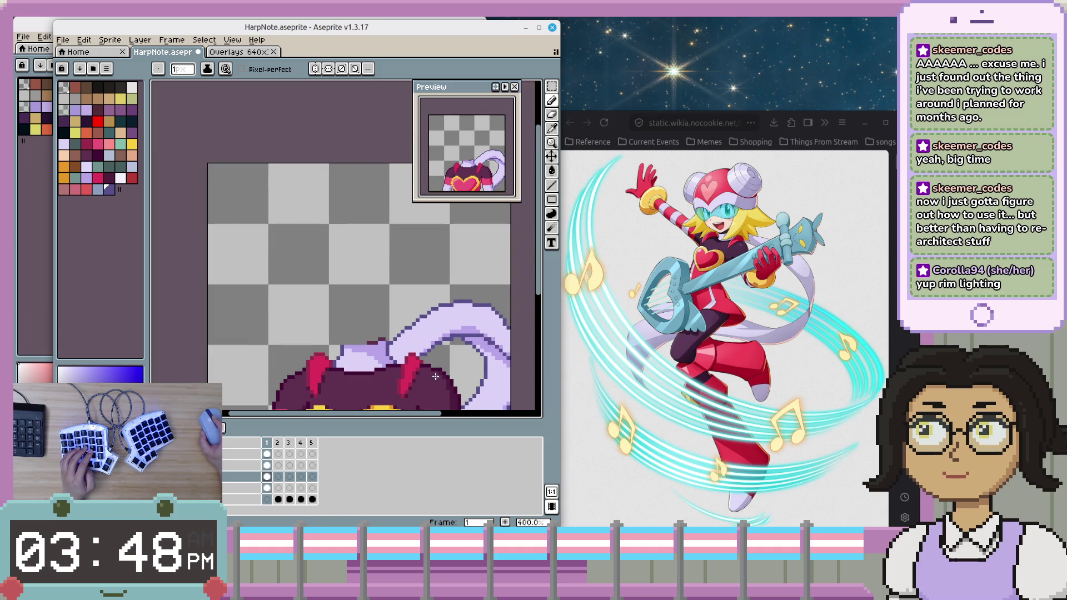
{"action": "scroll", "coordinate": [433, 377], "scroll_direction": "down", "scroll_amount": 1}
{"action": "scroll", "coordinate": [312, 333], "scroll_direction": "up", "scroll_amount": 1}
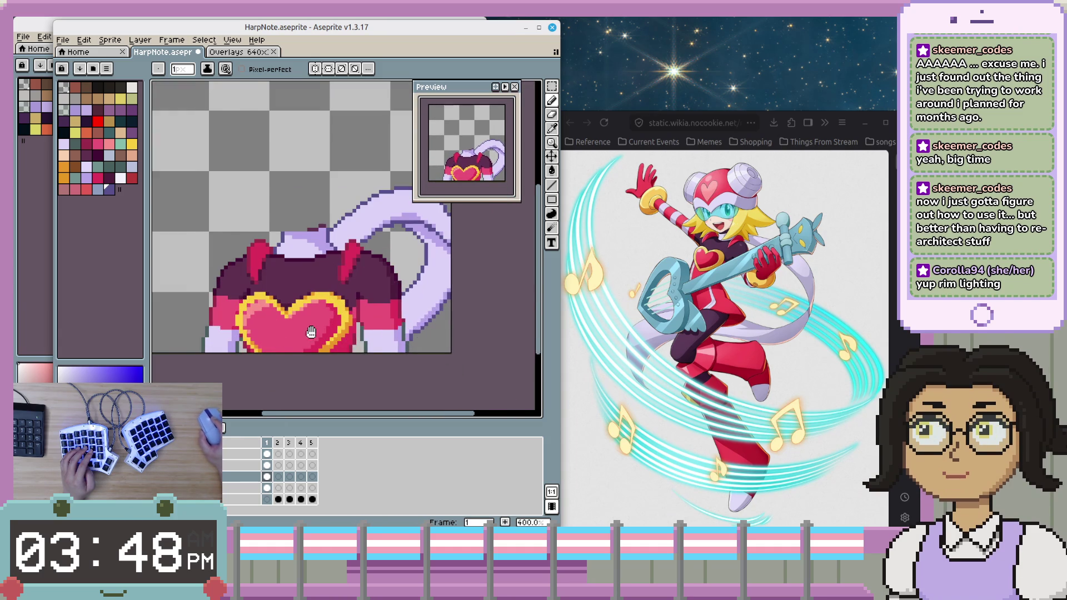
{"action": "scroll", "coordinate": [312, 332], "scroll_direction": "down", "scroll_amount": 1}
{"action": "scroll", "coordinate": [306, 263], "scroll_direction": "up", "scroll_amount": 1}
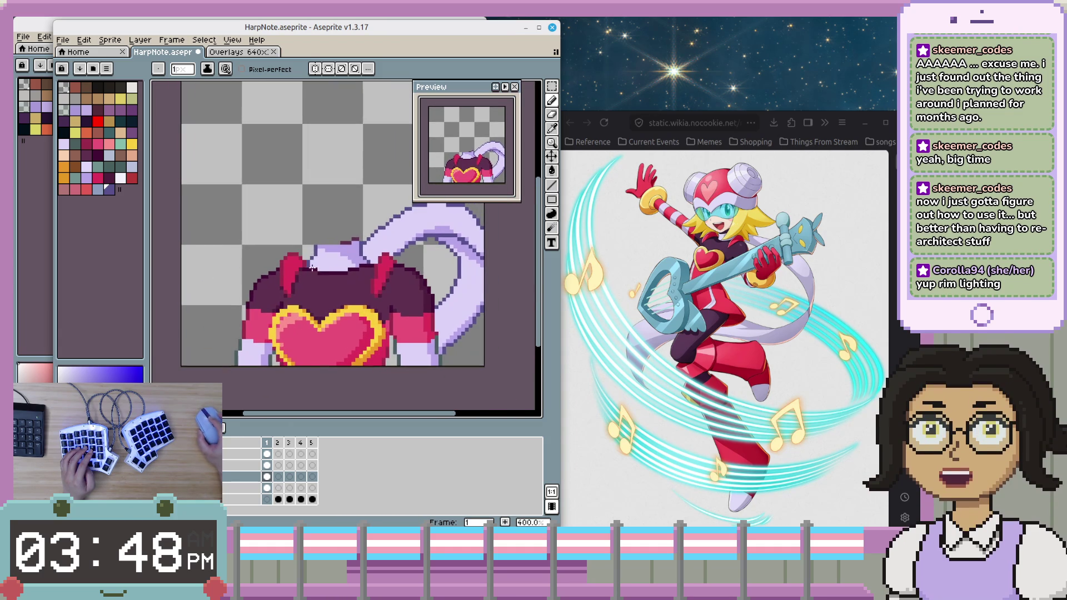
{"action": "scroll", "coordinate": [306, 263], "scroll_direction": "down", "scroll_amount": 1}
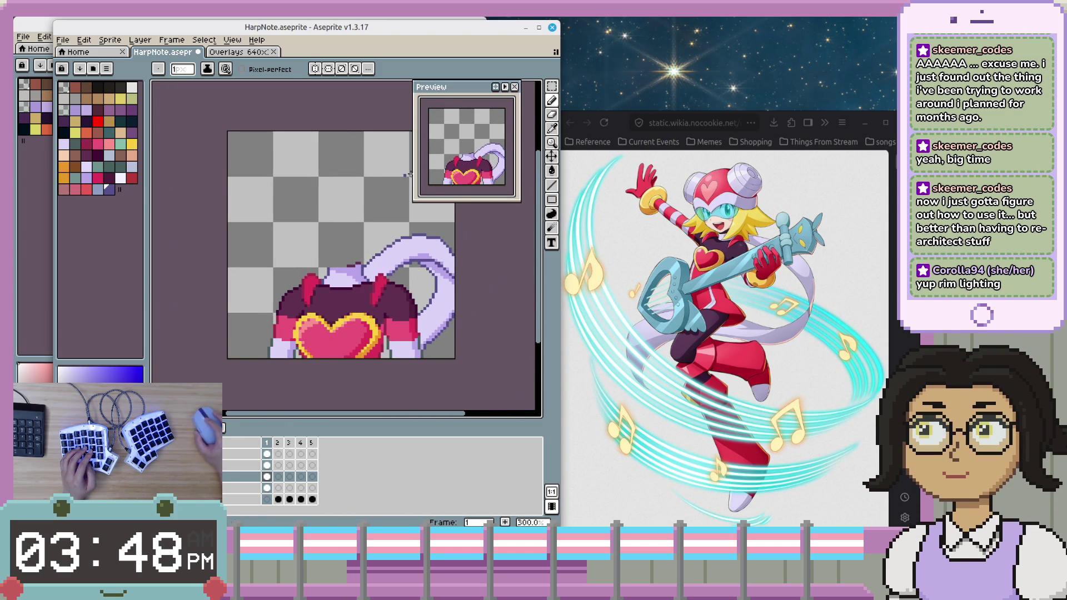
{"action": "scroll", "coordinate": [422, 337], "scroll_direction": "down", "scroll_amount": 1}
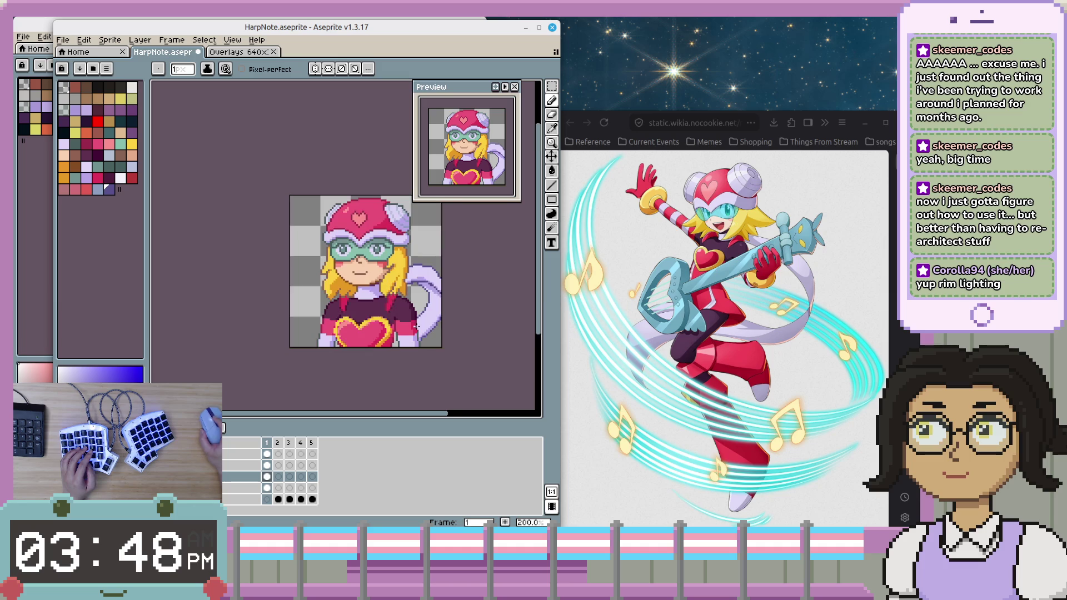
- Zoom in on the tail and sample its lavender as the drawing colour
{"action": "left_click_drag", "start_coordinate": [423, 338], "coordinate": [417, 341]}
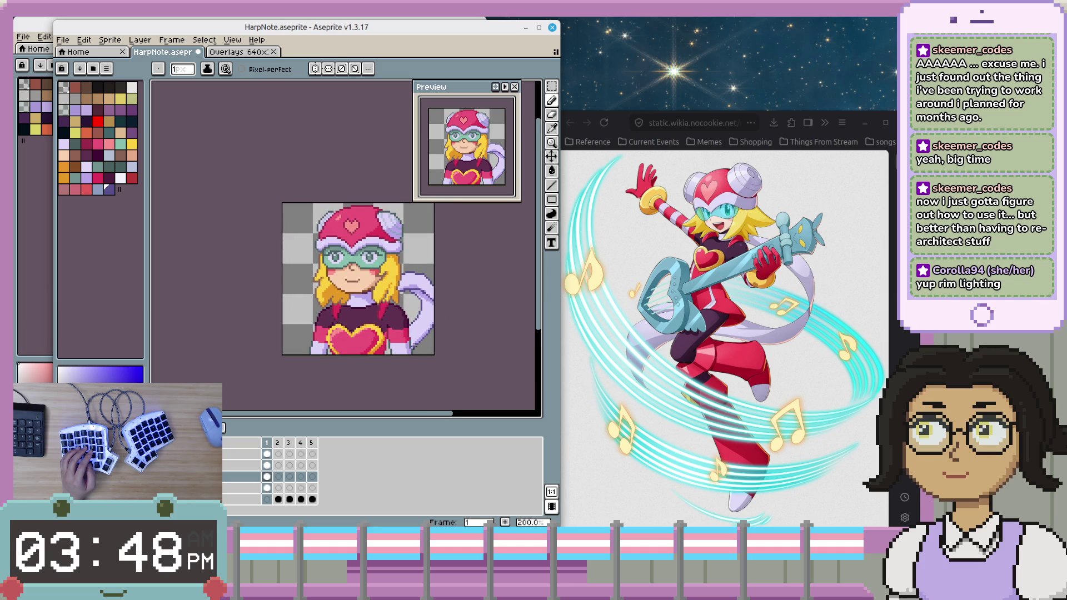
{"action": "scroll", "coordinate": [434, 275], "scroll_direction": "up", "scroll_amount": 4}
{"action": "scroll", "coordinate": [359, 296], "scroll_direction": "up", "scroll_amount": 2}
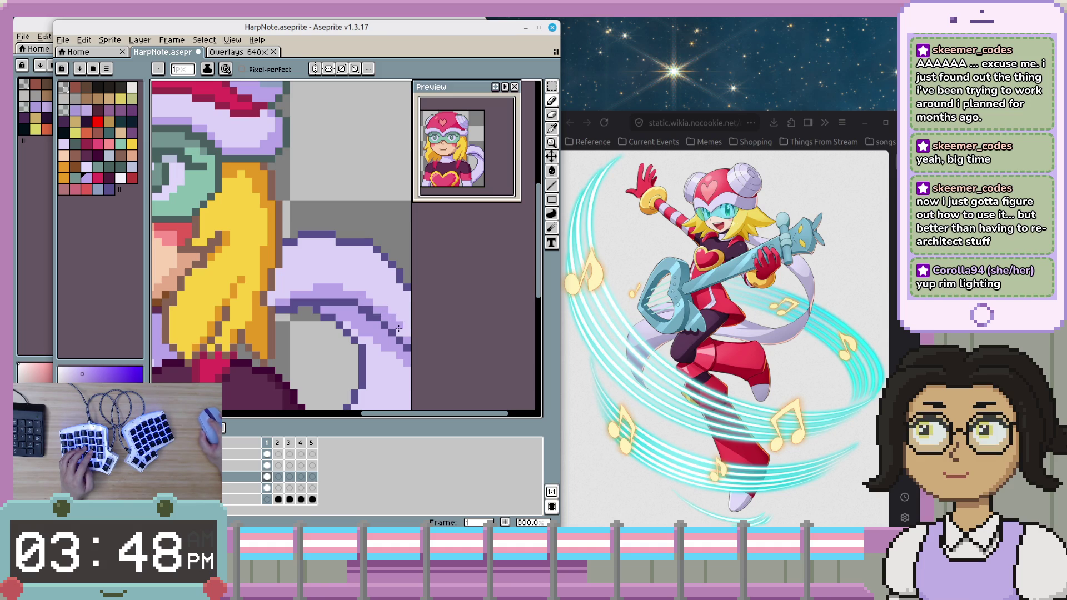
{"action": "left_click", "coordinate": [387, 309], "text": "alt"}
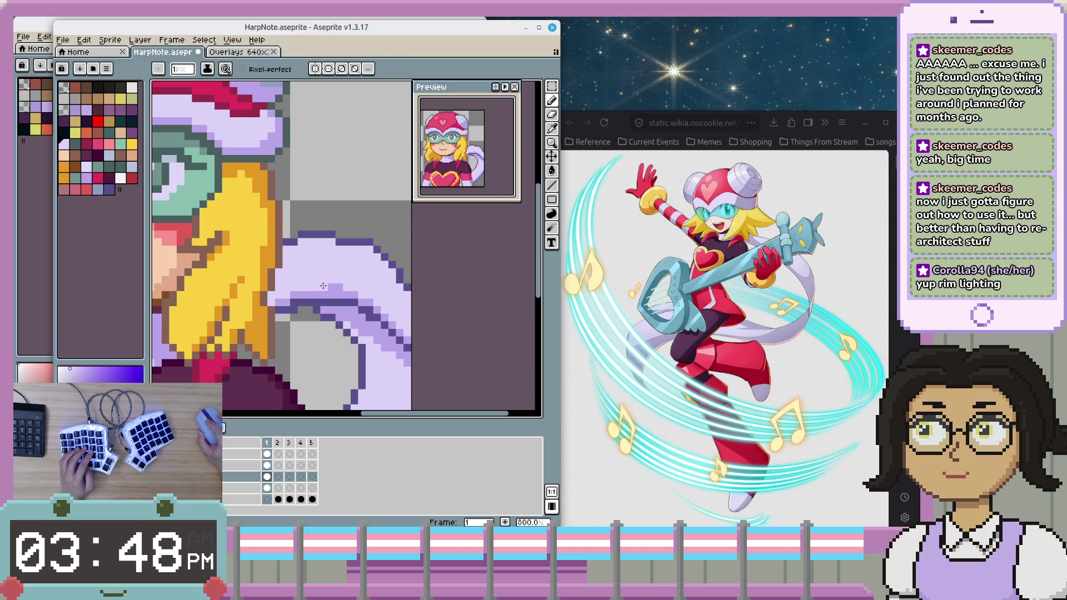
{"action": "scroll", "coordinate": [344, 295], "scroll_direction": "down", "scroll_amount": 1}
{"action": "scroll", "coordinate": [389, 317], "scroll_direction": "down", "scroll_amount": 2}
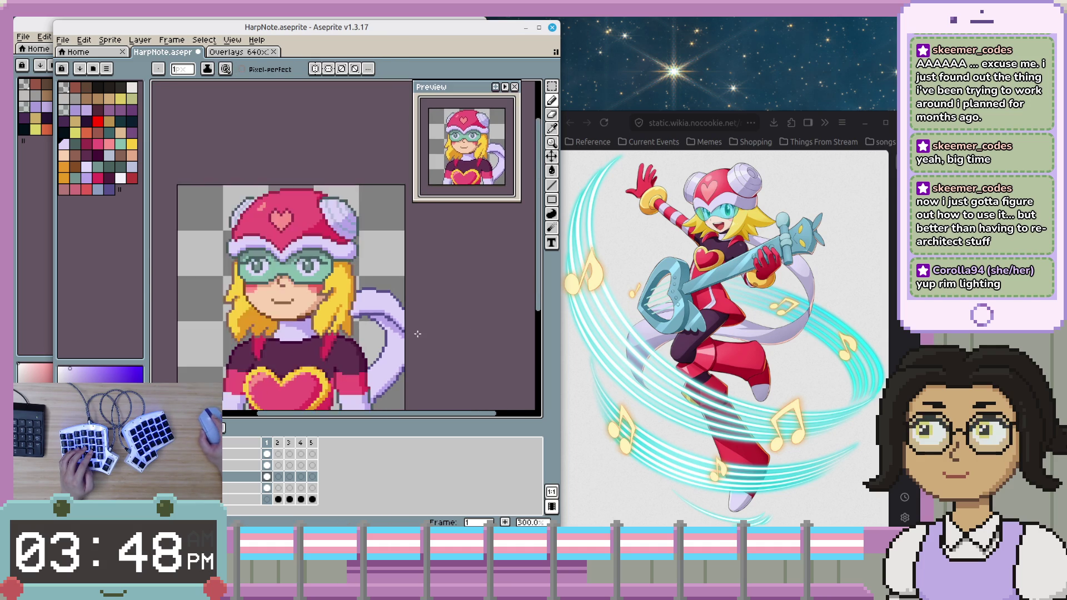
{"action": "scroll", "coordinate": [421, 333], "scroll_direction": "down", "scroll_amount": 2}
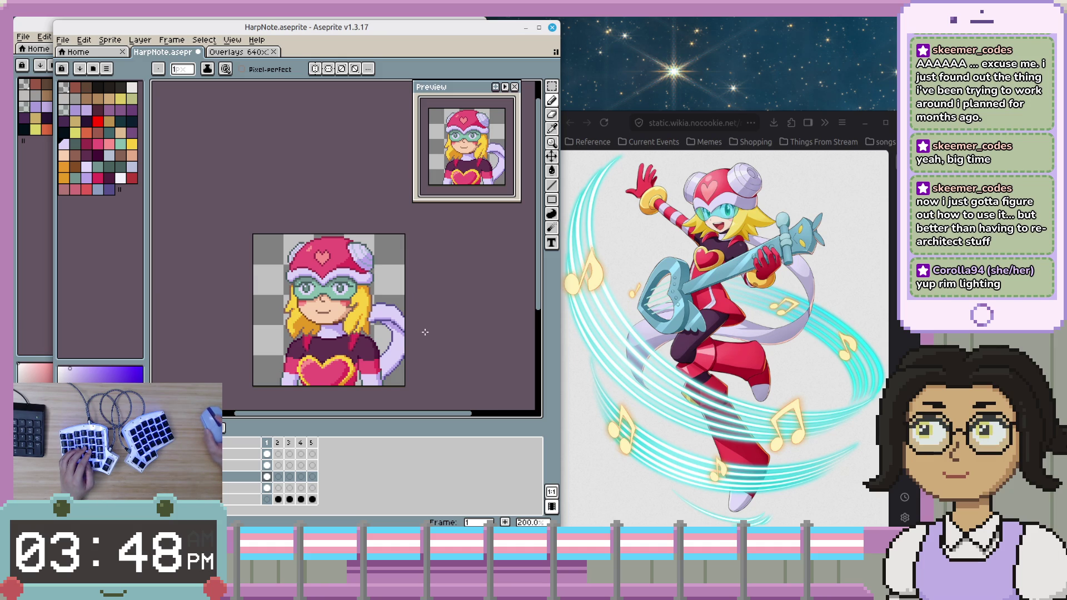
{"action": "scroll", "coordinate": [389, 314], "scroll_direction": "down", "scroll_amount": 2}
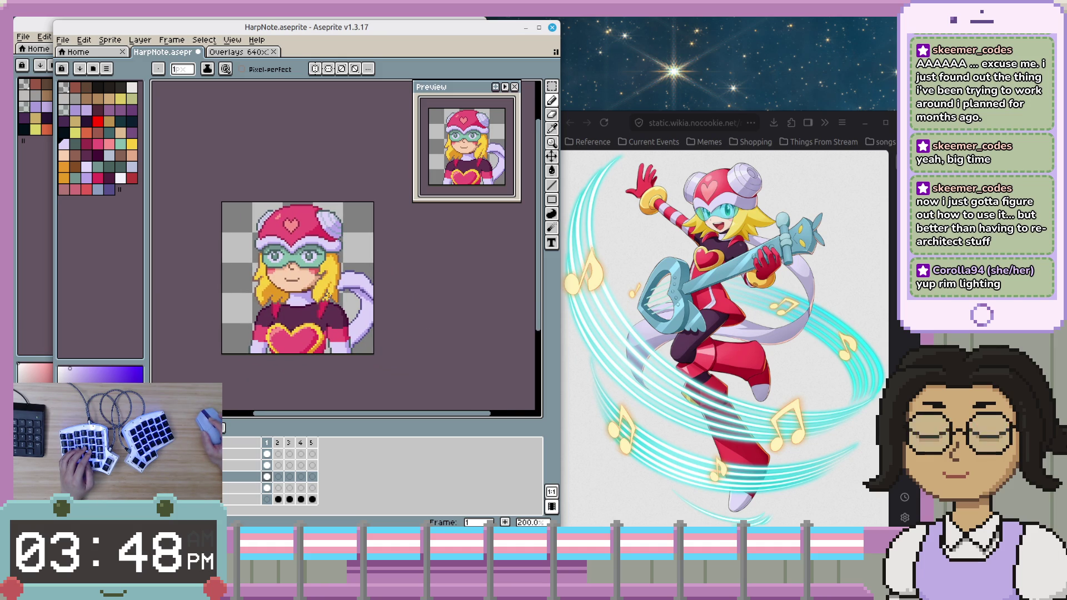
{"action": "scroll", "coordinate": [386, 289], "scroll_direction": "up", "scroll_amount": 1}
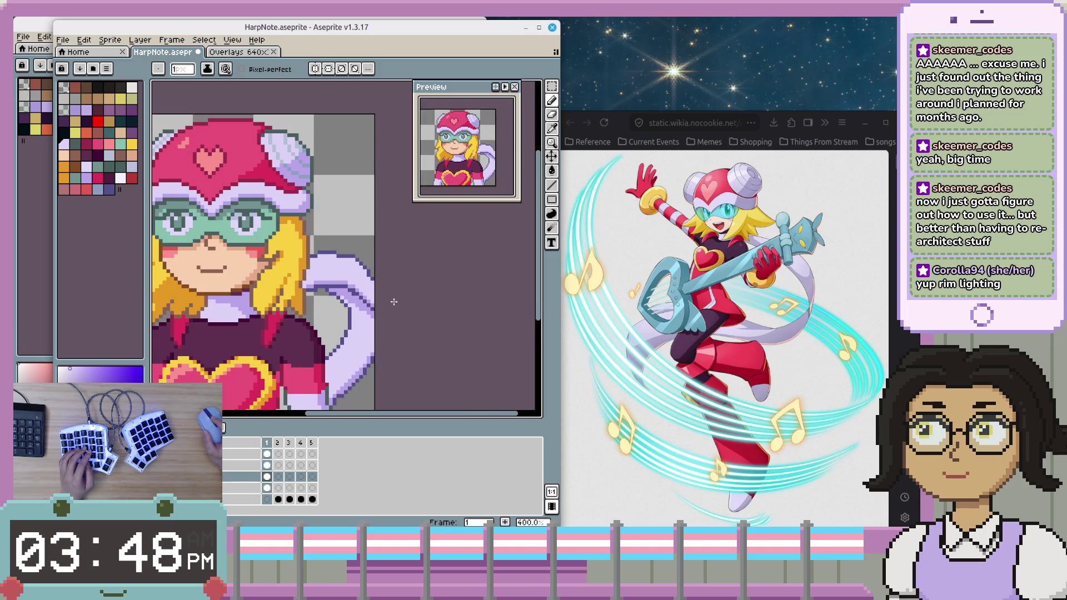
{"action": "scroll", "coordinate": [396, 297], "scroll_direction": "down", "scroll_amount": 2}
{"action": "scroll", "coordinate": [367, 345], "scroll_direction": "up", "scroll_amount": 1}
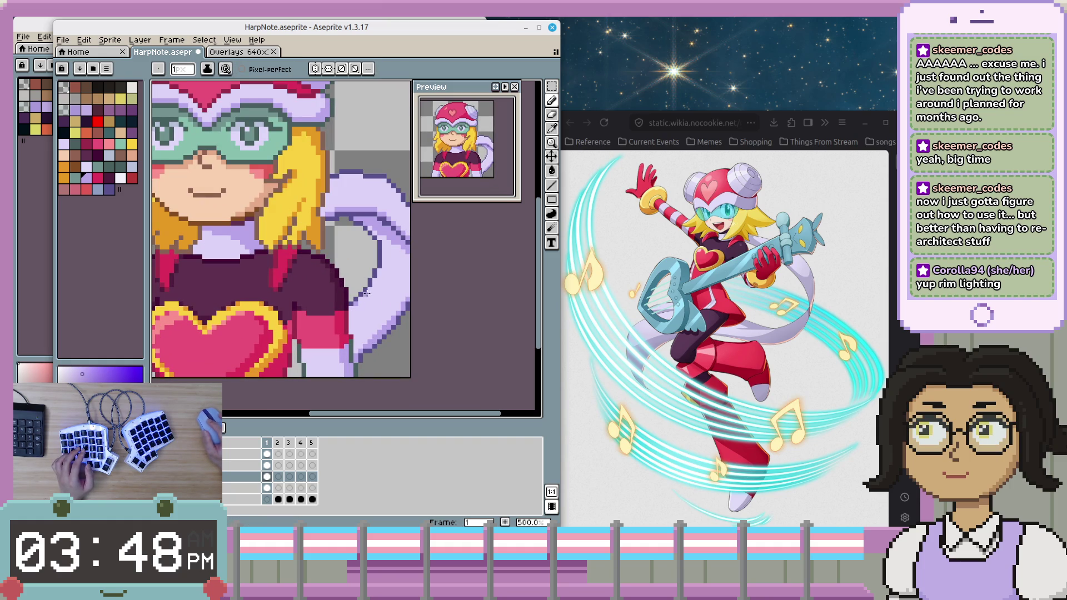
{"action": "scroll", "coordinate": [361, 320], "scroll_direction": "down", "scroll_amount": 1}
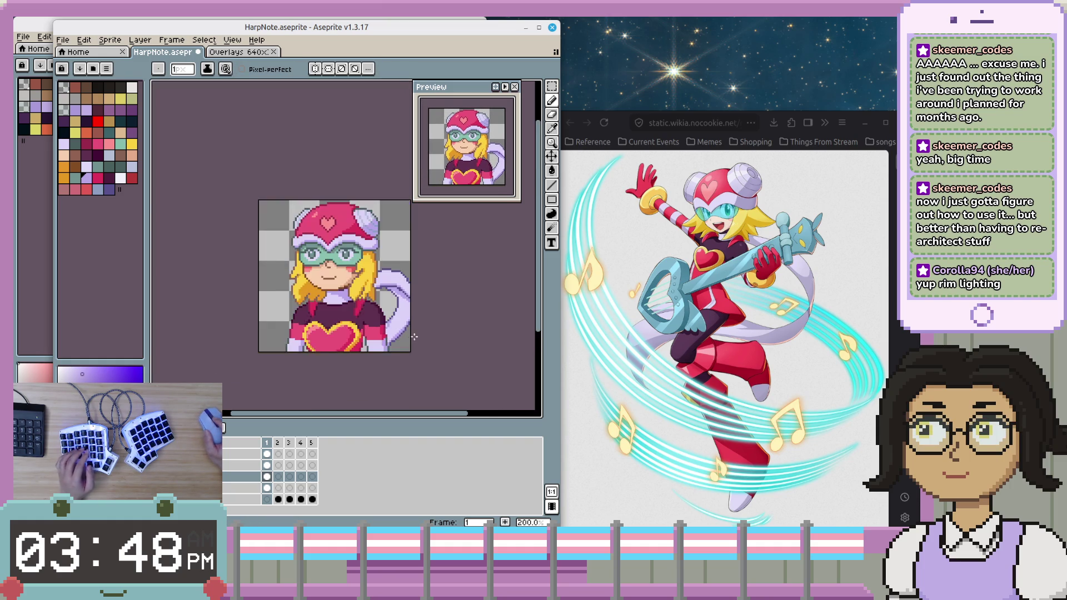
{"action": "scroll", "coordinate": [394, 320], "scroll_direction": "up", "scroll_amount": 2}
{"action": "scroll", "coordinate": [403, 310], "scroll_direction": "down", "scroll_amount": 1}
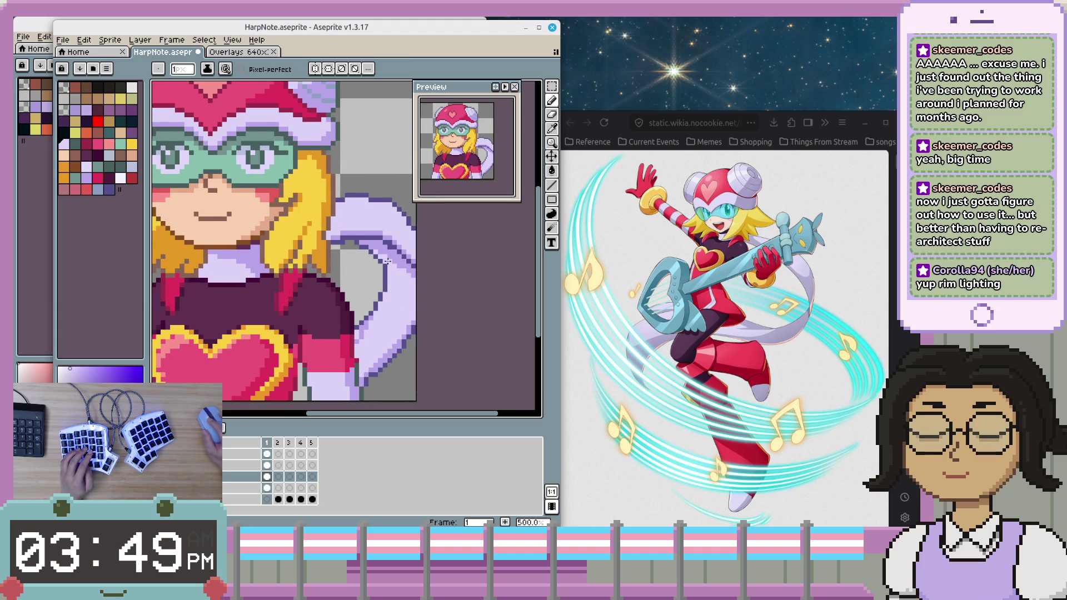
{"action": "scroll", "coordinate": [403, 305], "scroll_direction": "down", "scroll_amount": 2}
{"action": "scroll", "coordinate": [401, 313], "scroll_direction": "up", "scroll_amount": 2}
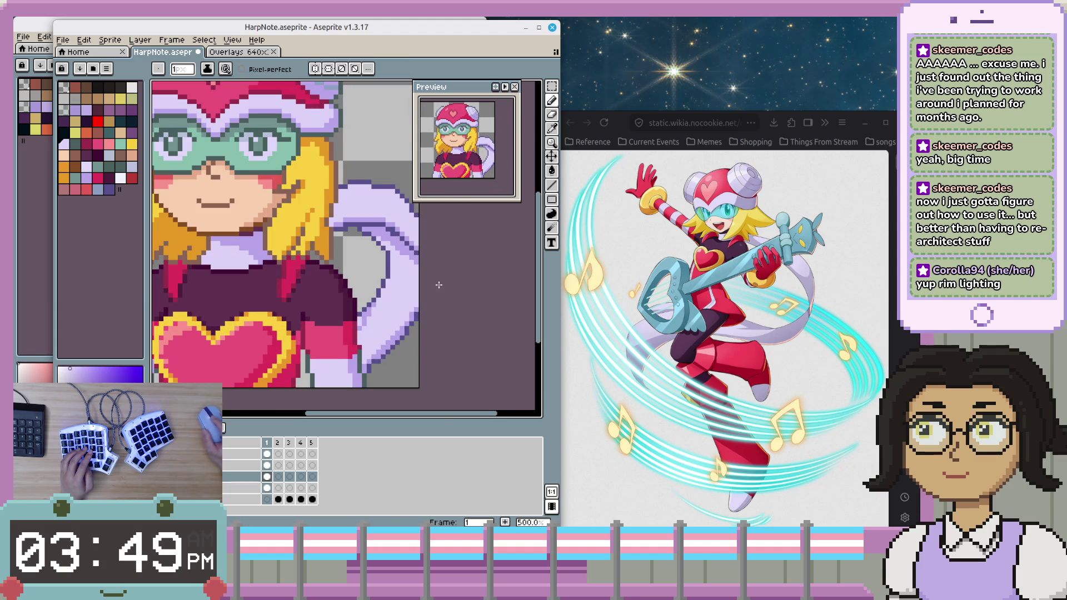
- Sample a second colour from the sprite while inspecting the tail up close
{"action": "left_click", "coordinate": [397, 275], "text": "alt"}
{"action": "scroll", "coordinate": [398, 276], "scroll_direction": "up", "scroll_amount": 1}
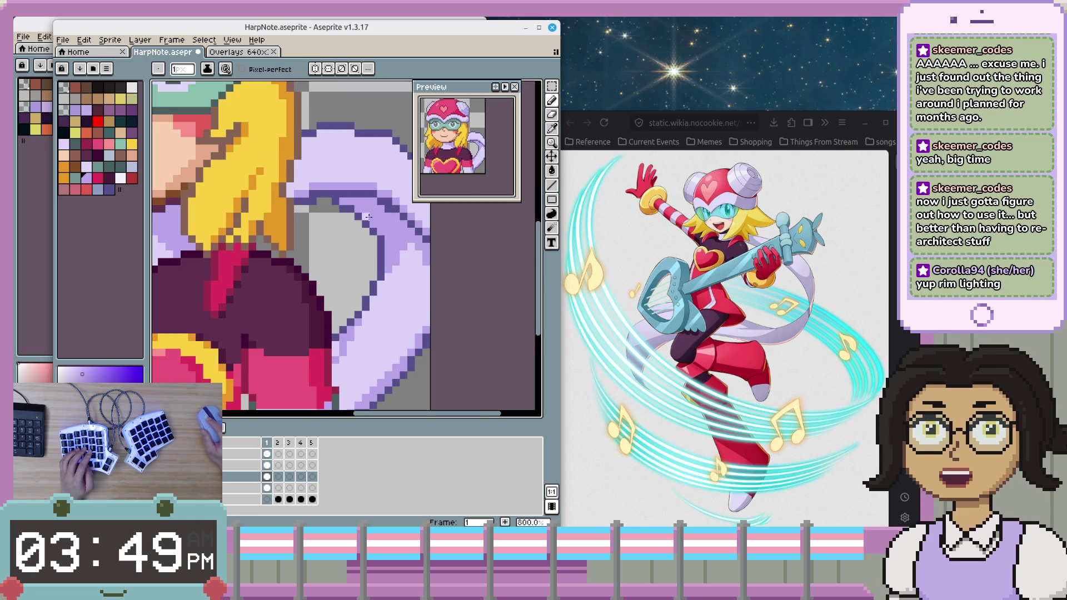
{"action": "scroll", "coordinate": [372, 228], "scroll_direction": "down", "scroll_amount": 2}
{"action": "scroll", "coordinate": [387, 256], "scroll_direction": "down", "scroll_amount": 1}
{"action": "scroll", "coordinate": [398, 283], "scroll_direction": "down", "scroll_amount": 1}
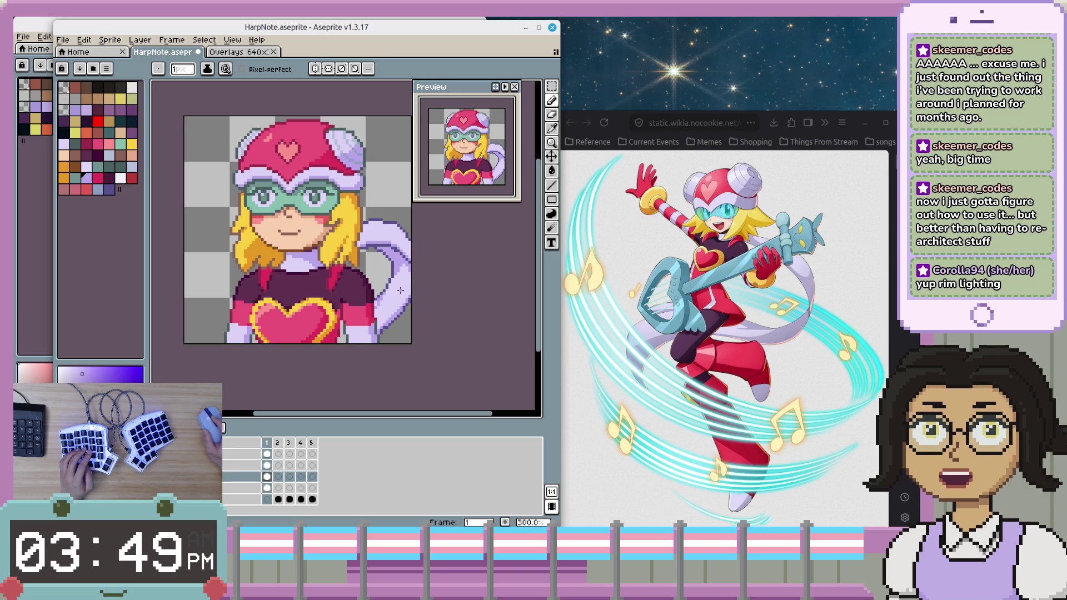
{"action": "scroll", "coordinate": [400, 286], "scroll_direction": "up", "scroll_amount": 1}
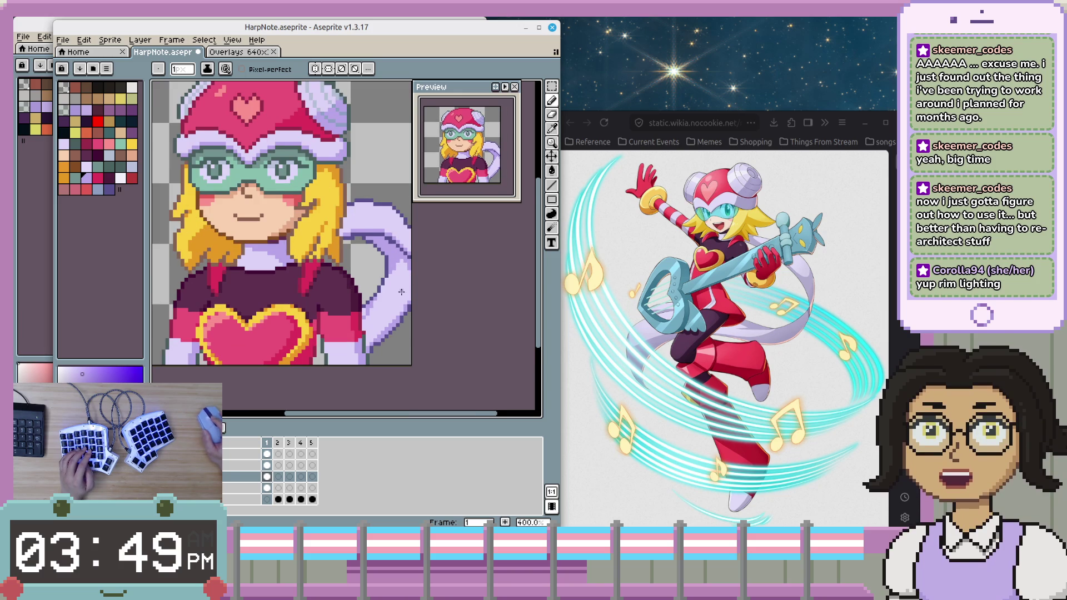
{"action": "scroll", "coordinate": [398, 282], "scroll_direction": "up", "scroll_amount": 1}
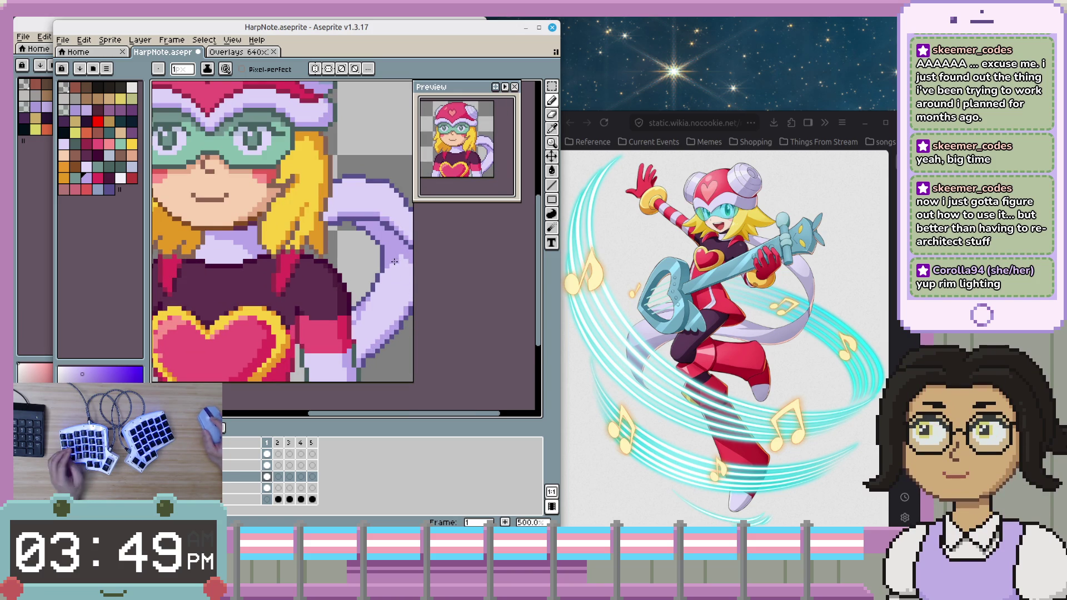
{"action": "scroll", "coordinate": [398, 258], "scroll_direction": "down", "scroll_amount": 1}
{"action": "scroll", "coordinate": [395, 258], "scroll_direction": "down", "scroll_amount": 1}
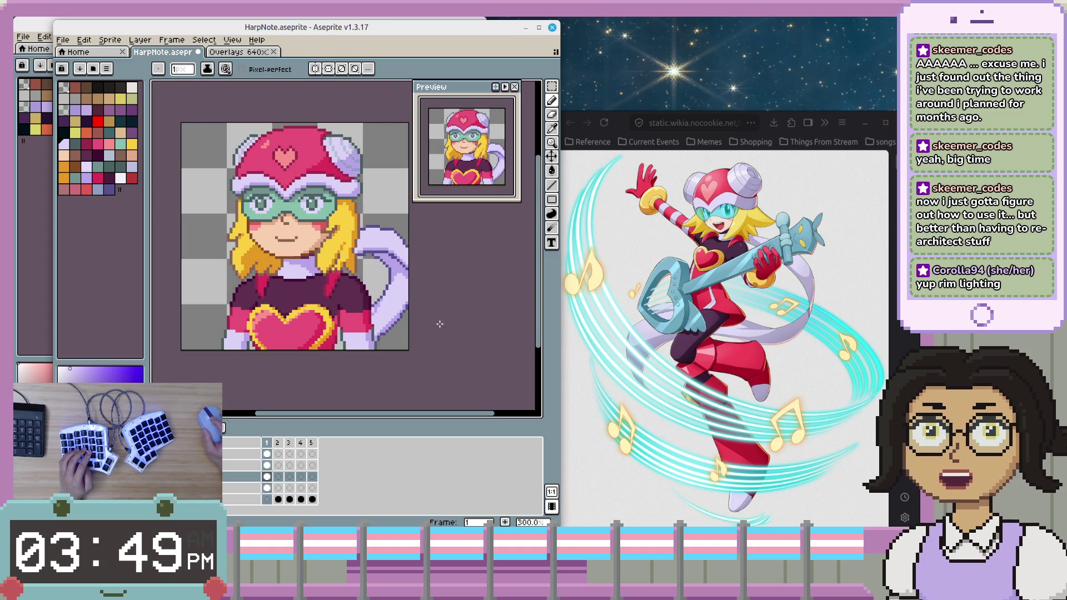
{"action": "scroll", "coordinate": [398, 348], "scroll_direction": "up", "scroll_amount": 2}
{"action": "scroll", "coordinate": [398, 348], "scroll_direction": "up", "scroll_amount": 1}
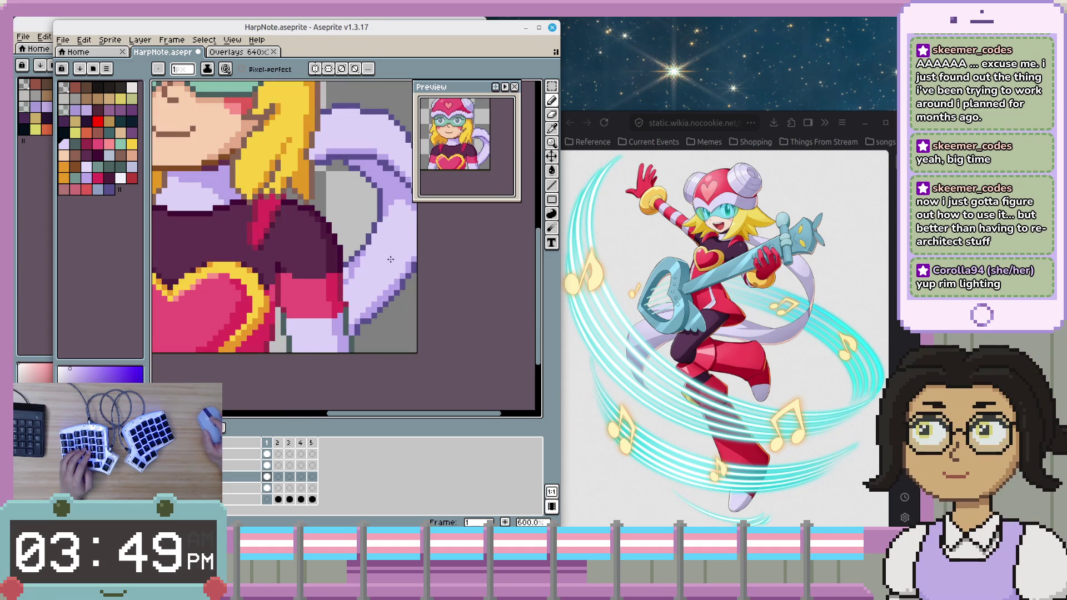
- Eyedrop the light lavender from the tail
{"action": "scroll", "coordinate": [383, 327], "scroll_direction": "up", "scroll_amount": 1}
{"action": "scroll", "coordinate": [367, 311], "scroll_direction": "up", "scroll_amount": 2}
{"action": "scroll", "coordinate": [354, 299], "scroll_direction": "up", "scroll_amount": 1}
{"action": "key", "text": "alt"}
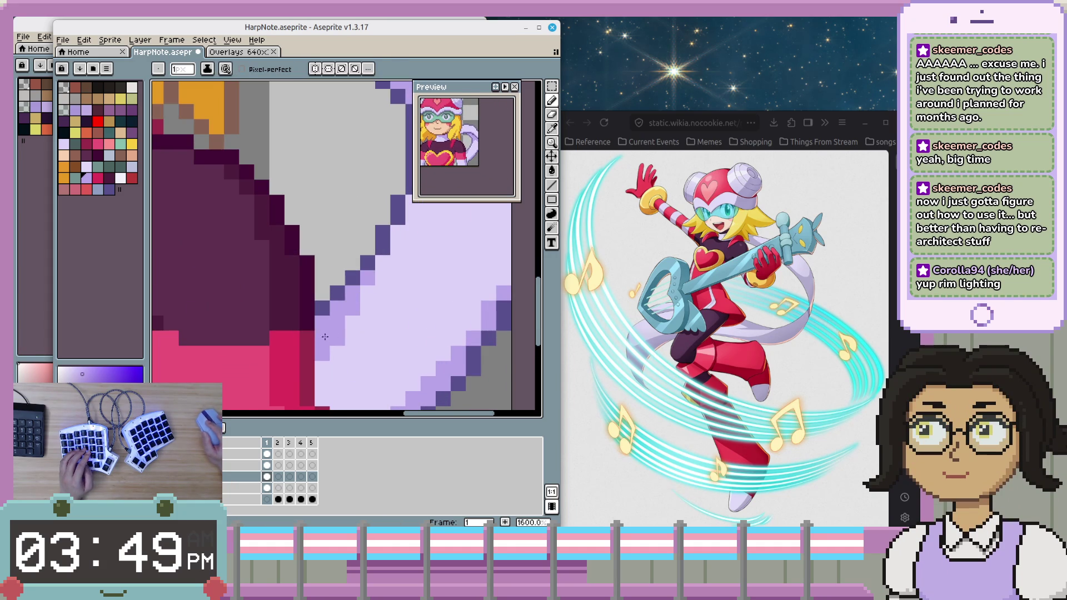
{"action": "scroll", "coordinate": [406, 349], "scroll_direction": "down", "scroll_amount": 3}
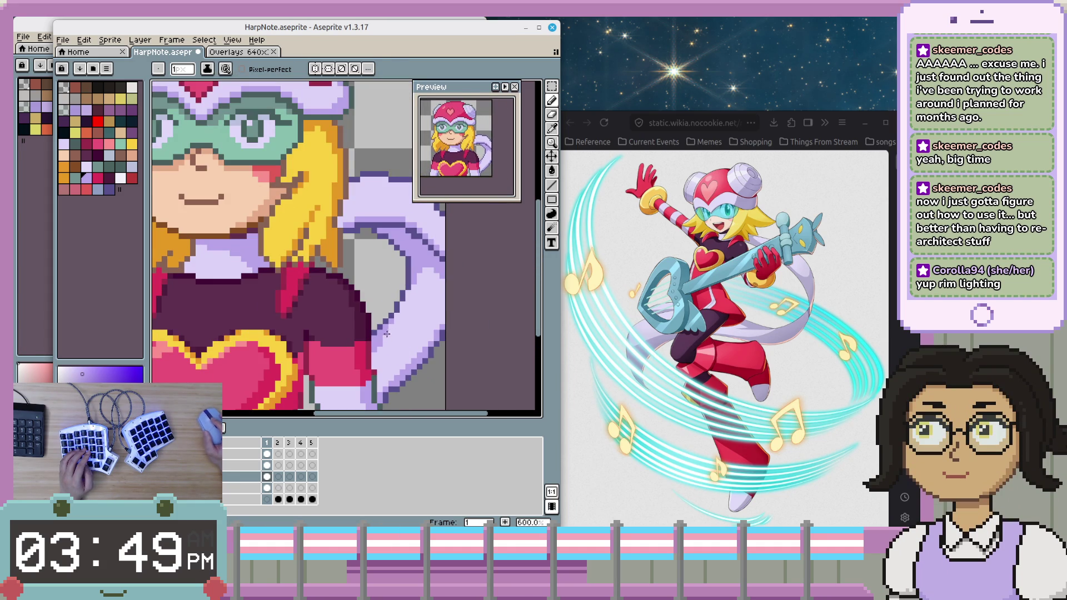
{"action": "left_click", "coordinate": [388, 331], "text": "alt"}
- Paint light lavender pixels along the dress edge where the tail passes
{"action": "scroll", "coordinate": [376, 351], "scroll_direction": "up", "scroll_amount": 3}
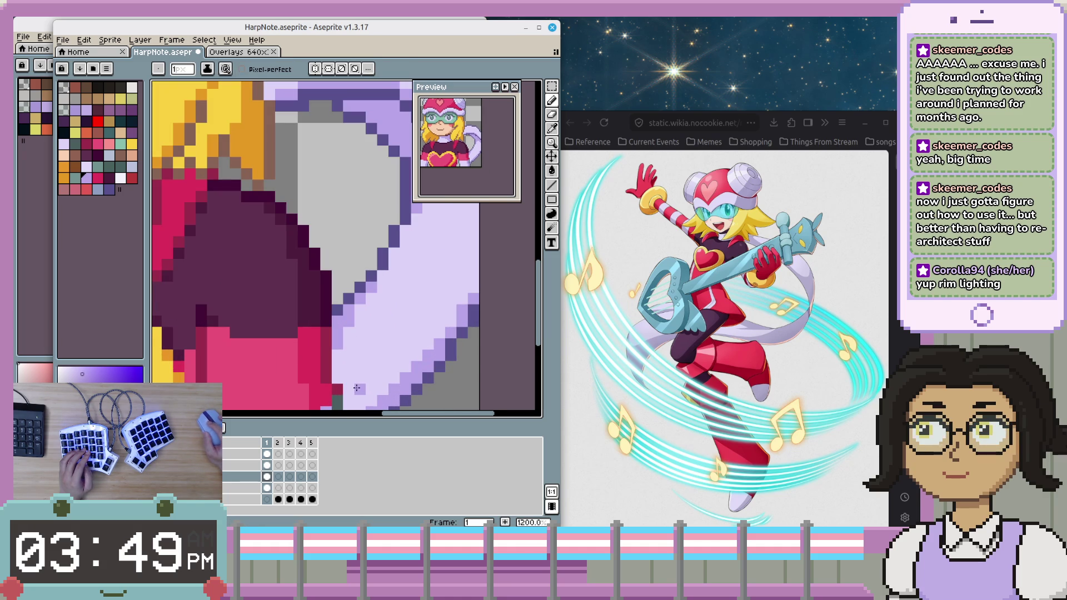
{"action": "left_click_drag", "start_coordinate": [411, 375], "coordinate": [421, 338]}
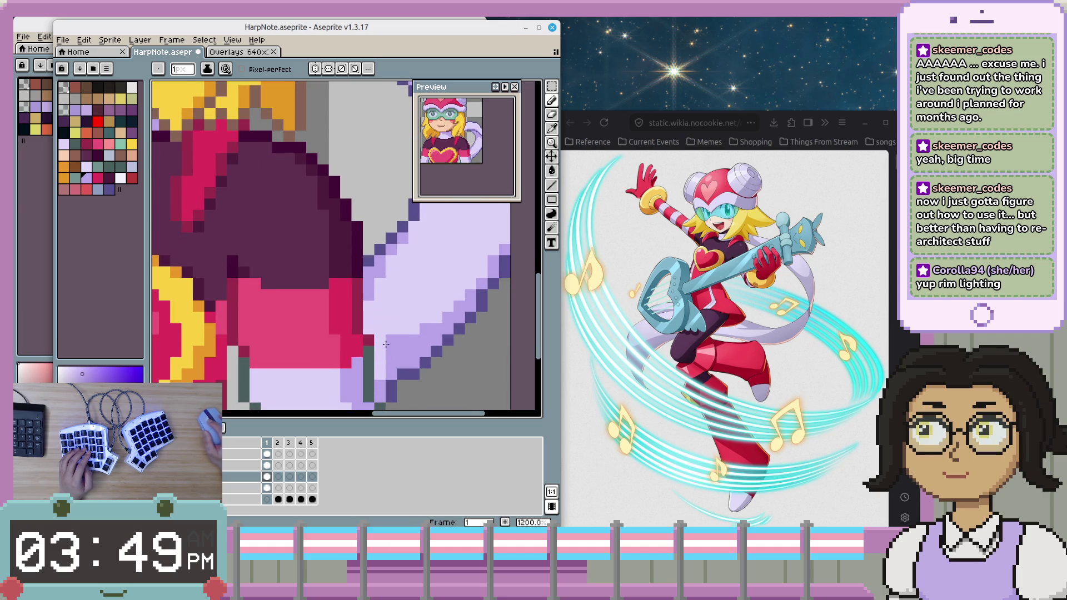
{"action": "scroll", "coordinate": [385, 360], "scroll_direction": "down", "scroll_amount": 4}
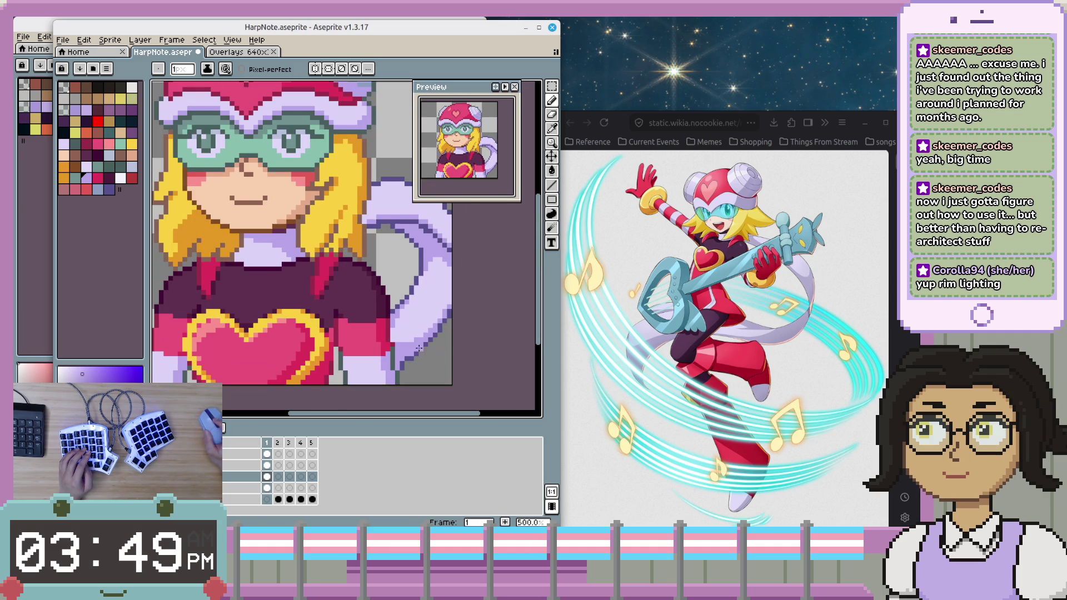
{"action": "scroll", "coordinate": [419, 349], "scroll_direction": "up", "scroll_amount": 2}
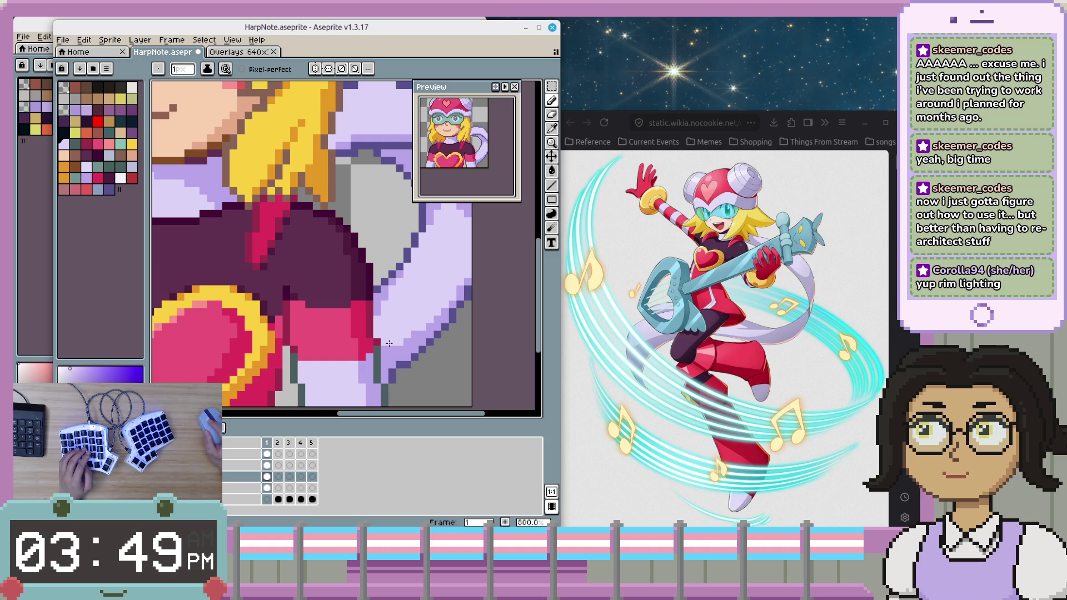
{"action": "scroll", "coordinate": [396, 365], "scroll_direction": "down", "scroll_amount": 2}
{"action": "scroll", "coordinate": [432, 368], "scroll_direction": "down", "scroll_amount": 1}
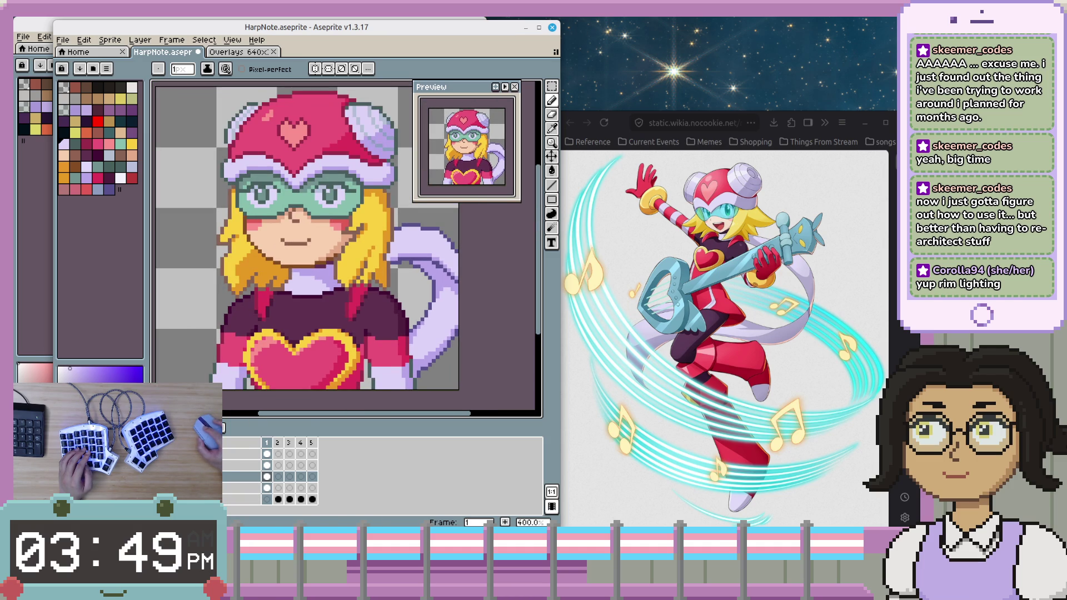
- Toggle the torso layer to compare, then hide the head/hair and lavender tail layers
{"action": "left_click", "coordinate": [63, 476]}
{"action": "left_click", "coordinate": [62, 476]}
{"action": "left_click", "coordinate": [63, 476]}
{"action": "left_click", "coordinate": [62, 477]}
{"action": "left_click", "coordinate": [62, 476]}
{"action": "left_click", "coordinate": [62, 476]}
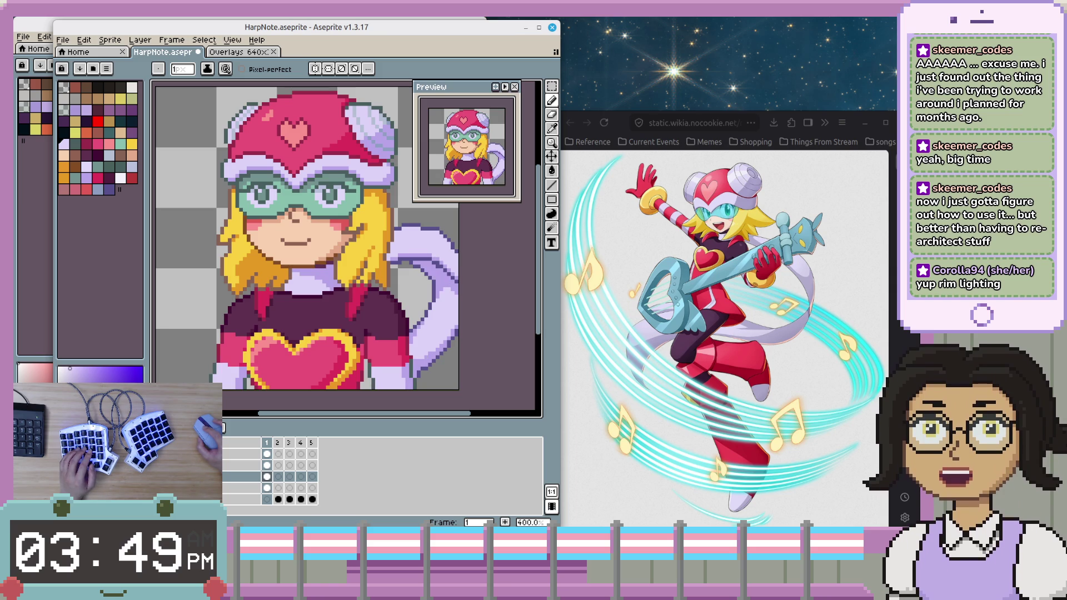
{"action": "left_click", "coordinate": [62, 476]}
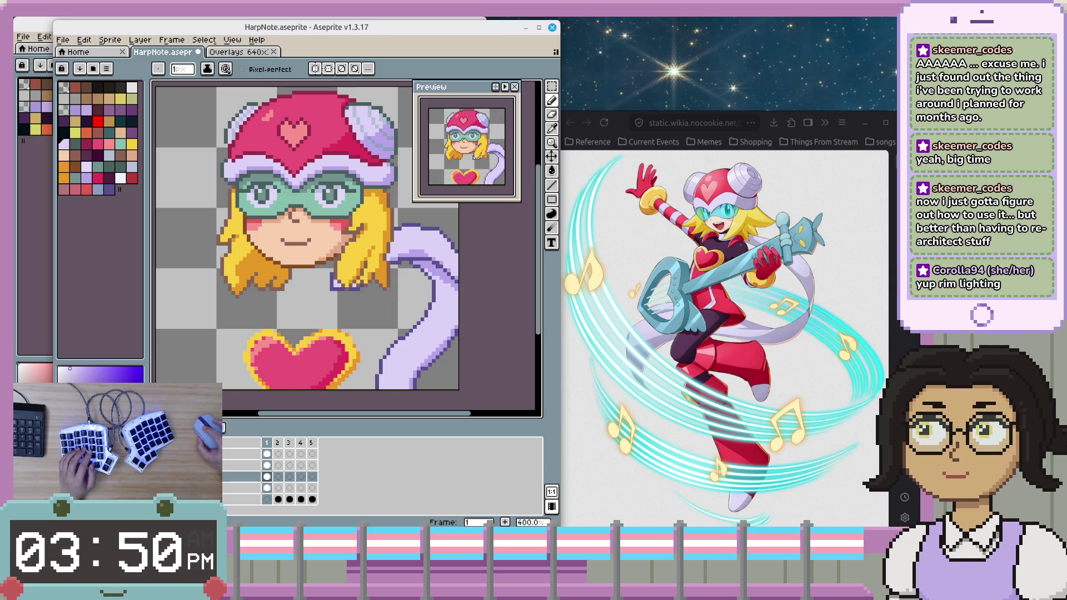
{"action": "left_click", "coordinate": [62, 465]}
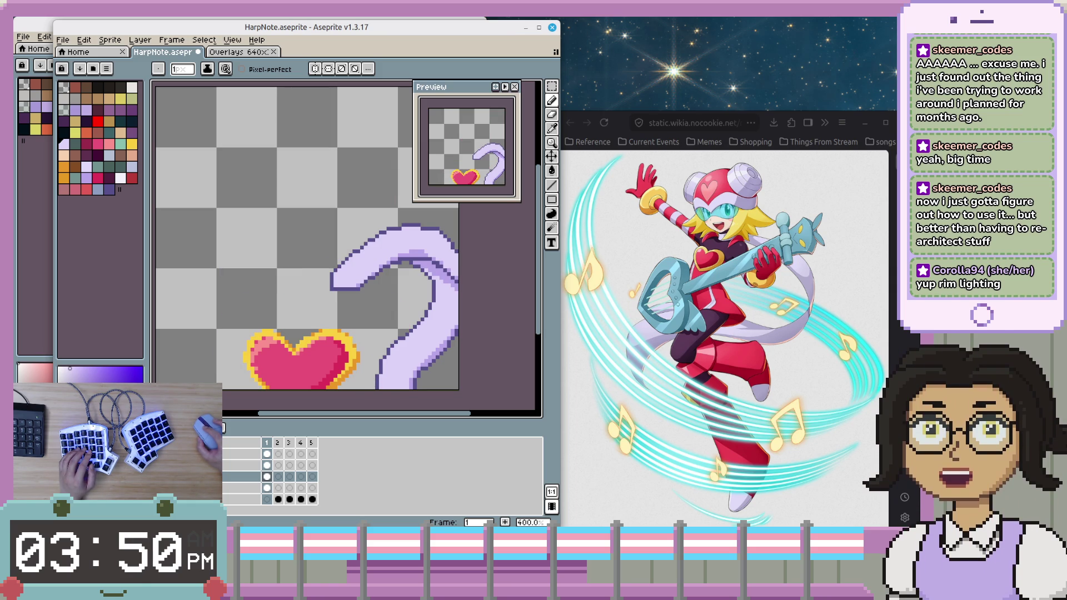
{"action": "left_click", "coordinate": [62, 476]}
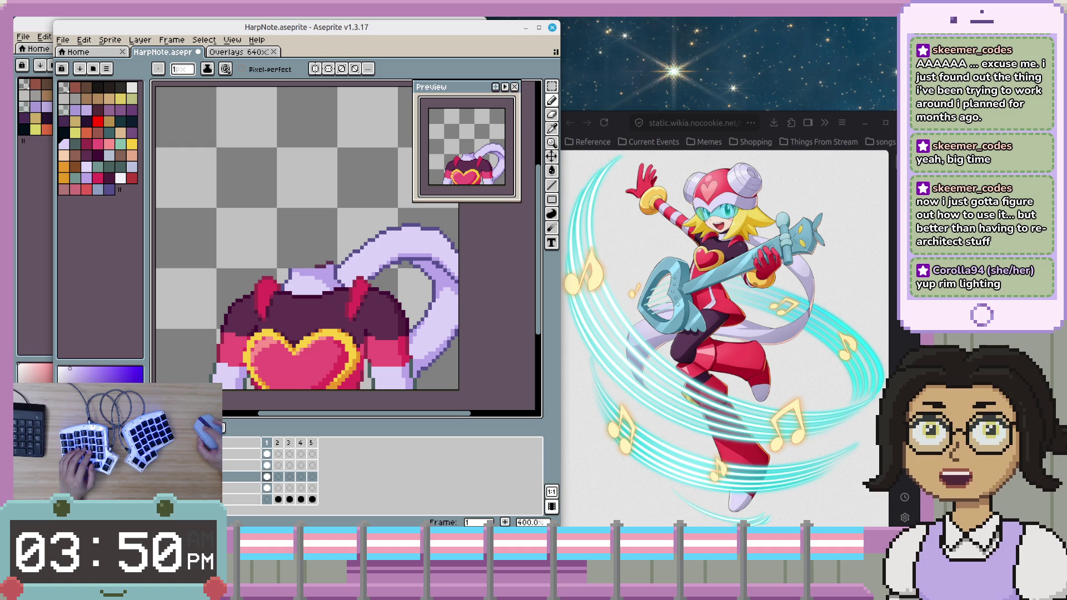
{"action": "left_click", "coordinate": [62, 454]}
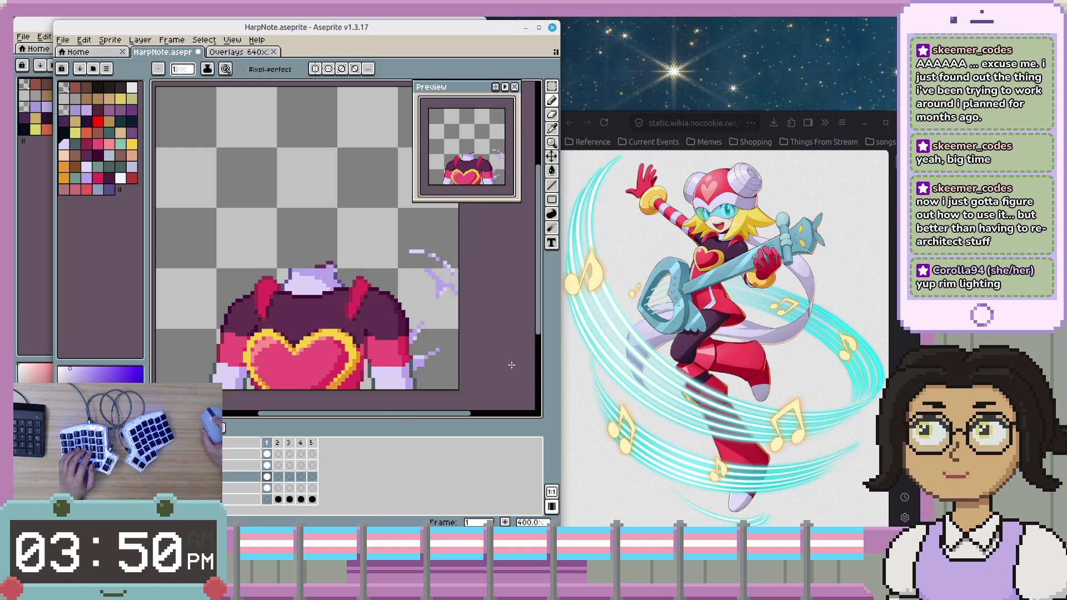
- Lasso the stray lavender strokes beside the sprite's right edge and delete them
{"action": "scroll", "coordinate": [460, 314], "scroll_direction": "down", "scroll_amount": 2}
{"action": "scroll", "coordinate": [459, 314], "scroll_direction": "right", "scroll_amount": 3}
{"action": "scroll", "coordinate": [389, 333], "scroll_direction": "up", "scroll_amount": 2}
{"action": "scroll", "coordinate": [381, 338], "scroll_direction": "down", "scroll_amount": 1}
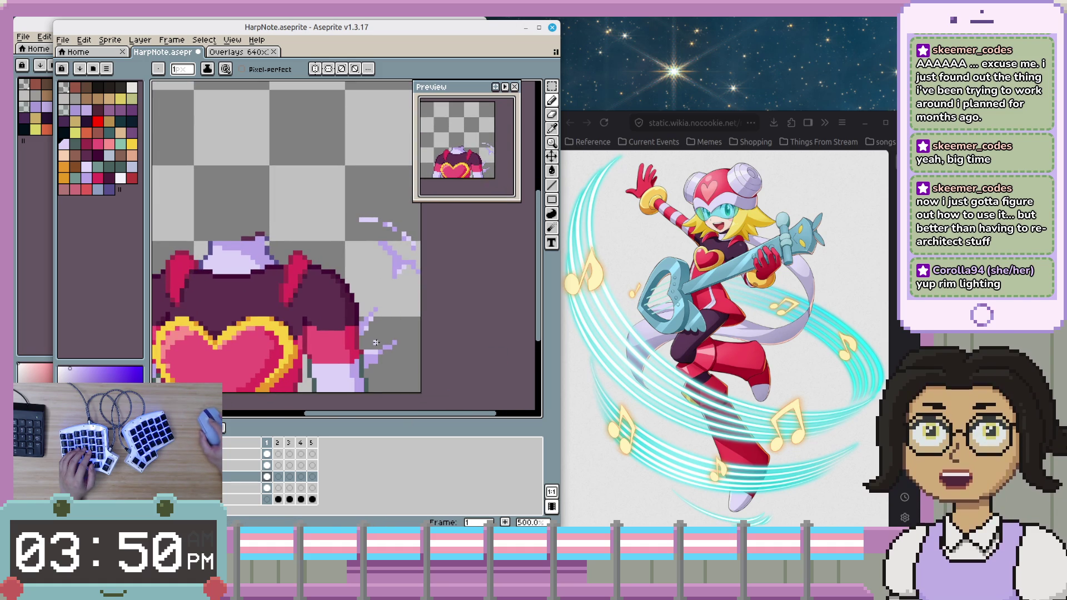
{"action": "scroll", "coordinate": [355, 322], "scroll_direction": "up", "scroll_amount": 1}
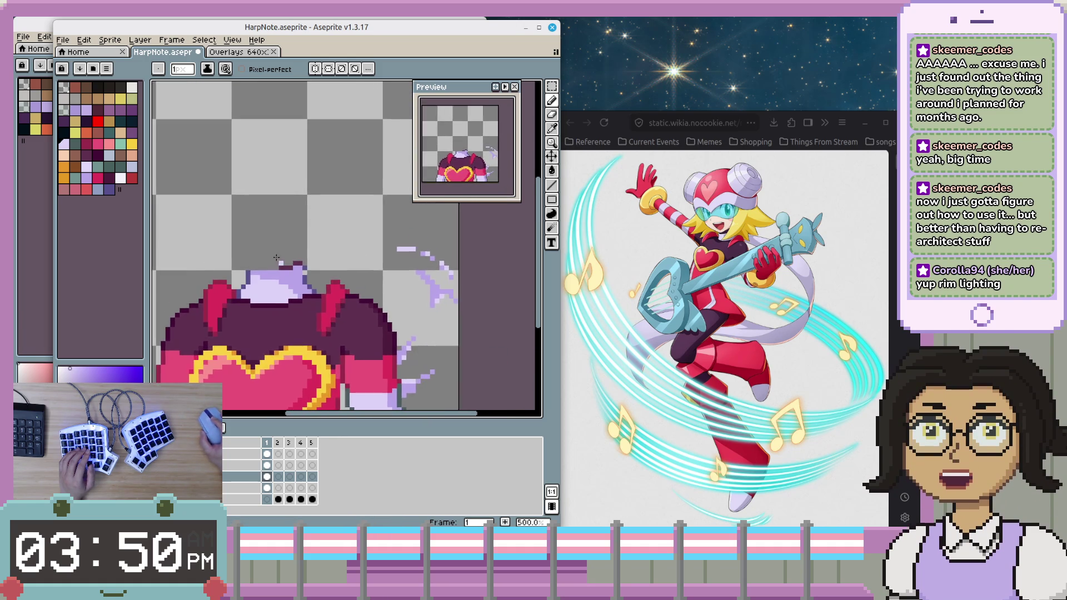
{"action": "scroll", "coordinate": [328, 301], "scroll_direction": "up", "scroll_amount": 1}
{"action": "scroll", "coordinate": [510, 340], "scroll_direction": "up", "scroll_amount": 1}
{"action": "scroll", "coordinate": [439, 332], "scroll_direction": "down", "scroll_amount": 2}
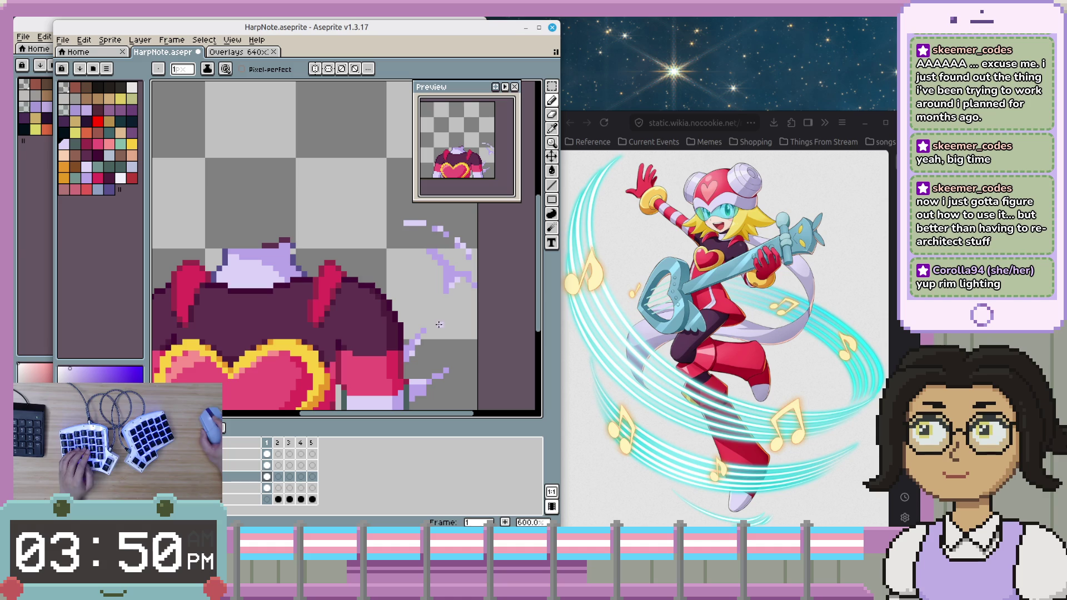
{"action": "key", "text": "m"}
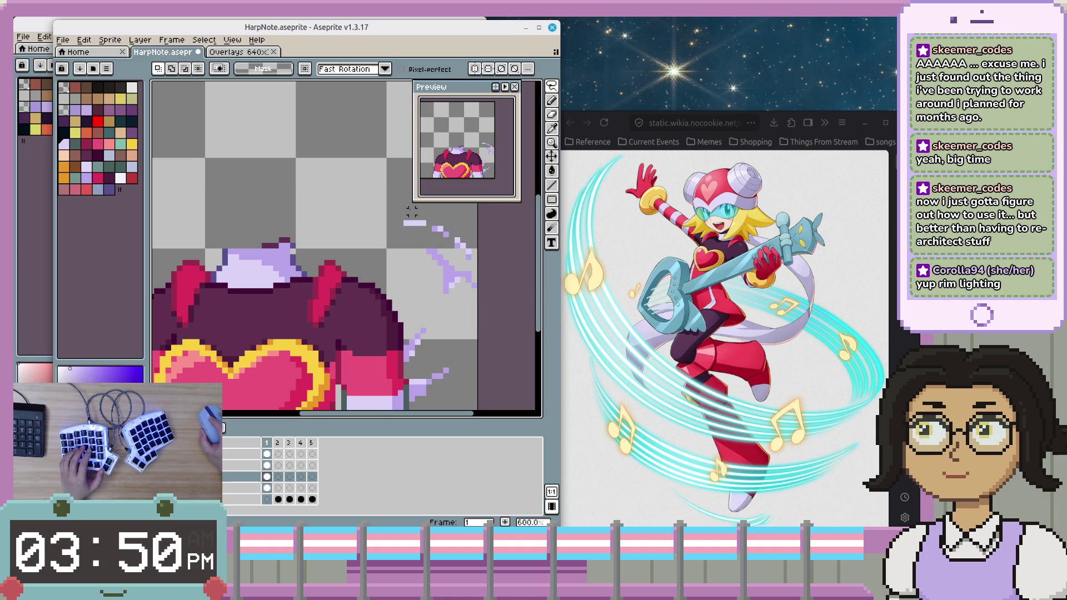
{"action": "scroll", "coordinate": [380, 170], "scroll_direction": "up", "scroll_amount": 1}
{"action": "scroll", "coordinate": [380, 170], "scroll_direction": "down", "scroll_amount": 1}
{"action": "left_click_drag", "start_coordinate": [359, 171], "coordinate": [345, 350]}
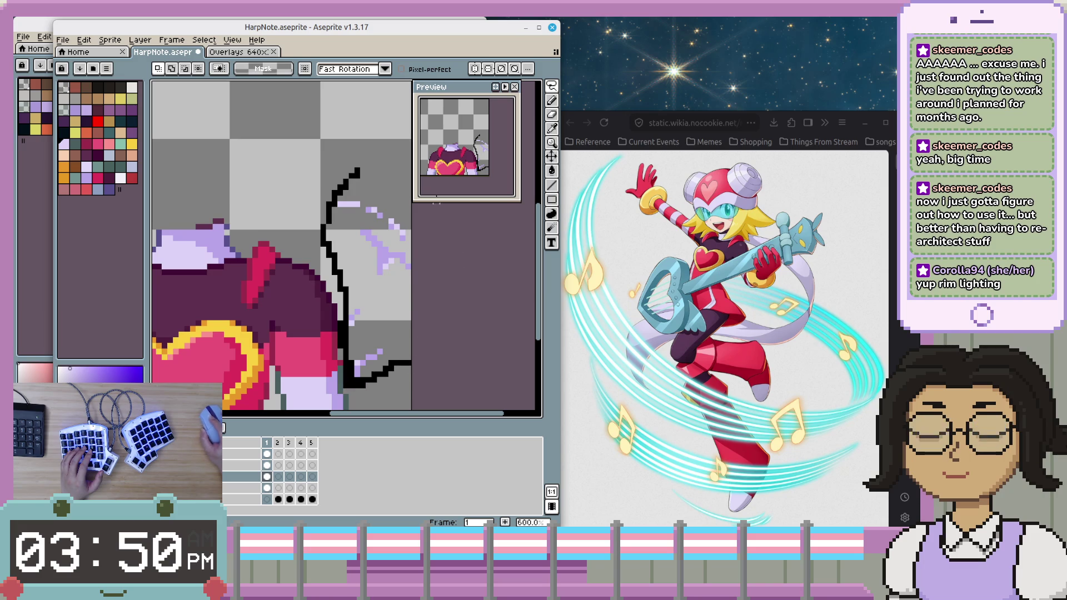
{"action": "left_click_drag", "start_coordinate": [409, 363], "coordinate": [412, 364]}
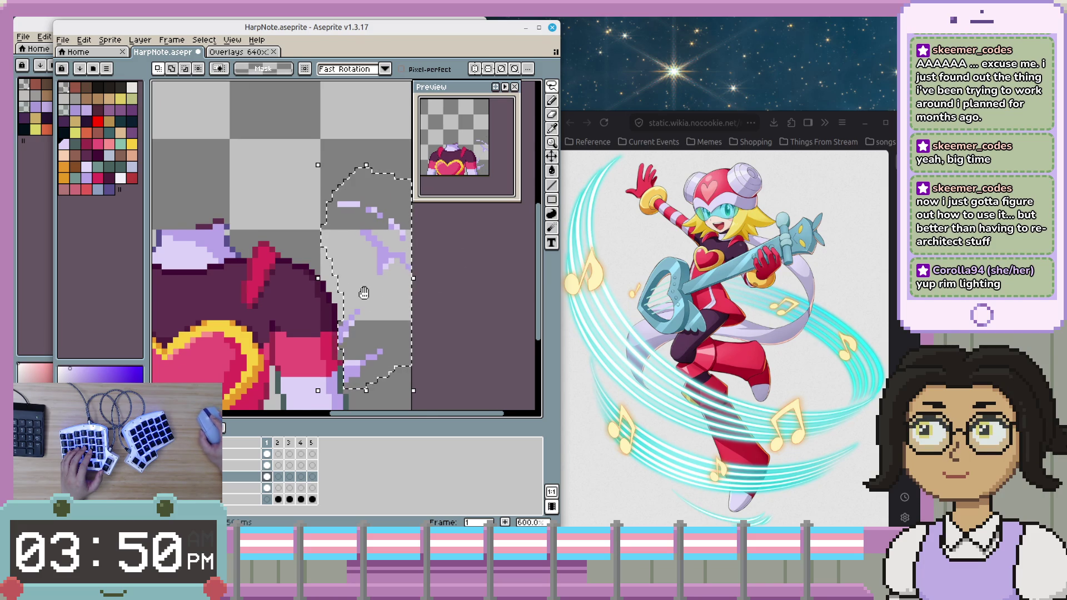
{"action": "scroll", "coordinate": [436, 306], "scroll_direction": "down", "scroll_amount": 3}
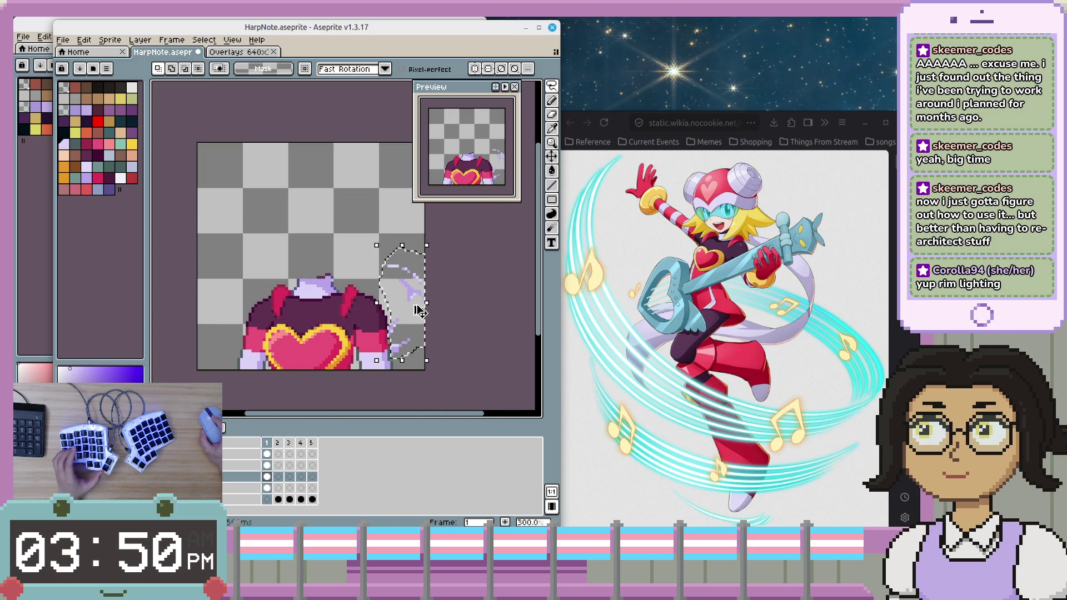
{"action": "key", "text": "Delete"}
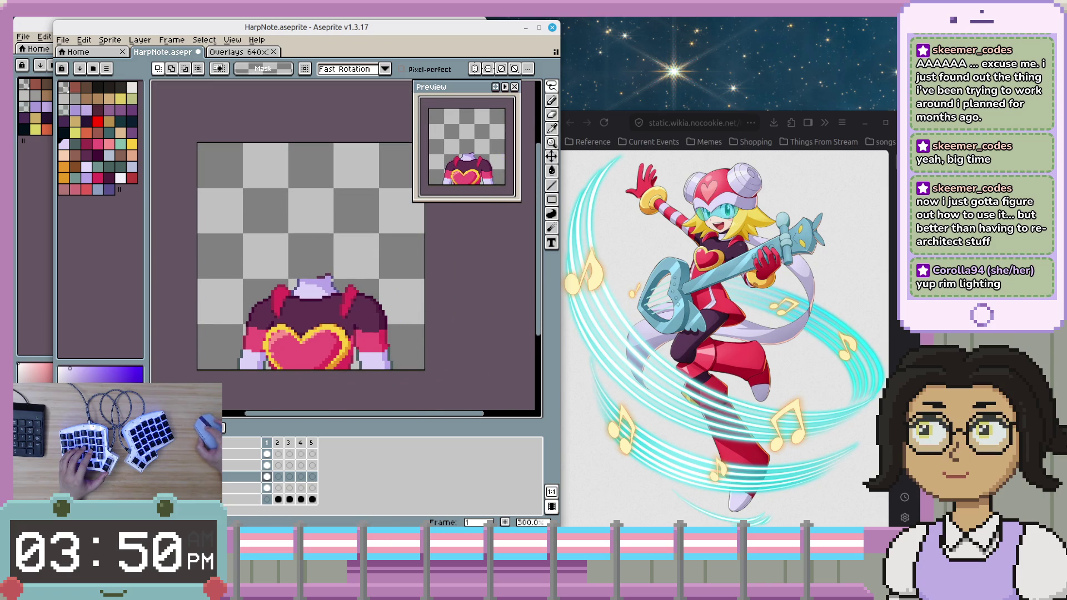
- Show the lavender tail layer and clear the cel selection
{"action": "left_click", "coordinate": [249, 487]}
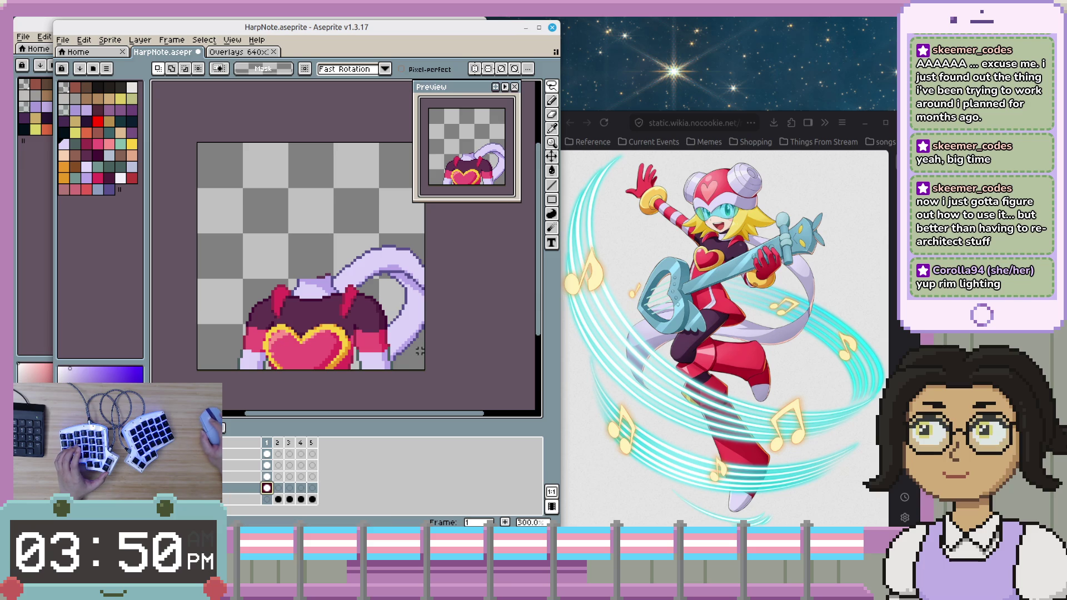
{"action": "key", "text": "Escape"}
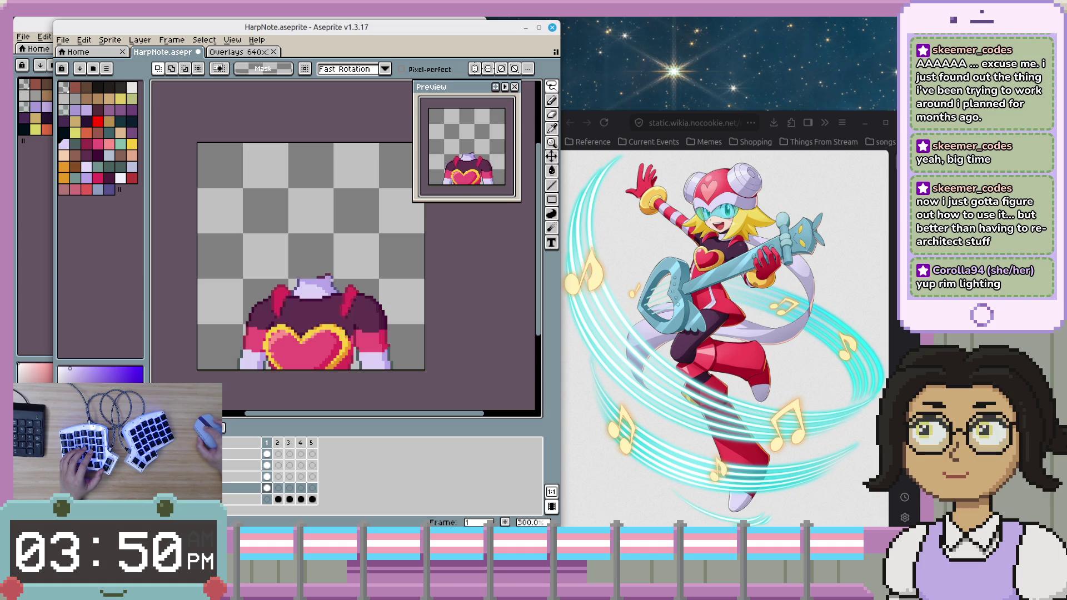
{"action": "scroll", "coordinate": [360, 237], "scroll_direction": "up", "scroll_amount": 2}
{"action": "scroll", "coordinate": [360, 236], "scroll_direction": "up", "scroll_amount": 1}
{"action": "scroll", "coordinate": [333, 314], "scroll_direction": "up", "scroll_amount": 1}
- Switch to the Pencil, move up a layer, and undo to restore the tail's visibility
{"action": "key", "text": "b"}
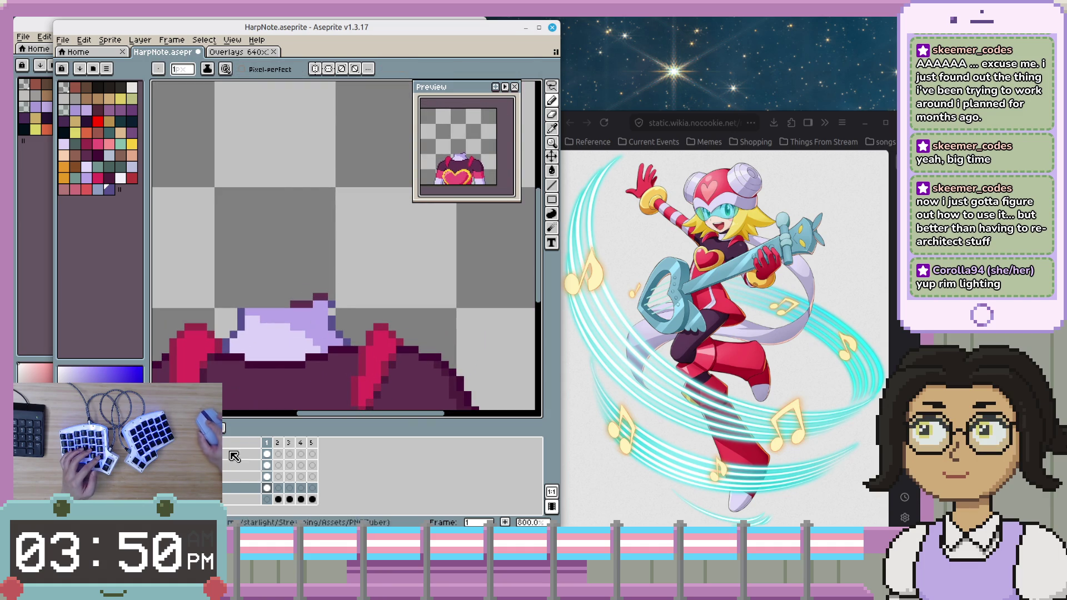
{"action": "key", "text": "alt+Up"}
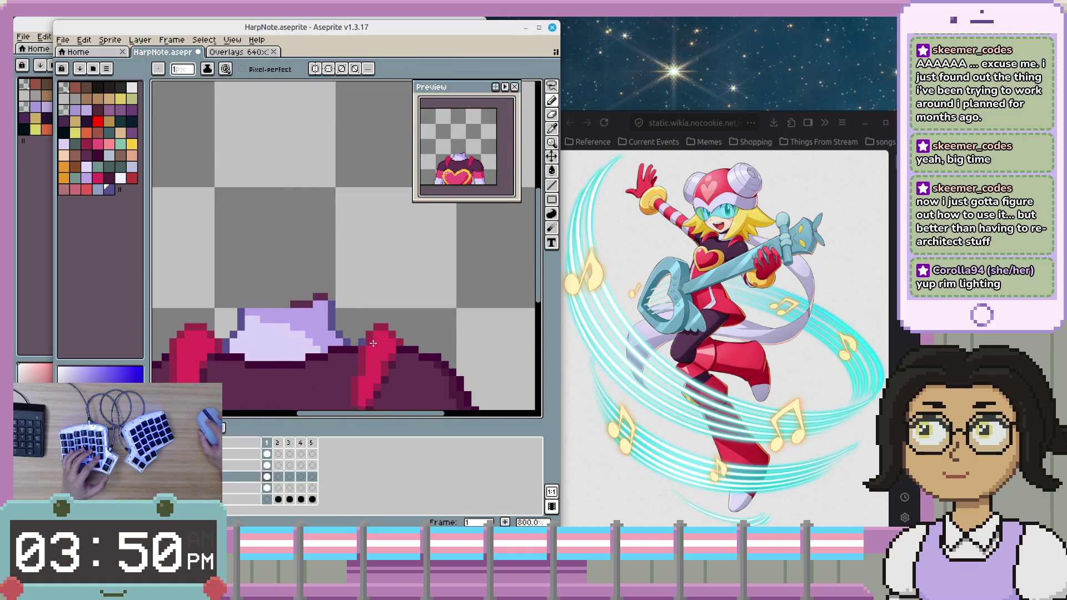
{"action": "scroll", "coordinate": [333, 317], "scroll_direction": "down", "scroll_amount": 1}
{"action": "scroll", "coordinate": [317, 356], "scroll_direction": "down", "scroll_amount": 2}
{"action": "scroll", "coordinate": [295, 396], "scroll_direction": "down", "scroll_amount": 1}
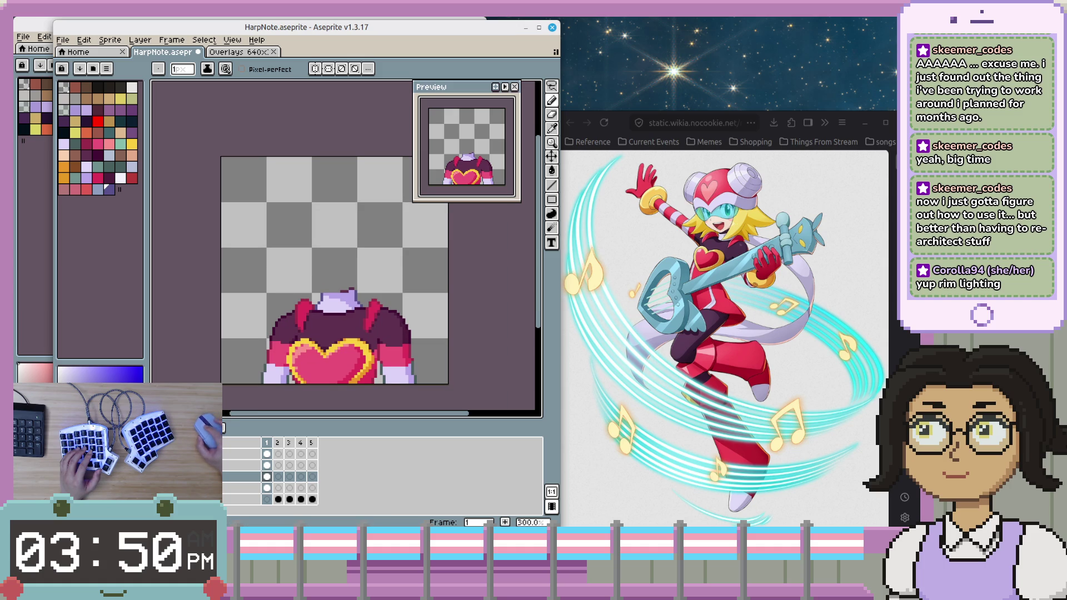
{"action": "key", "text": "ctrl+z"}
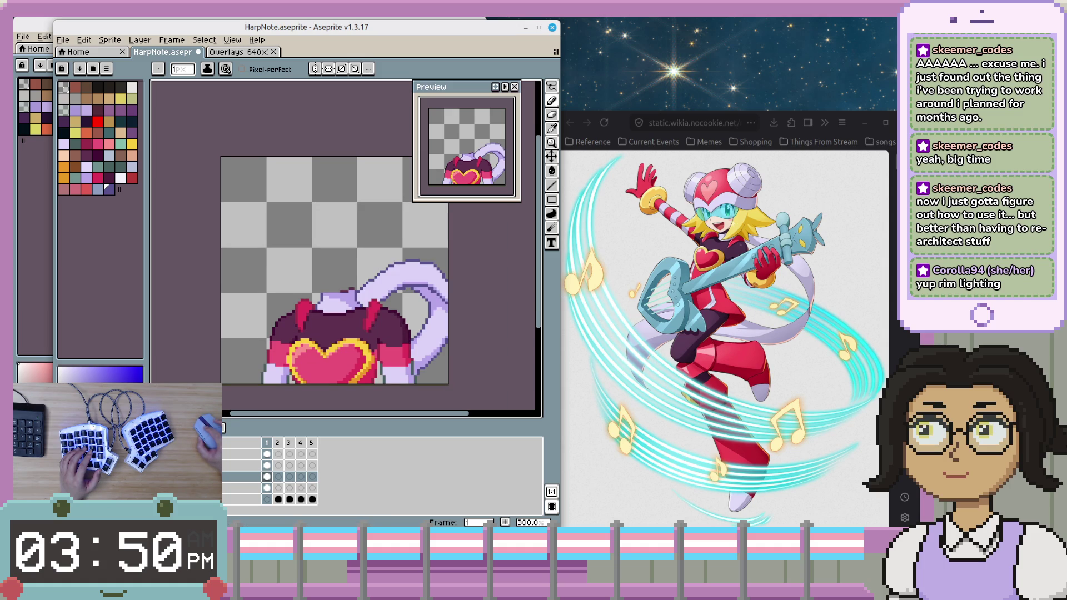
- Eyedrop the tail's light lavender and paint a darker edge pixel on the tail layer
{"action": "key", "text": "ctrl+z"}
{"action": "scroll", "coordinate": [412, 316], "scroll_direction": "up", "scroll_amount": 1}
{"action": "scroll", "coordinate": [412, 316], "scroll_direction": "up", "scroll_amount": 2}
{"action": "key", "text": "i"}
{"action": "left_click", "coordinate": [413, 316]}
{"action": "key", "text": "b"}
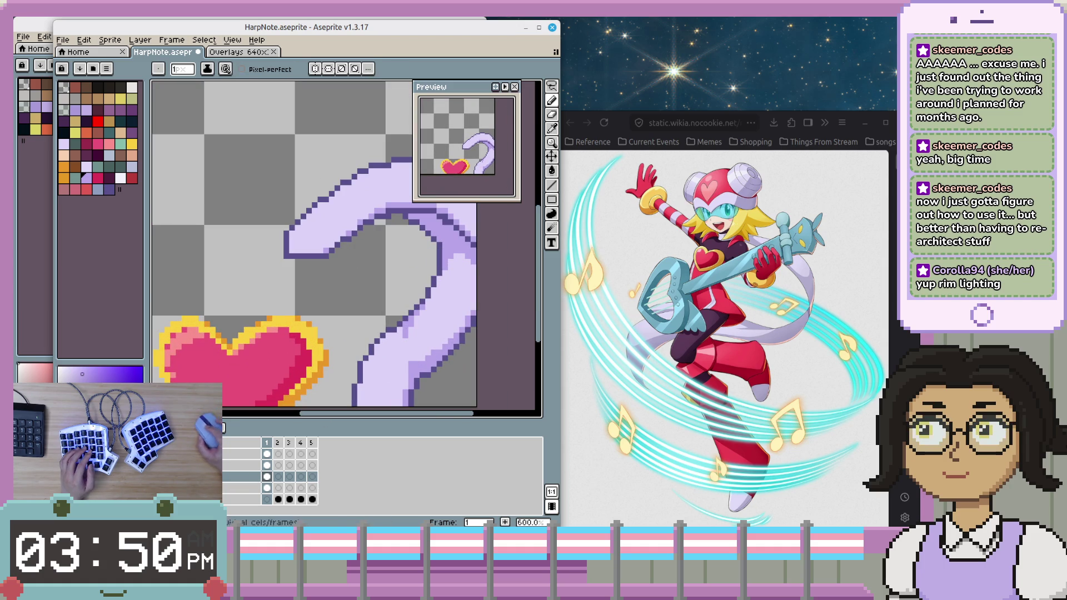
{"action": "left_click", "coordinate": [267, 488]}
{"action": "scroll", "coordinate": [403, 332], "scroll_direction": "up", "scroll_amount": 1}
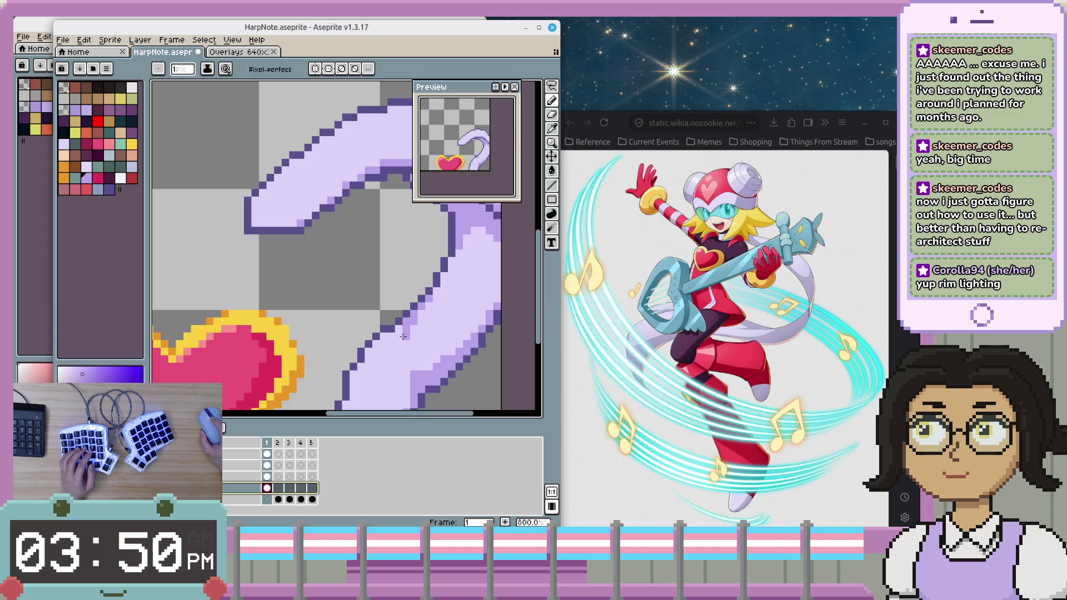
{"action": "left_click", "coordinate": [408, 370]}
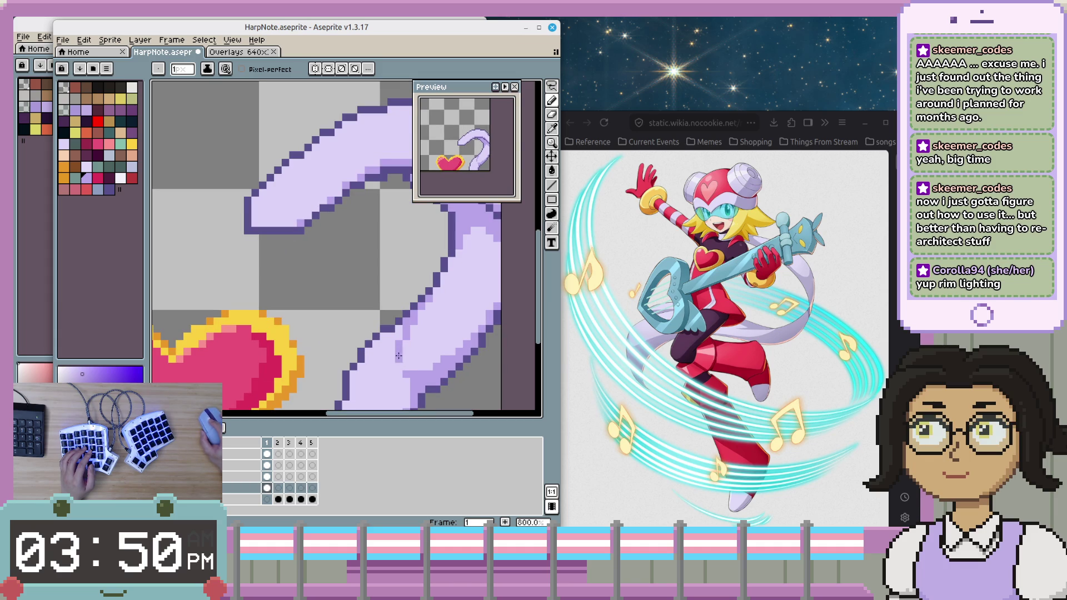
- Choose a paler lavender shade for the tail shading
{"action": "scroll", "coordinate": [400, 370], "scroll_direction": "down", "scroll_amount": 4}
{"action": "scroll", "coordinate": [401, 339], "scroll_direction": "up", "scroll_amount": 2}
{"action": "scroll", "coordinate": [403, 316], "scroll_direction": "up", "scroll_amount": 1}
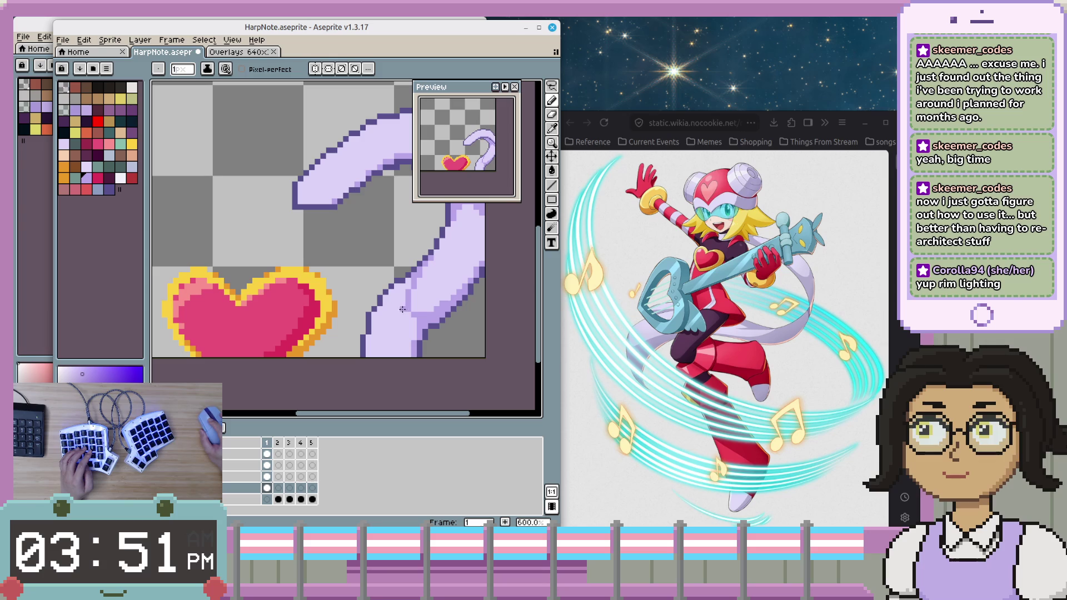
{"action": "scroll", "coordinate": [383, 308], "scroll_direction": "right", "scroll_amount": 3}
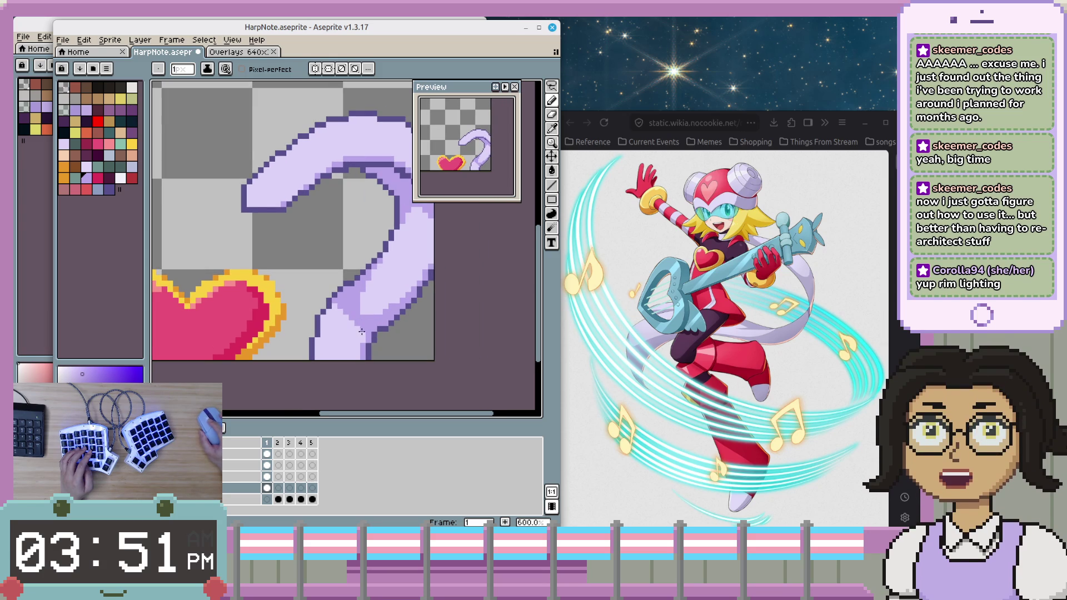
{"action": "left_click", "coordinate": [360, 305], "text": "alt"}
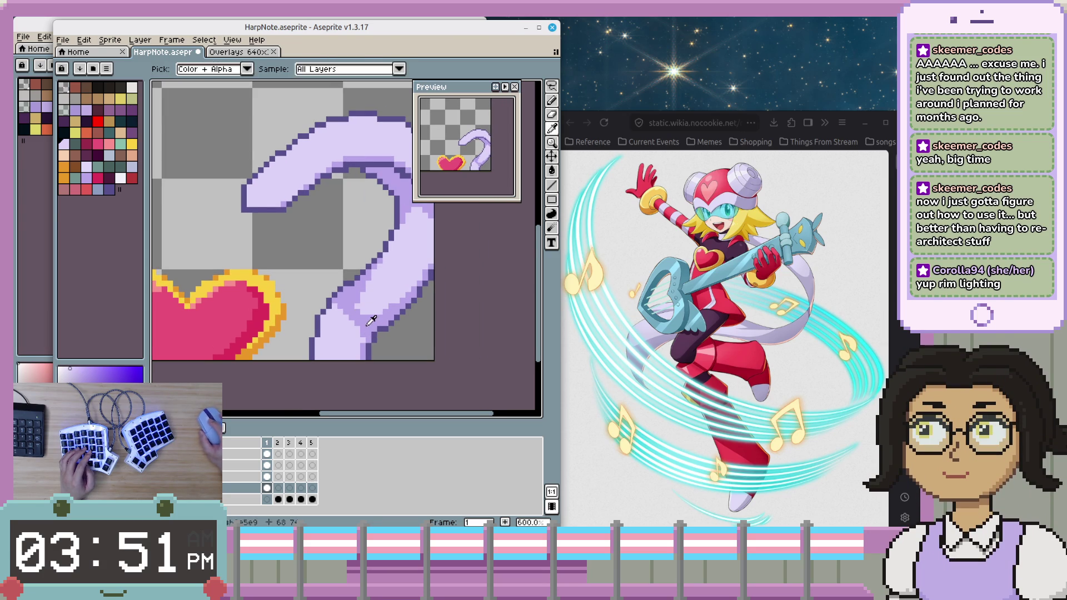
{"action": "scroll", "coordinate": [354, 324], "scroll_direction": "up", "scroll_amount": 1}
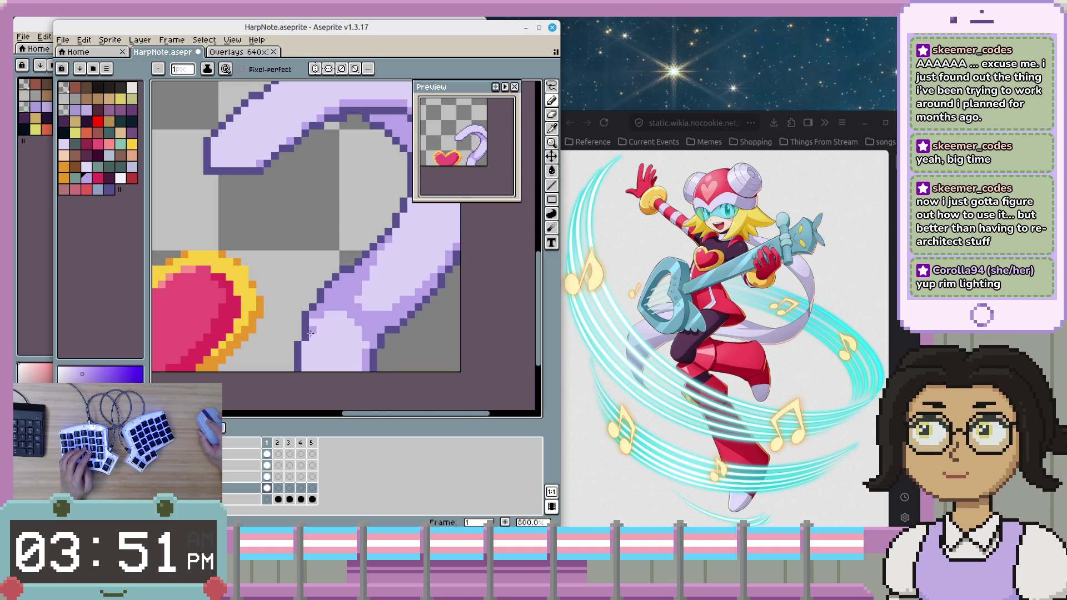
{"action": "scroll", "coordinate": [315, 323], "scroll_direction": "down", "scroll_amount": 2}
{"action": "scroll", "coordinate": [330, 322], "scroll_direction": "up", "scroll_amount": 1}
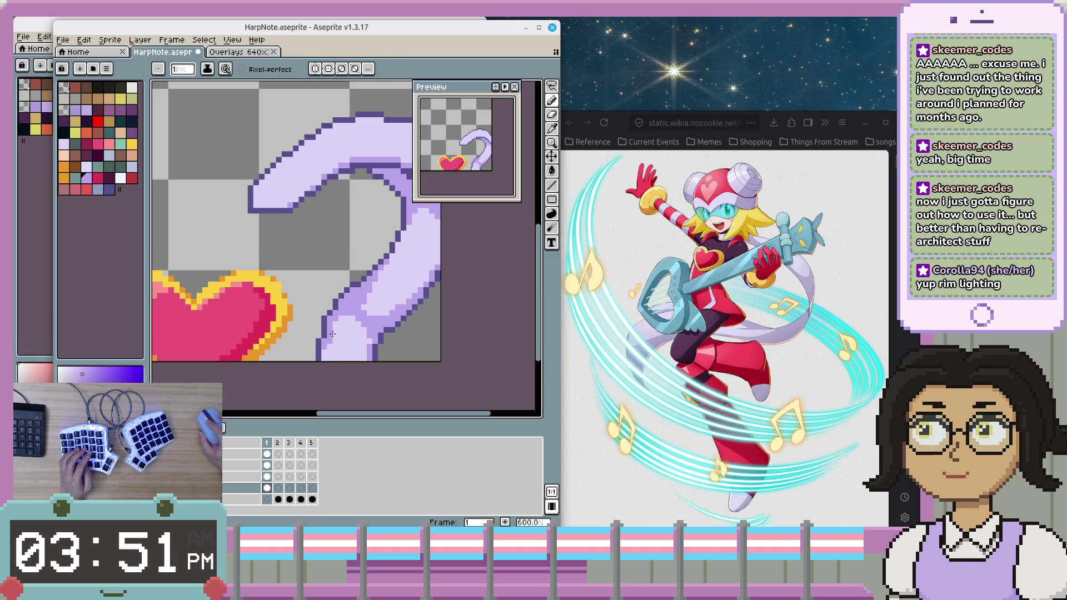
{"action": "scroll", "coordinate": [342, 318], "scroll_direction": "down", "scroll_amount": 1}
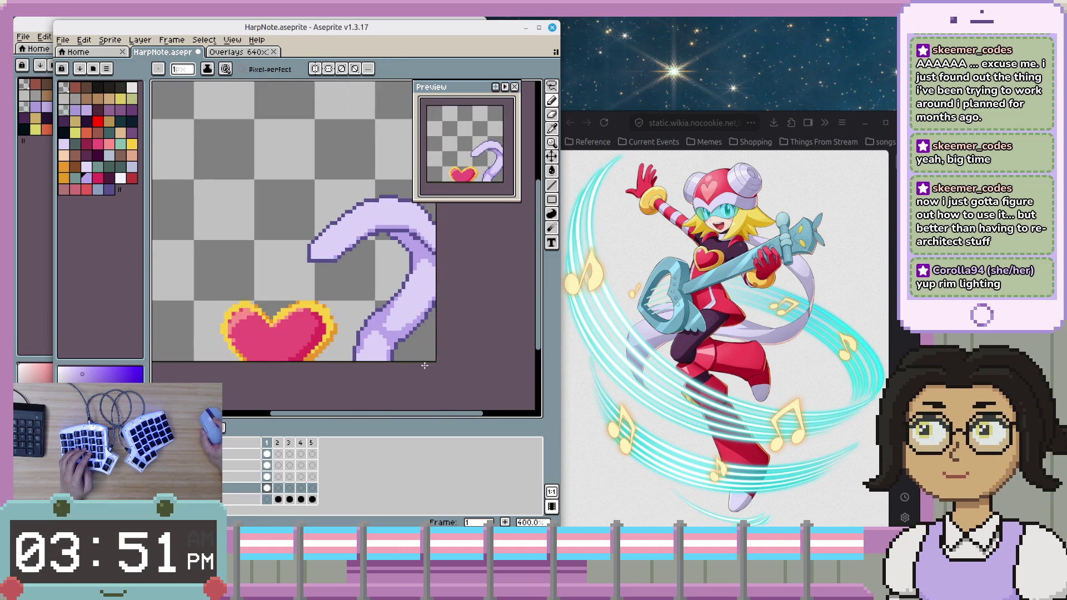
{"action": "scroll", "coordinate": [426, 363], "scroll_direction": "down", "scroll_amount": 2}
{"action": "scroll", "coordinate": [427, 363], "scroll_direction": "up", "scroll_amount": 2}
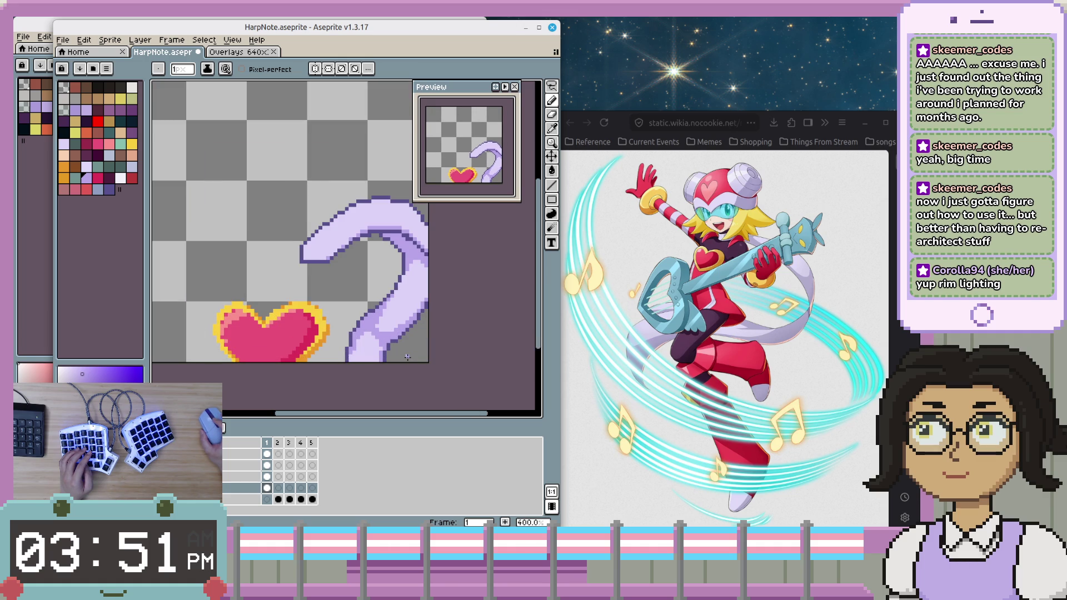
{"action": "scroll", "coordinate": [407, 357], "scroll_direction": "up", "scroll_amount": 2}
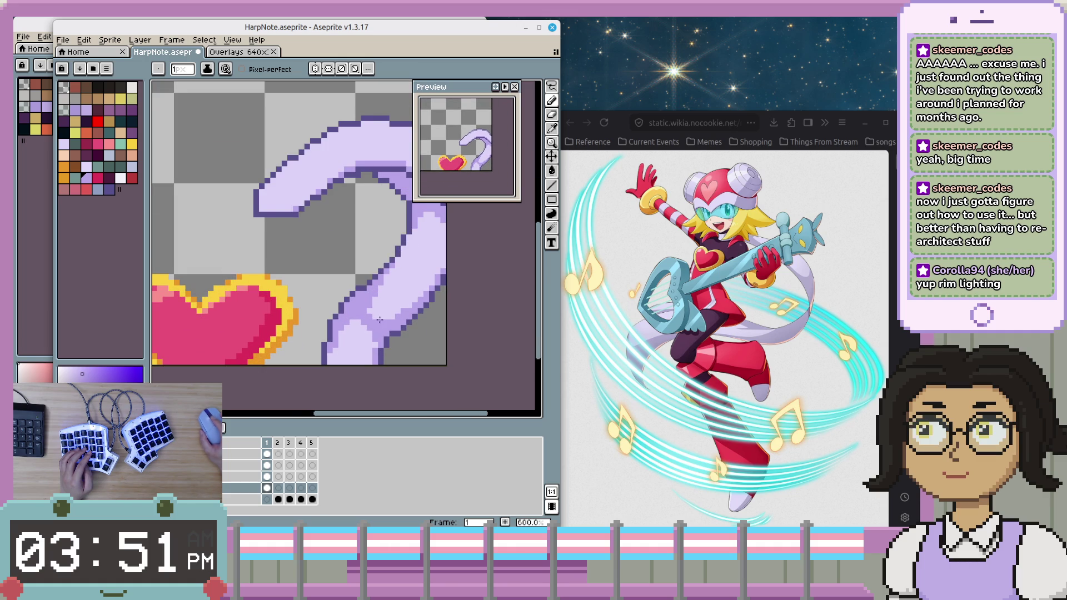
- Check the tail's lower and upper curves, zooming out from 800% to 200%
{"action": "left_click_drag", "start_coordinate": [379, 320], "coordinate": [364, 339]}
{"action": "scroll", "coordinate": [369, 341], "scroll_direction": "down", "scroll_amount": 2}
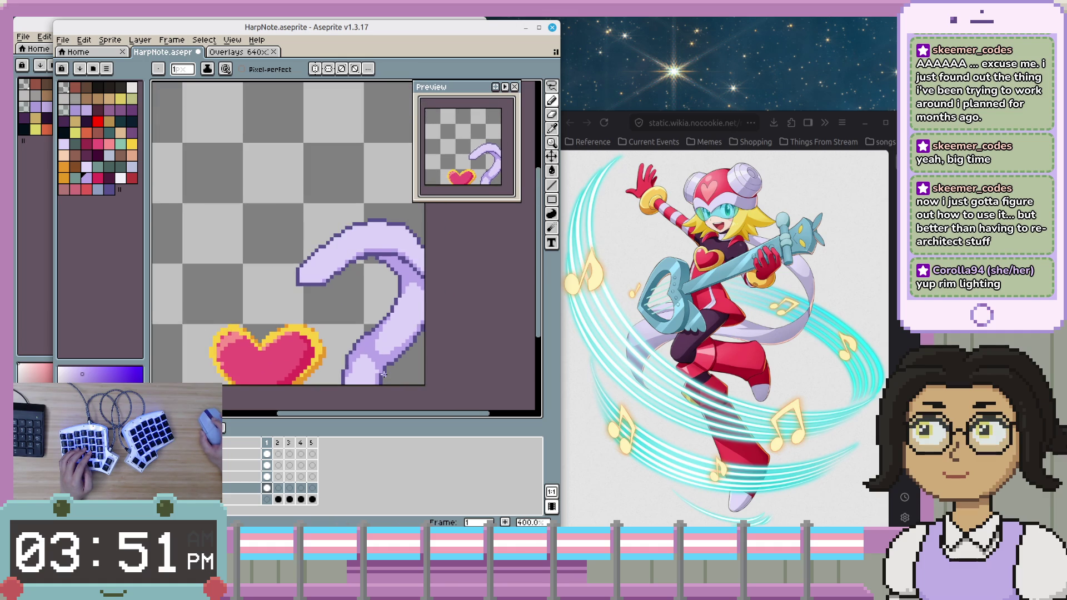
{"action": "scroll", "coordinate": [343, 375], "scroll_direction": "up", "scroll_amount": 1}
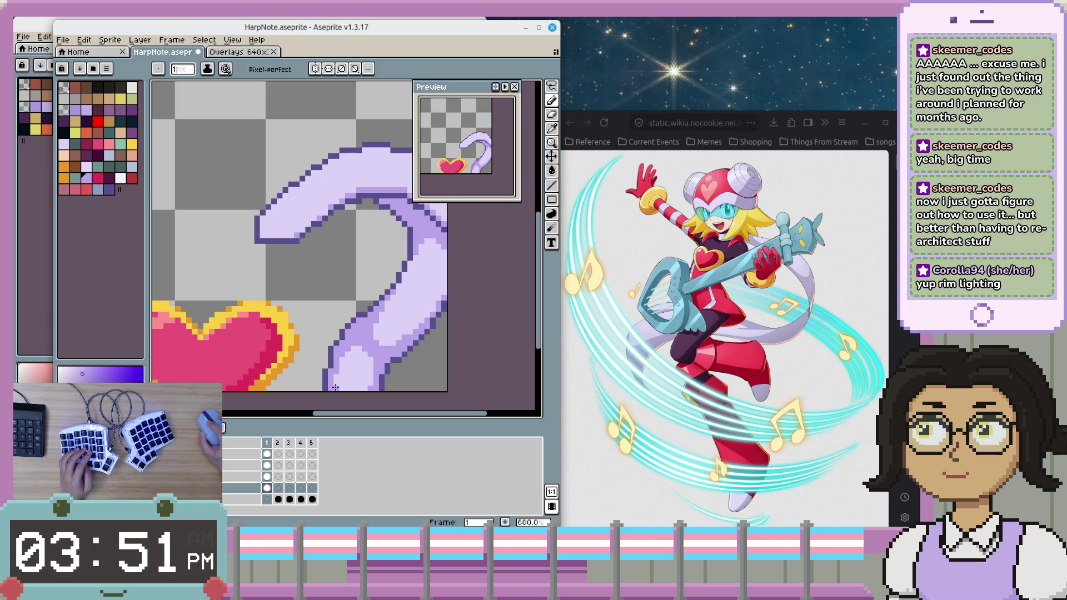
{"action": "scroll", "coordinate": [400, 359], "scroll_direction": "down", "scroll_amount": 3}
{"action": "scroll", "coordinate": [401, 376], "scroll_direction": "up", "scroll_amount": 2}
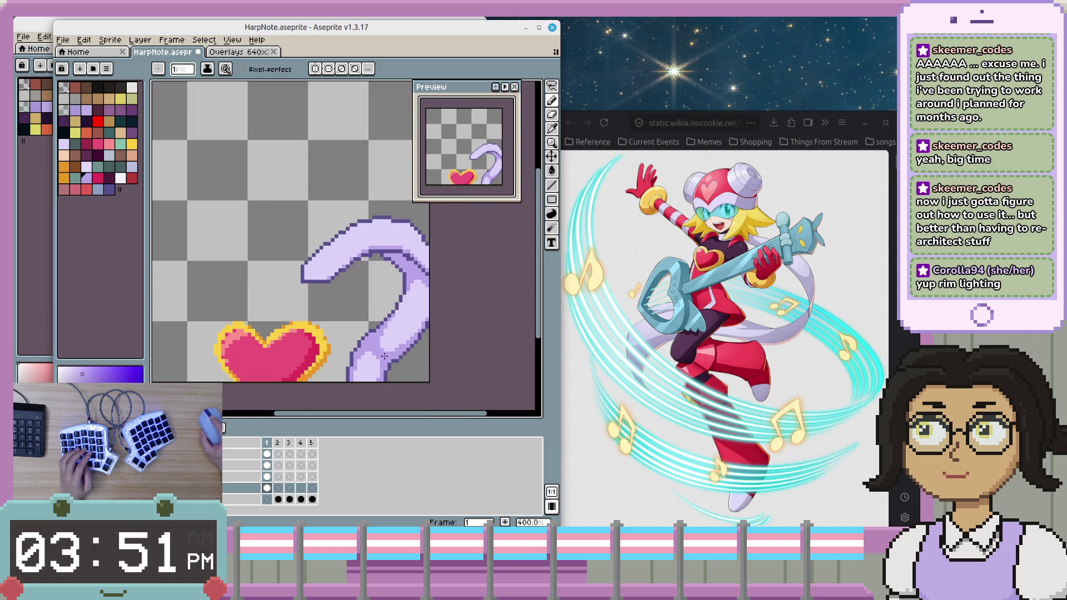
{"action": "scroll", "coordinate": [349, 370], "scroll_direction": "up", "scroll_amount": 2}
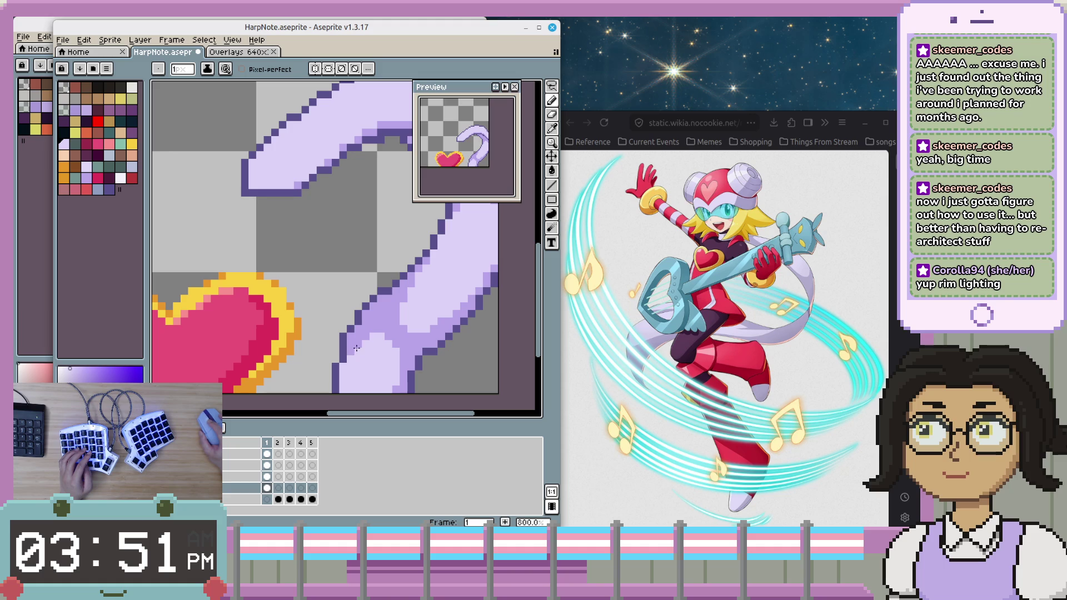
{"action": "scroll", "coordinate": [364, 339], "scroll_direction": "down", "scroll_amount": 3}
{"action": "left_click_drag", "start_coordinate": [388, 269], "coordinate": [361, 346]}
{"action": "scroll", "coordinate": [368, 339], "scroll_direction": "up", "scroll_amount": 1}
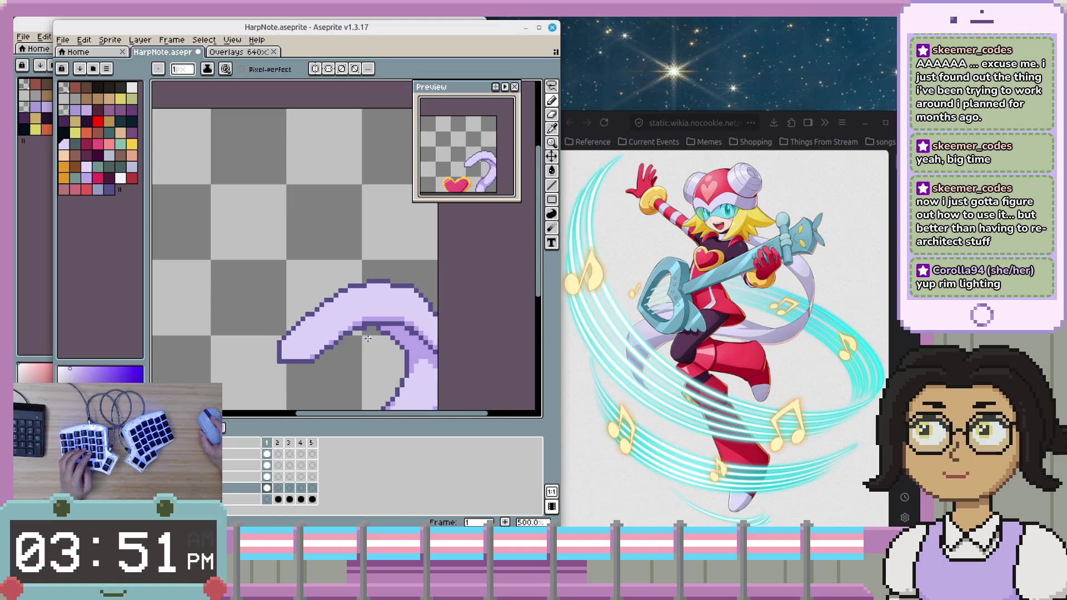
{"action": "scroll", "coordinate": [311, 339], "scroll_direction": "up", "scroll_amount": 2}
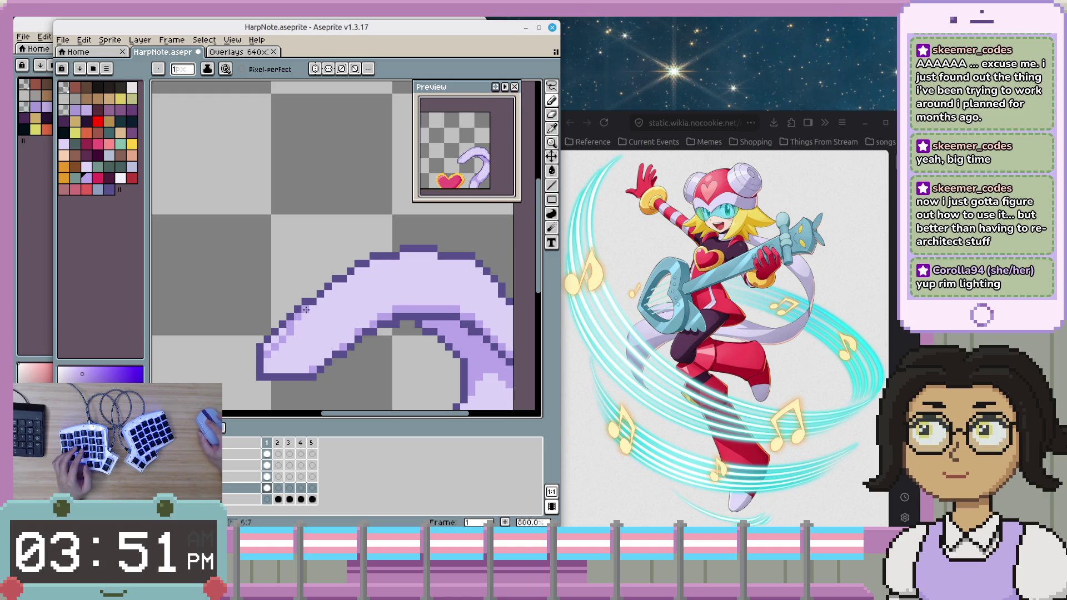
{"action": "scroll", "coordinate": [392, 367], "scroll_direction": "down", "scroll_amount": 3}
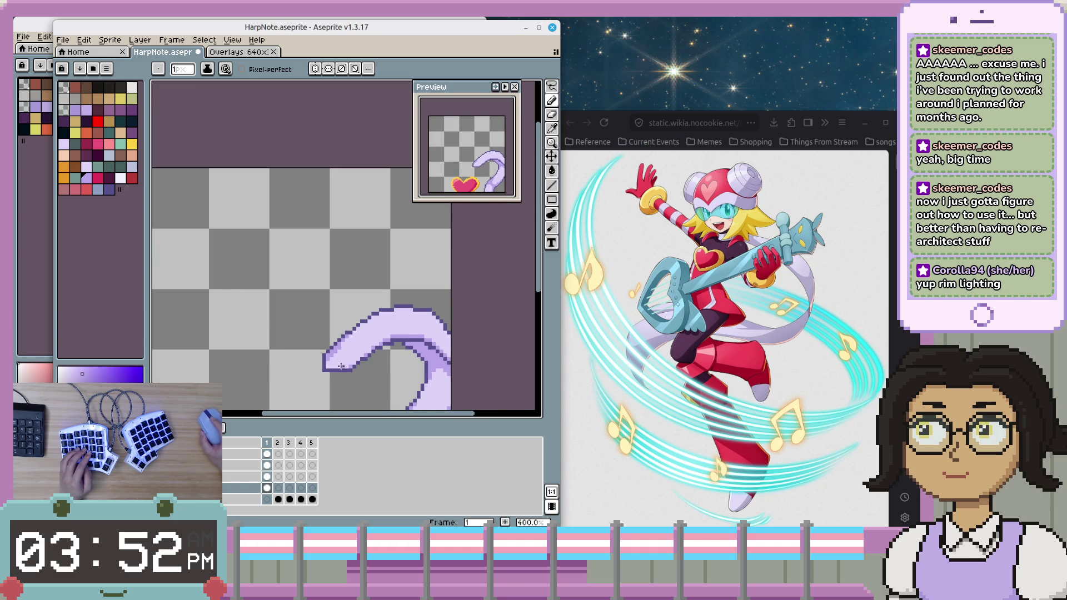
{"action": "scroll", "coordinate": [400, 341], "scroll_direction": "down", "scroll_amount": 1}
{"action": "scroll", "coordinate": [423, 344], "scroll_direction": "down", "scroll_amount": 1}
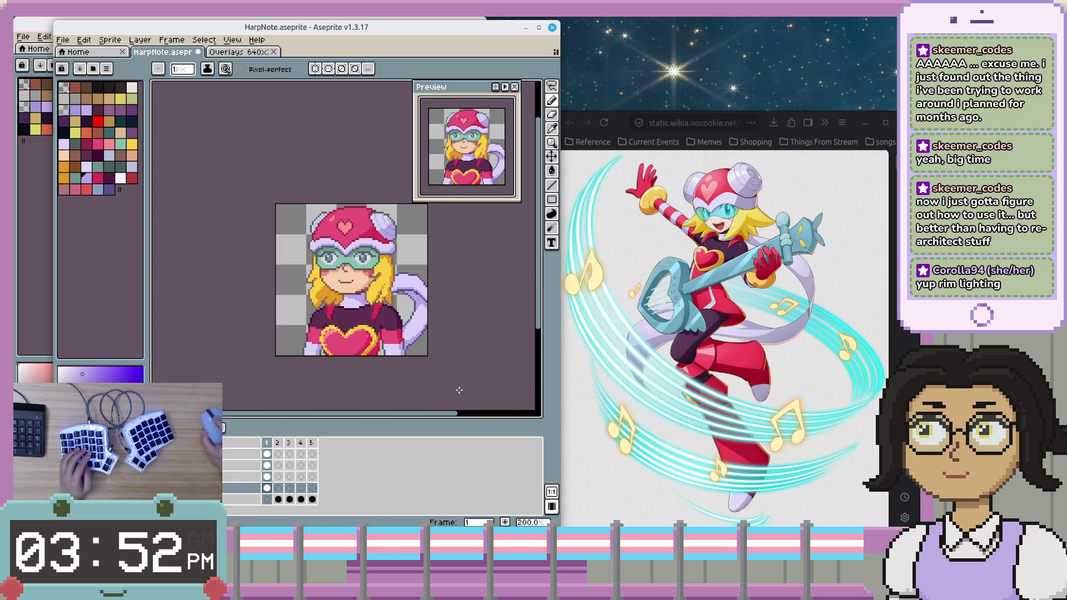
- Bring the character's head into view and save HarpNote.aseprite with Ctrl+S
{"action": "scroll", "coordinate": [459, 391], "scroll_direction": "down", "scroll_amount": 1}
{"action": "scroll", "coordinate": [439, 383], "scroll_direction": "up", "scroll_amount": 1}
{"action": "scroll", "coordinate": [402, 354], "scroll_direction": "up", "scroll_amount": 1}
{"action": "left_click_drag", "start_coordinate": [448, 268], "coordinate": [448, 311]}
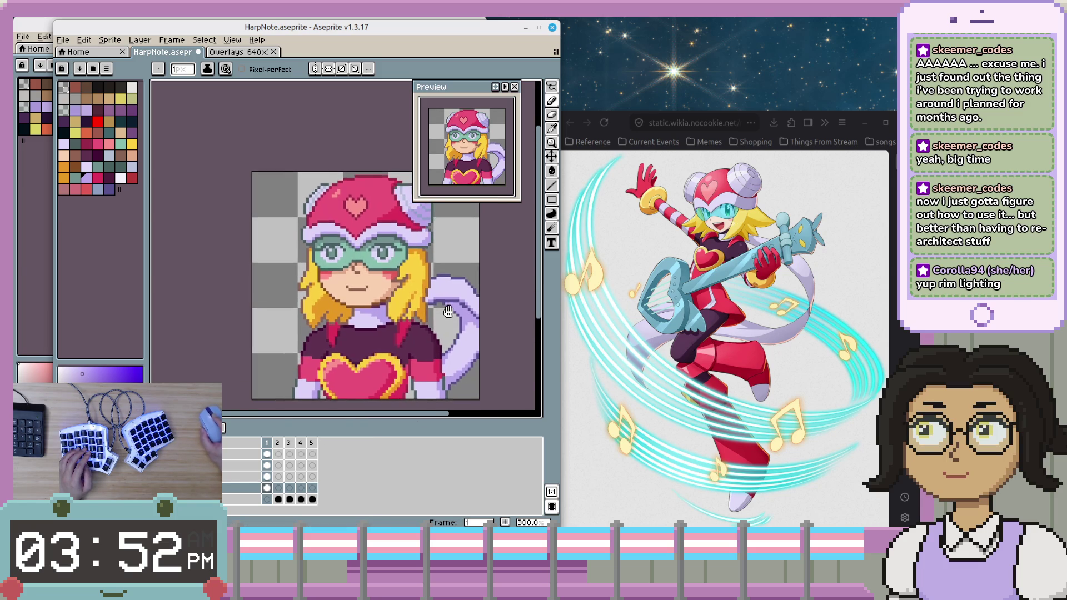
{"action": "scroll", "coordinate": [453, 353], "scroll_direction": "up", "scroll_amount": 1}
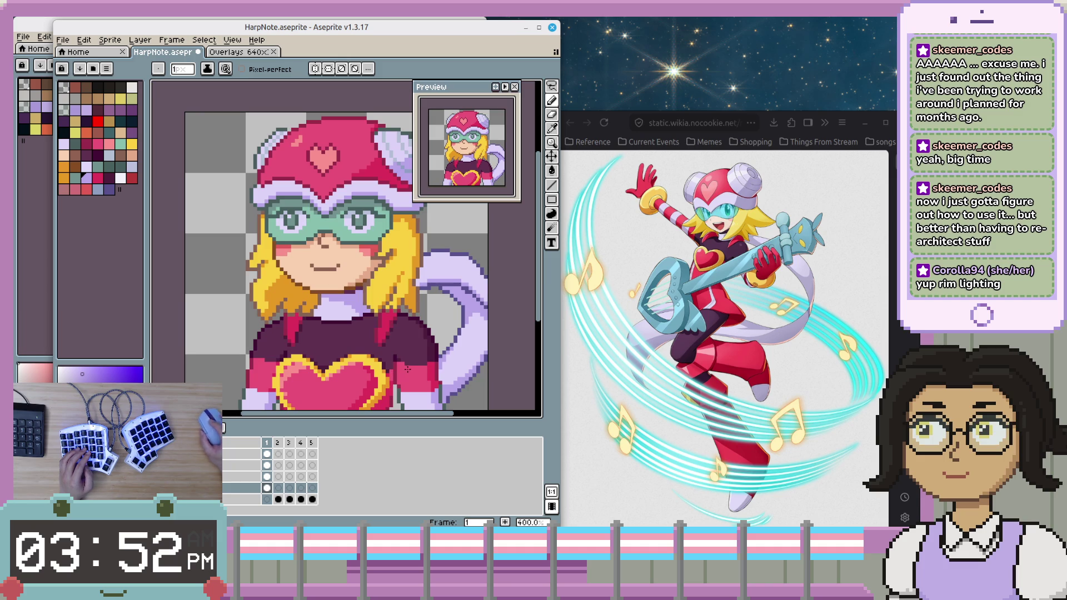
{"action": "scroll", "coordinate": [355, 372], "scroll_direction": "up", "scroll_amount": 1}
{"action": "scroll", "coordinate": [390, 368], "scroll_direction": "down", "scroll_amount": 1}
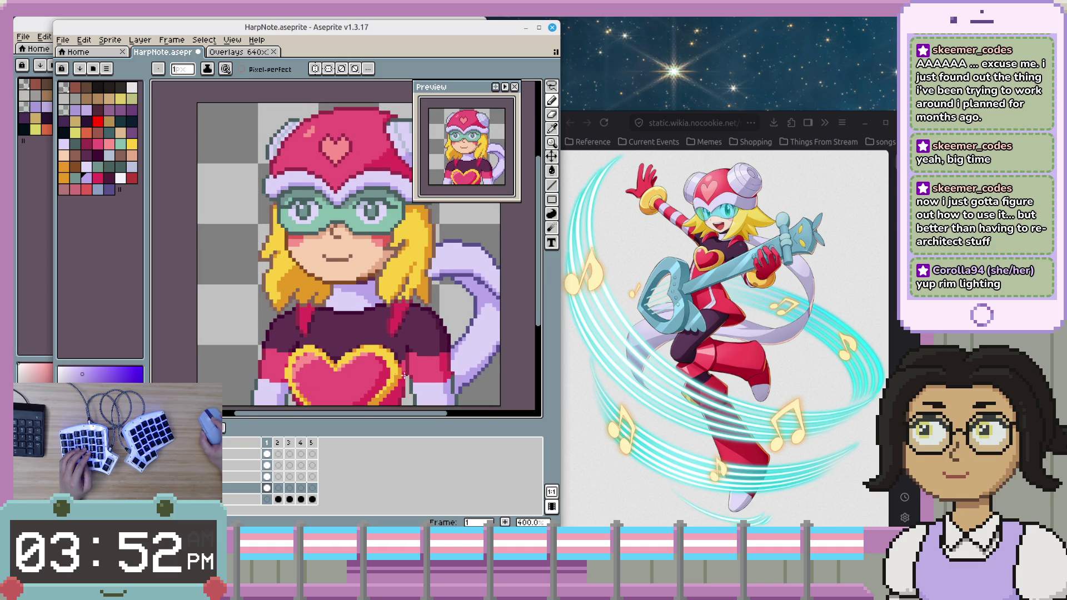
{"action": "scroll", "coordinate": [395, 371], "scroll_direction": "down", "scroll_amount": 1}
{"action": "scroll", "coordinate": [422, 333], "scroll_direction": "up", "scroll_amount": 1}
{"action": "scroll", "coordinate": [439, 306], "scroll_direction": "down", "scroll_amount": 1}
{"action": "scroll", "coordinate": [453, 283], "scroll_direction": "up", "scroll_amount": 1}
{"action": "key", "text": "ctrl+s"}
- Recentre the whole HarpNote sprite in the view
{"action": "left_click_drag", "start_coordinate": [479, 269], "coordinate": [471, 274]}
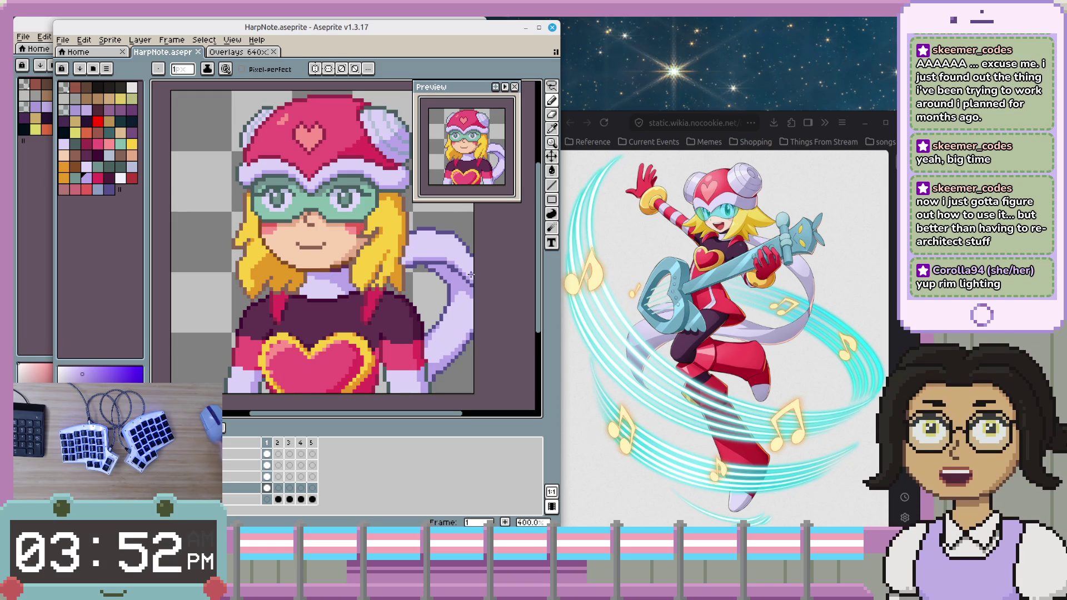
{"action": "left_click_drag", "start_coordinate": [427, 337], "coordinate": [403, 335]}
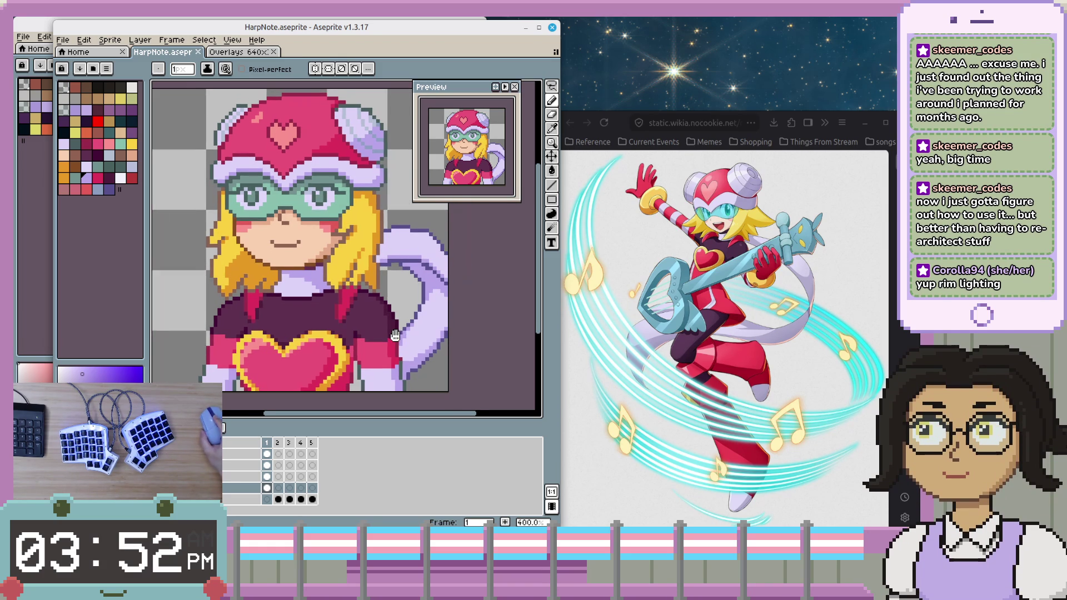
{"action": "scroll", "coordinate": [474, 315], "scroll_direction": "down", "scroll_amount": 1}
{"action": "left_click_drag", "start_coordinate": [474, 316], "coordinate": [433, 302]}
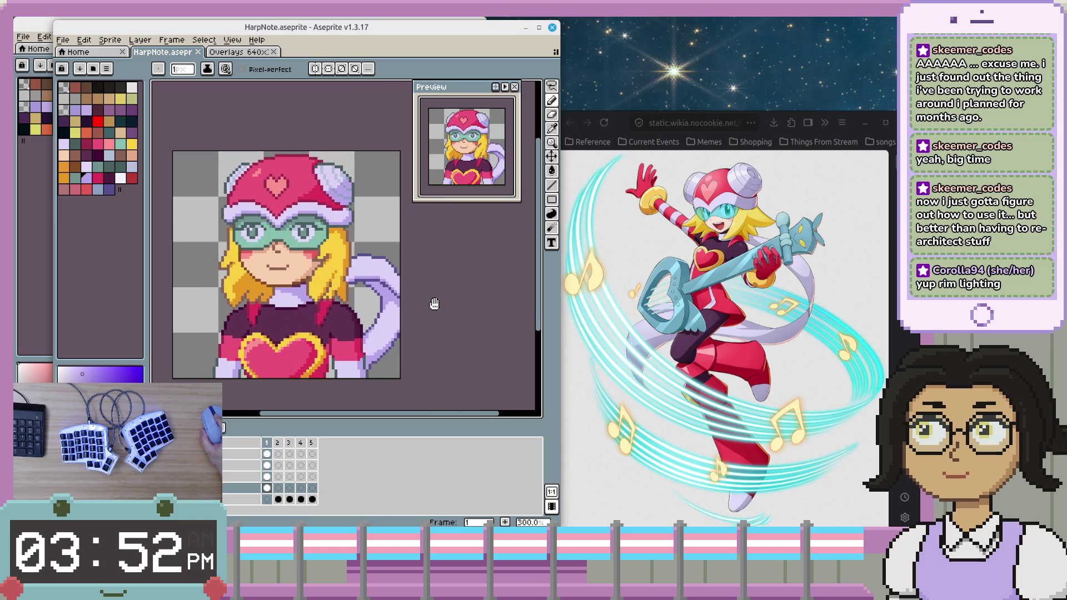
- Open File > Export As and set the export resize to 600%
{"action": "left_click", "coordinate": [64, 40]}
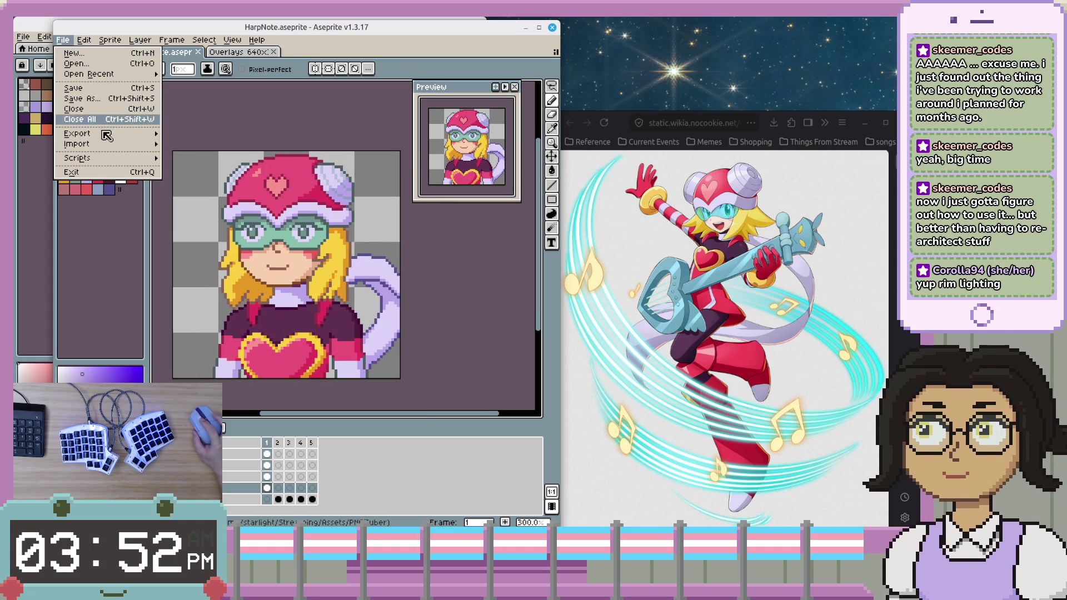
{"action": "mouse_move", "coordinate": [112, 134]}
{"action": "left_click", "coordinate": [218, 135]}
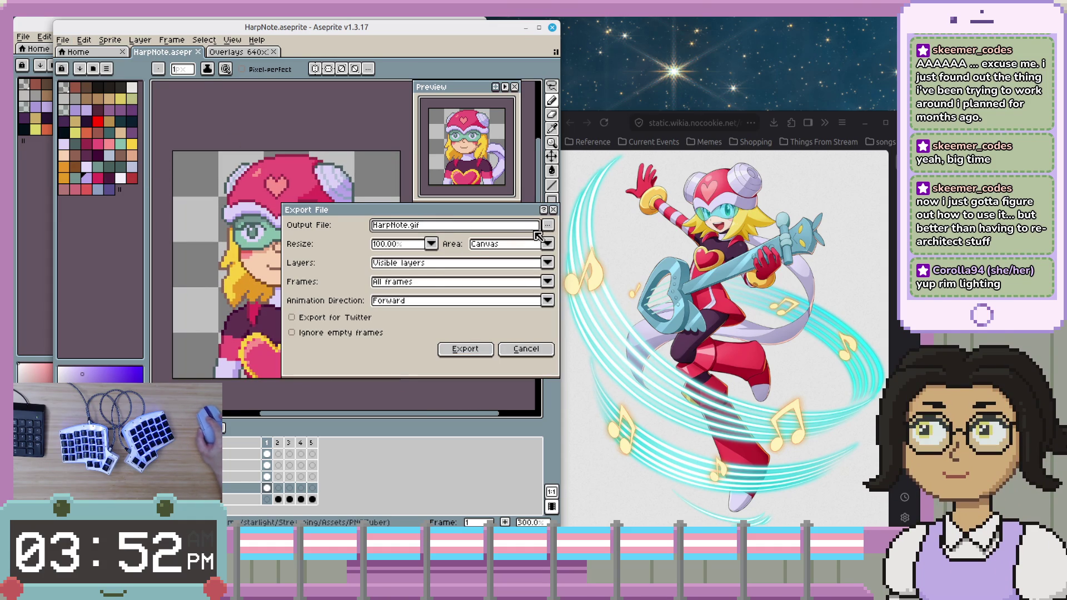
{"action": "left_click", "coordinate": [431, 245]}
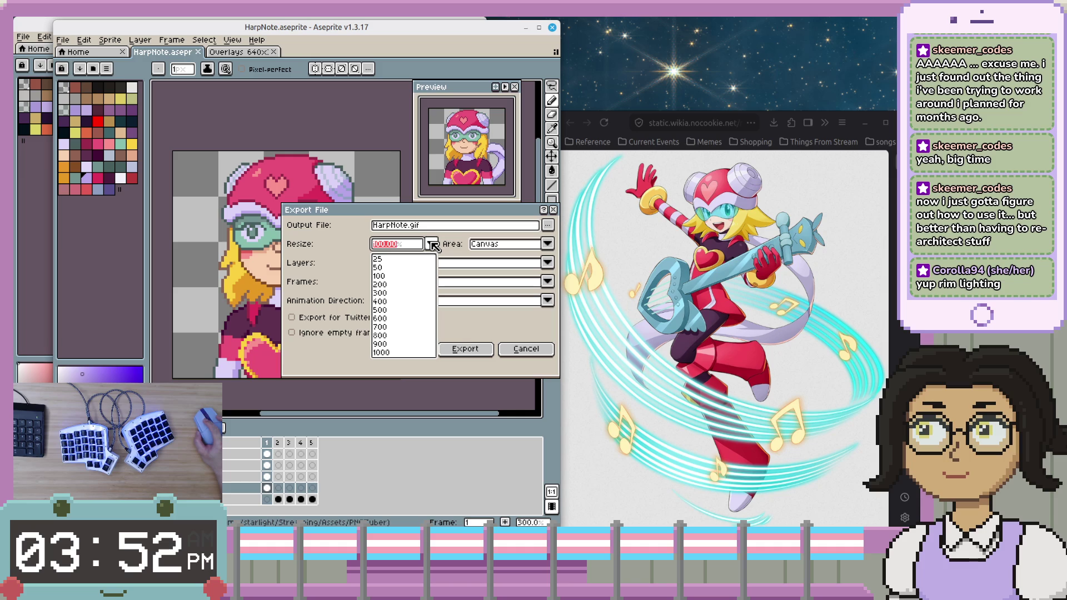
{"action": "left_click", "coordinate": [389, 320]}
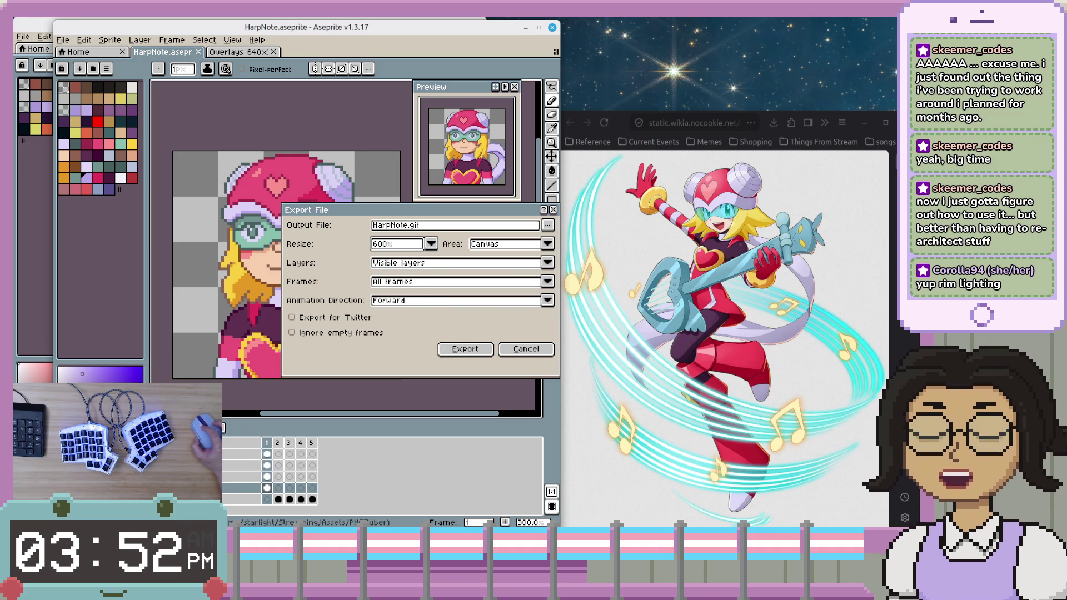
- Rename the output to HarpNote.png, export only the selected frame, and confirm the warning
{"action": "left_click", "coordinate": [419, 226]}
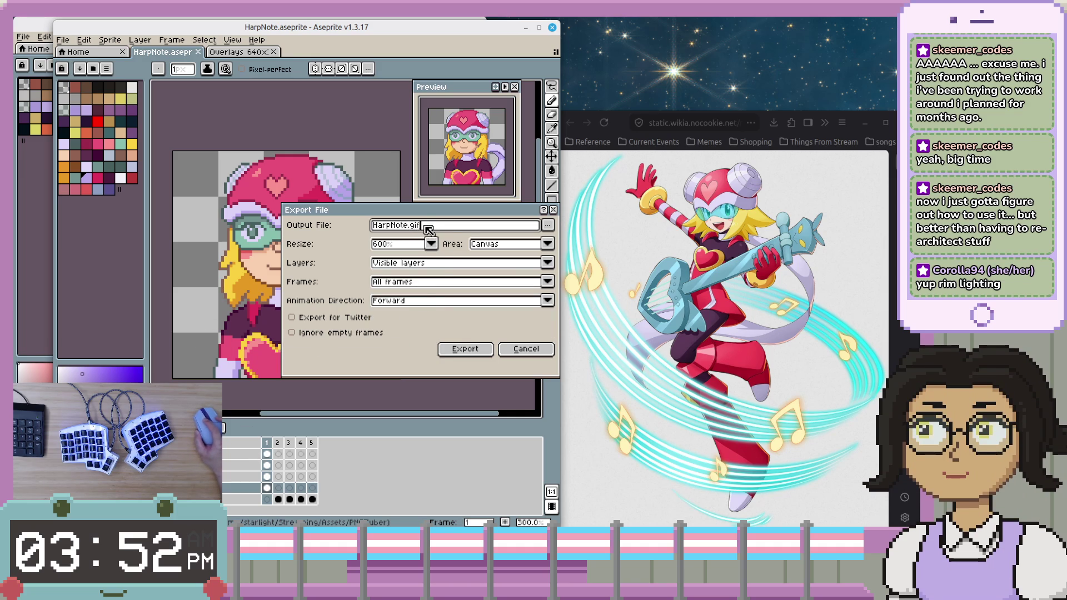
{"action": "key", "text": "BackSpace"}
{"action": "key", "text": "BackSpace"}
{"action": "key", "text": "BackSpace"}
{"action": "type", "text": "png"}
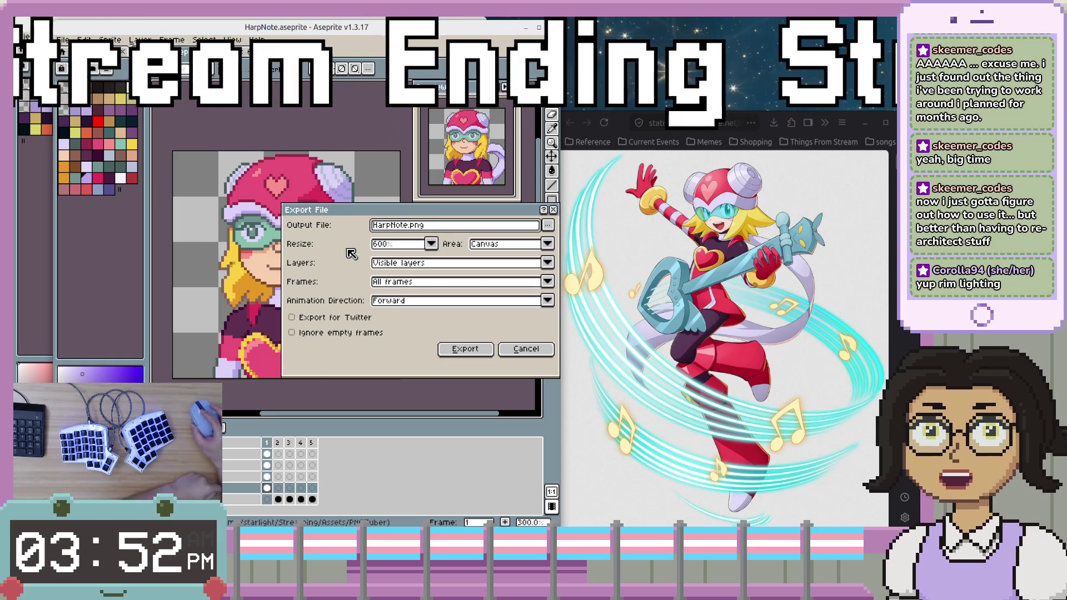
{"action": "left_click", "coordinate": [418, 264]}
{"action": "left_click", "coordinate": [416, 274]}
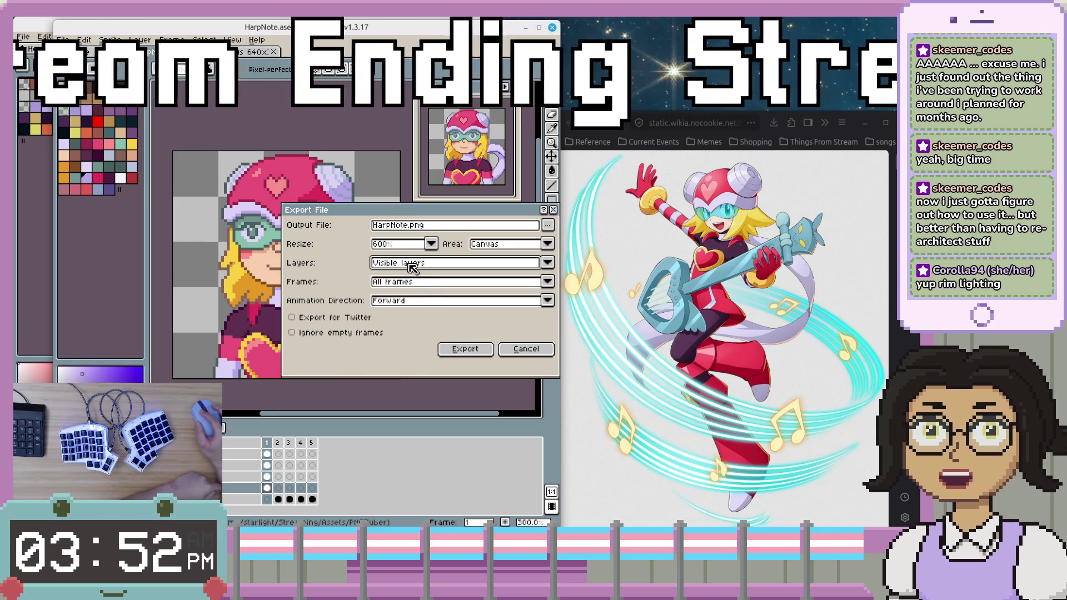
{"action": "left_click", "coordinate": [412, 281]}
{"action": "left_click", "coordinate": [407, 305]}
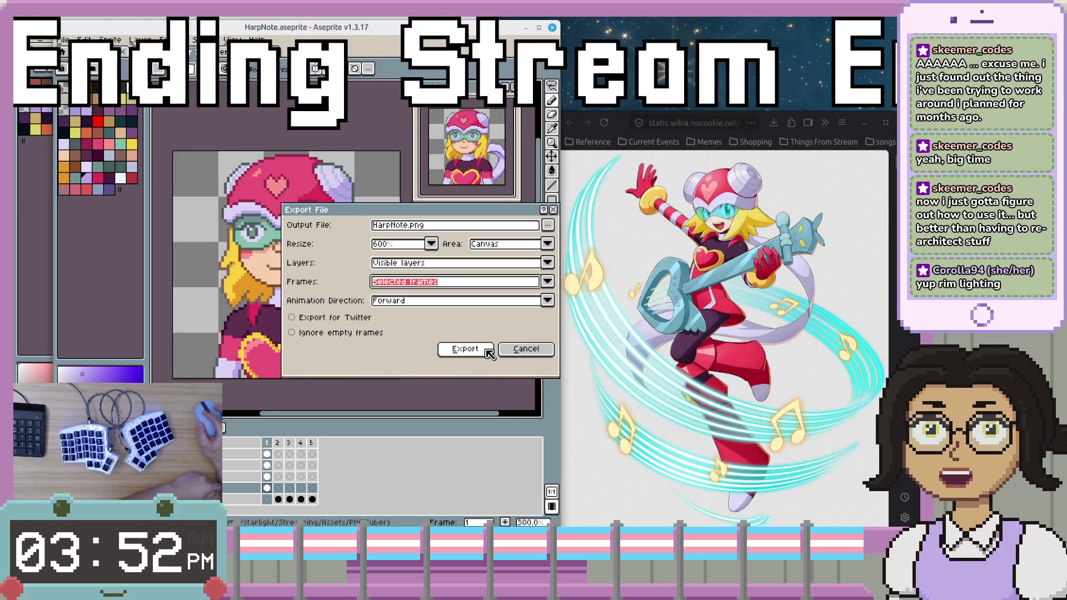
{"action": "left_click", "coordinate": [489, 354]}
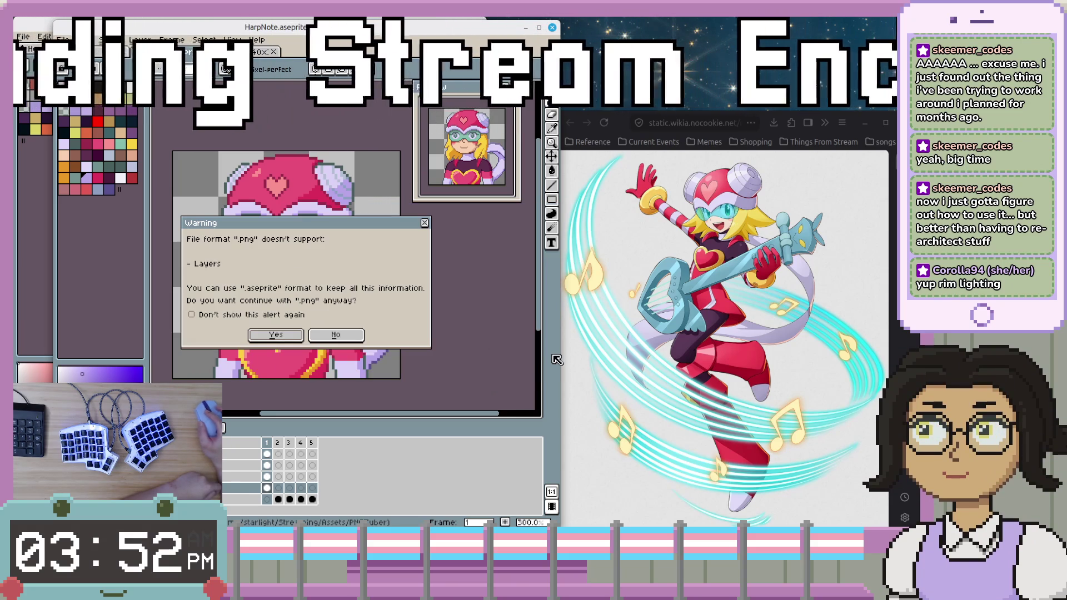
{"action": "left_click", "coordinate": [275, 335]}
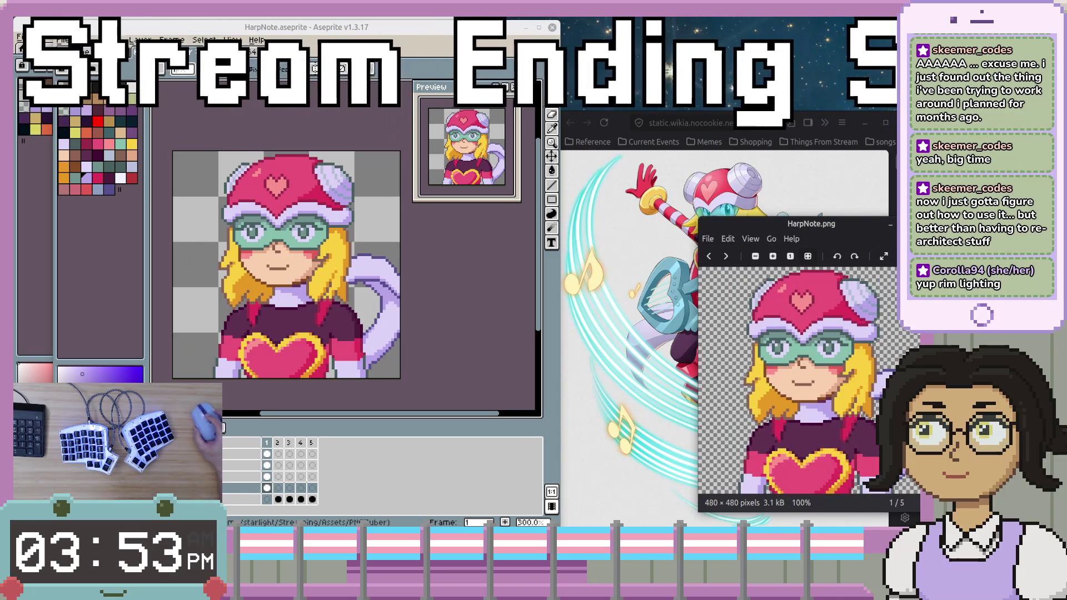
- Move the Image Viewer window up and minimize both Aseprite windows
{"action": "left_click_drag", "start_coordinate": [832, 228], "coordinate": [487, 124]}
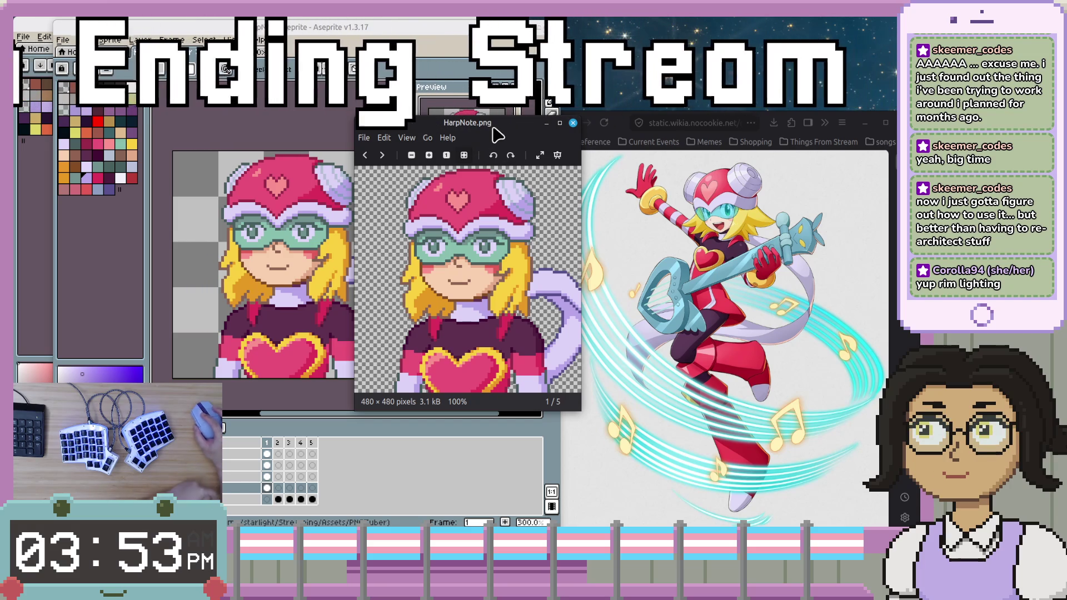
{"action": "left_click", "coordinate": [552, 27]}
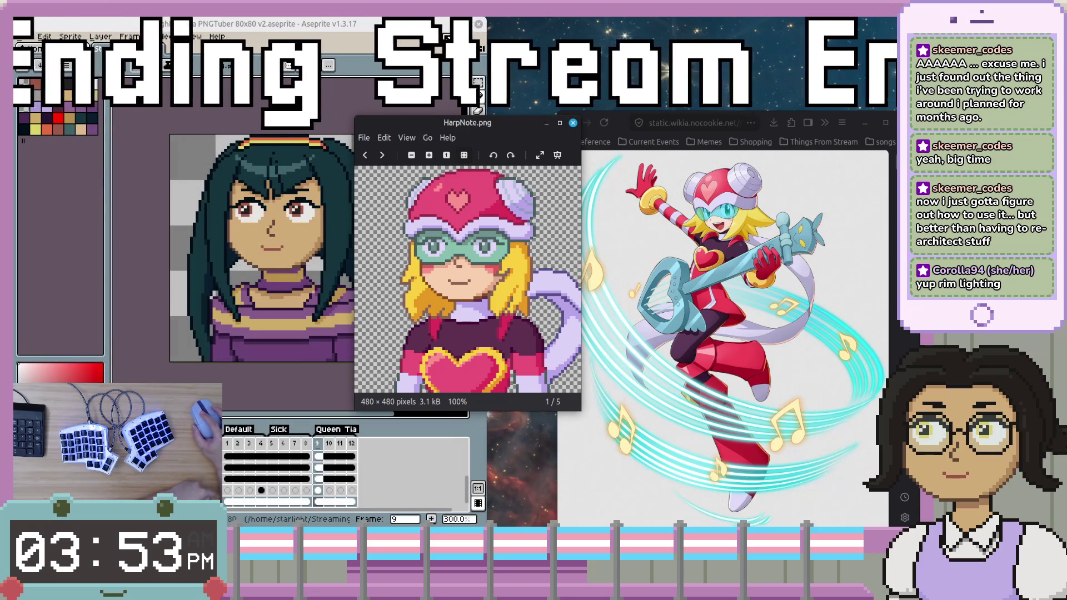
{"action": "left_click", "coordinate": [454, 25]}
- Enlarge and reposition the HarpNote.png viewer, zoom the image, and heighten the reference artwork window
{"action": "left_click_drag", "start_coordinate": [517, 189], "coordinate": [403, 137]}
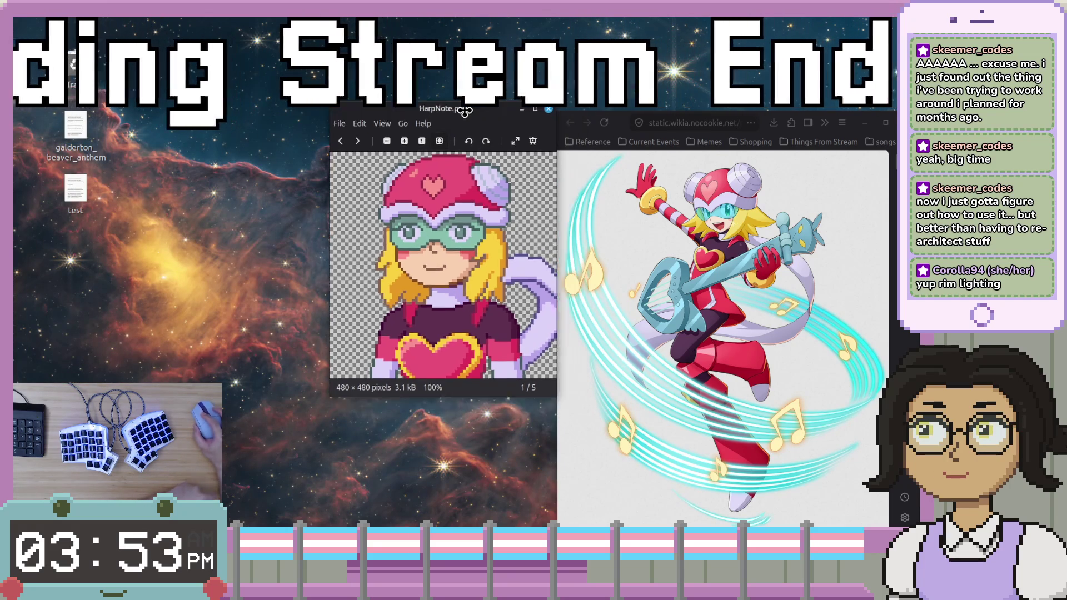
{"action": "left_click_drag", "start_coordinate": [468, 358], "coordinate": [689, 517]}
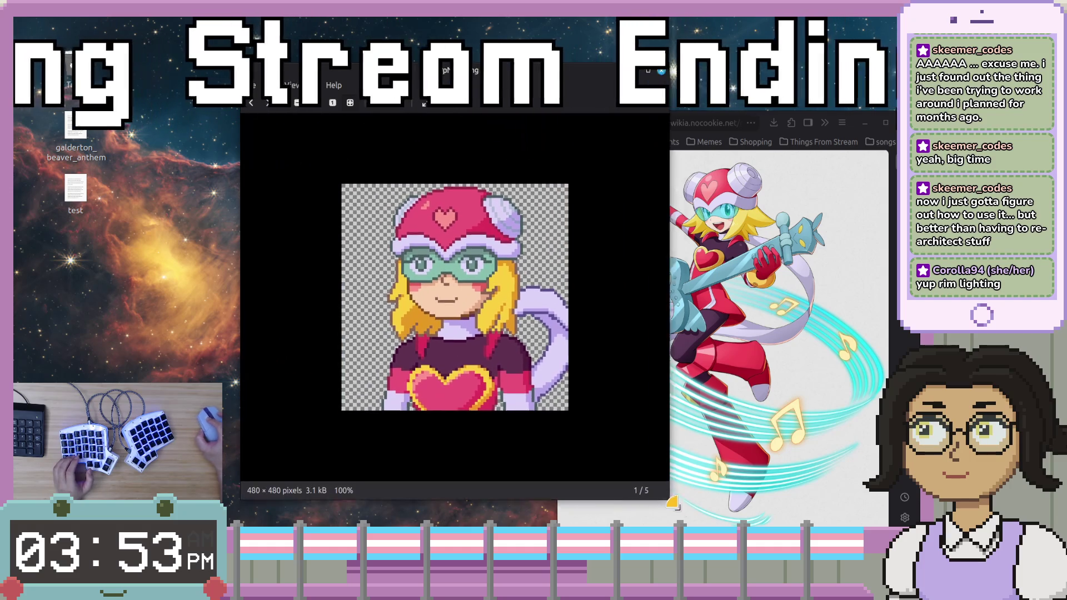
{"action": "scroll", "coordinate": [569, 400], "scroll_direction": "up", "scroll_amount": 5}
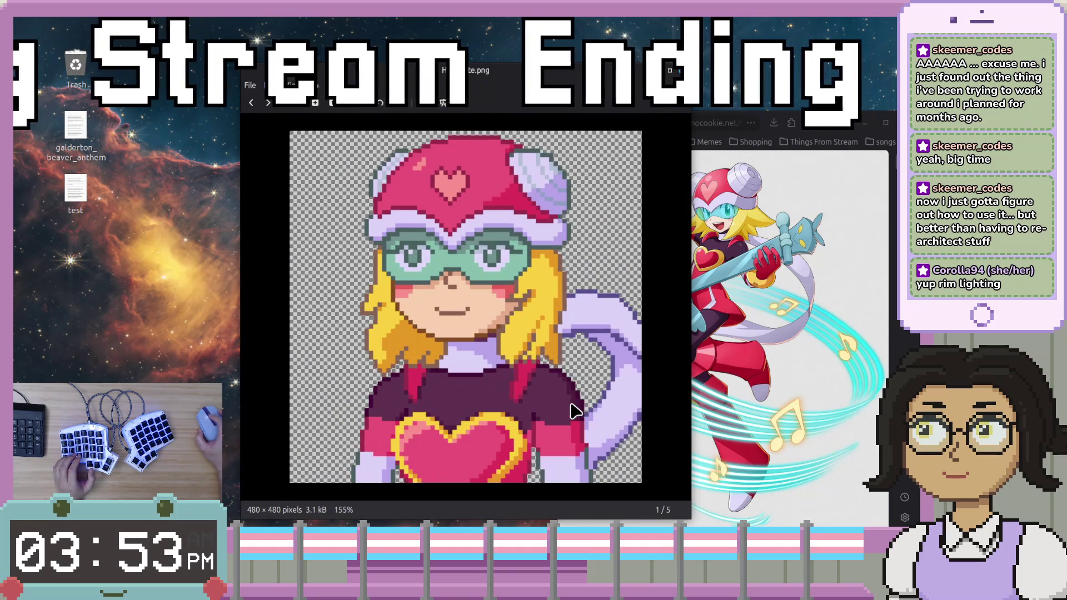
{"action": "scroll", "coordinate": [574, 411], "scroll_direction": "up", "scroll_amount": 1}
{"action": "left_click_drag", "start_coordinate": [579, 165], "coordinate": [437, 89]}
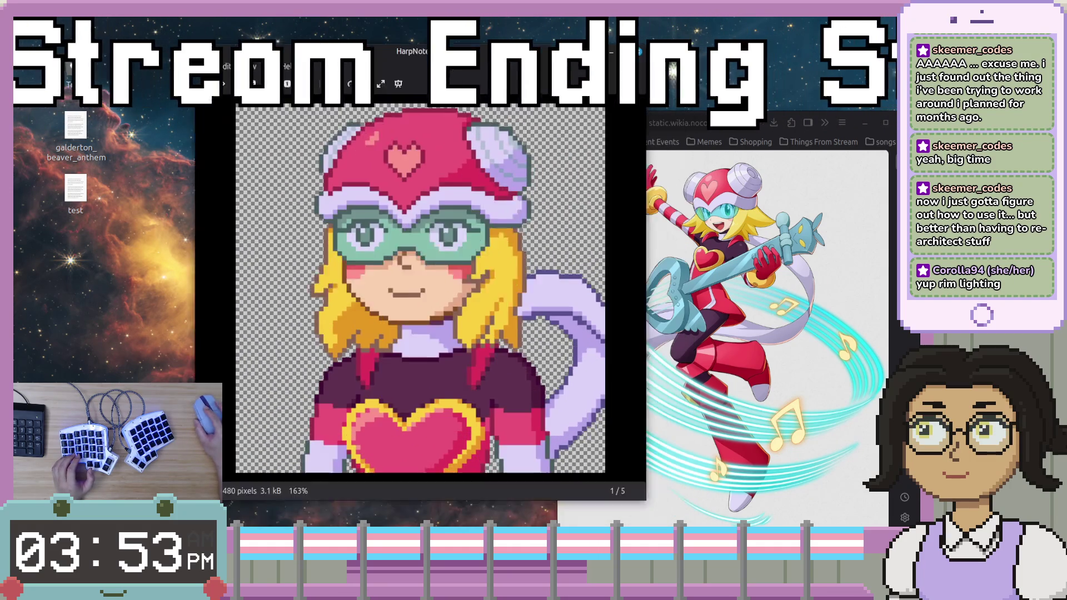
{"action": "scroll", "coordinate": [452, 316], "scroll_direction": "down", "scroll_amount": 2}
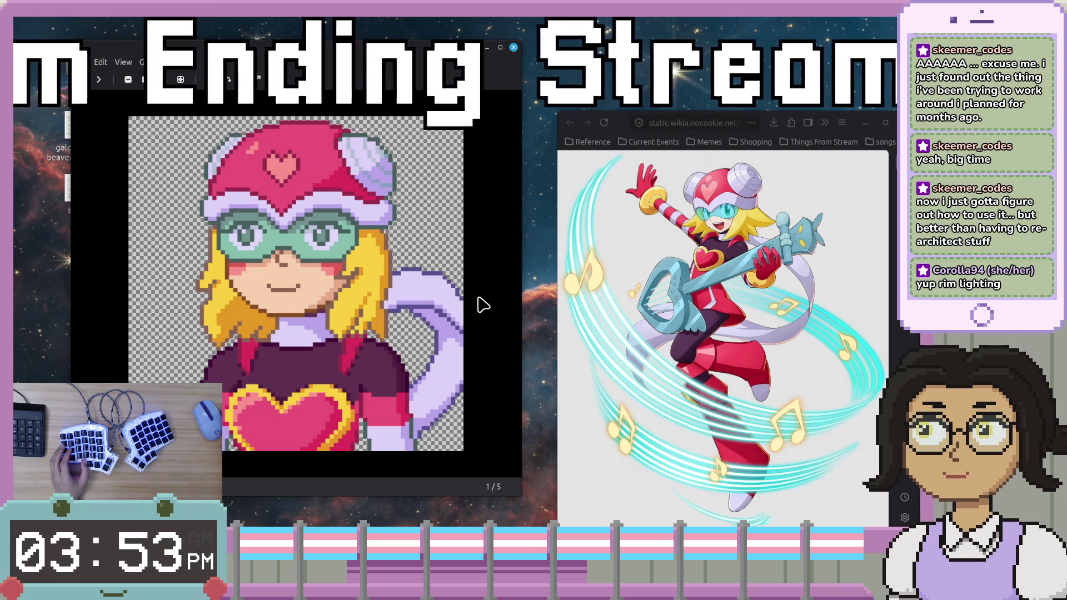
{"action": "left_click_drag", "start_coordinate": [517, 493], "coordinate": [537, 521]}
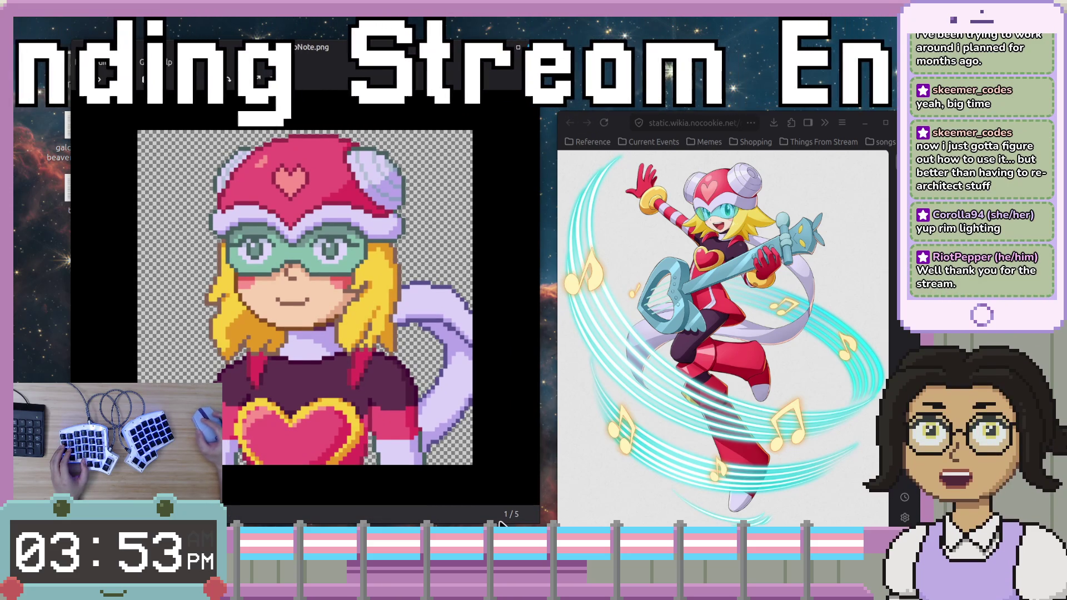
{"action": "left_click_drag", "start_coordinate": [624, 119], "coordinate": [625, 106]}
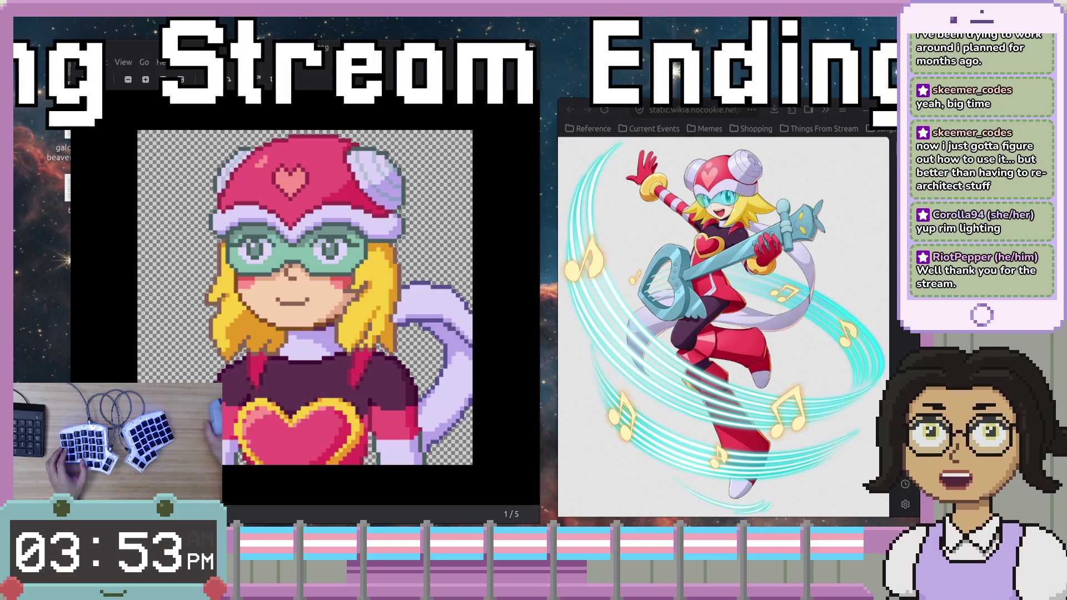